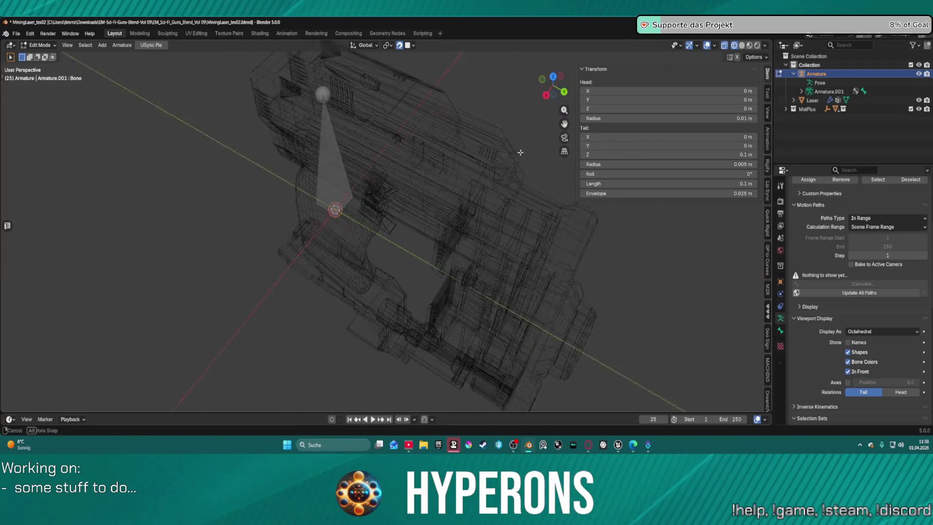
Extrude a second bone from the base of the first bone along Y
key(e)
key(y)
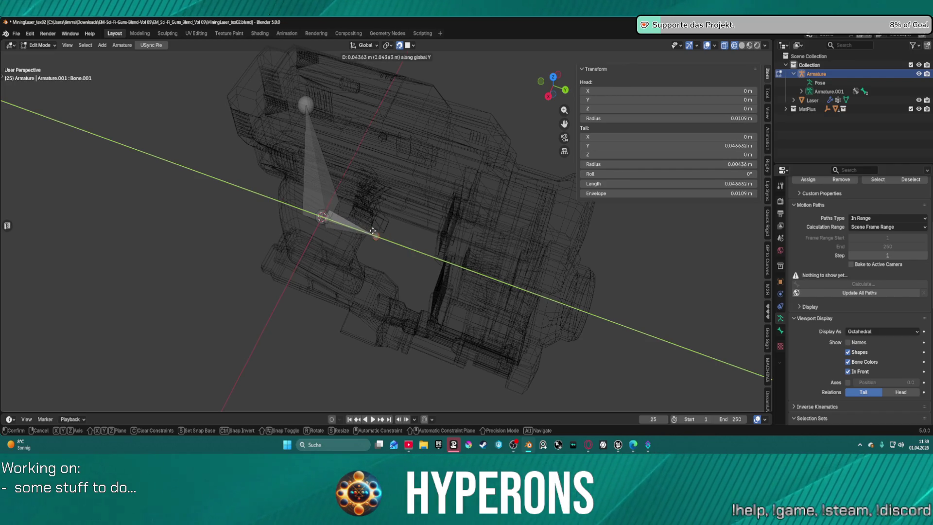
click(369, 231)
mouse_move(369, 231)
mouse_down()
mouse_move(417, 214)
mouse_move(414, 183)
mouse_up()
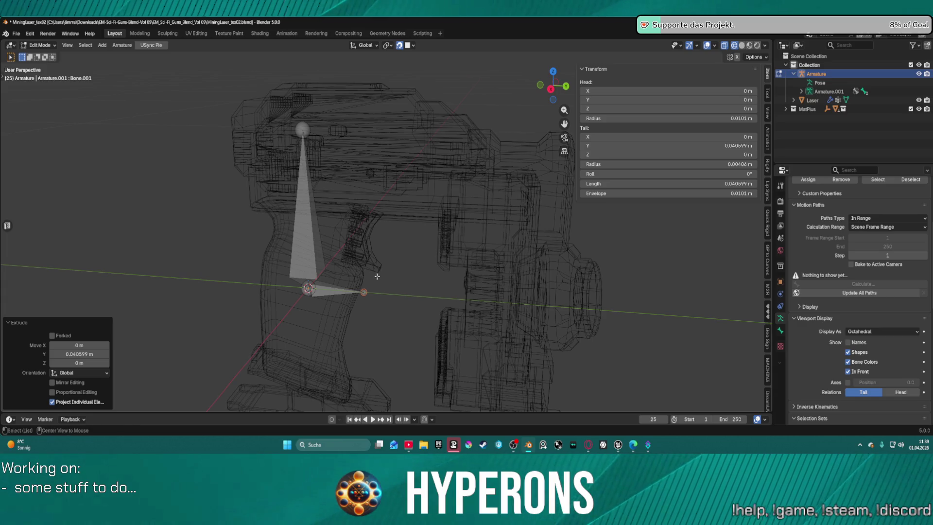
Clear the new bone's roll and raise its tail 0.040082 m along Z toward the trigger
key(alt+r)
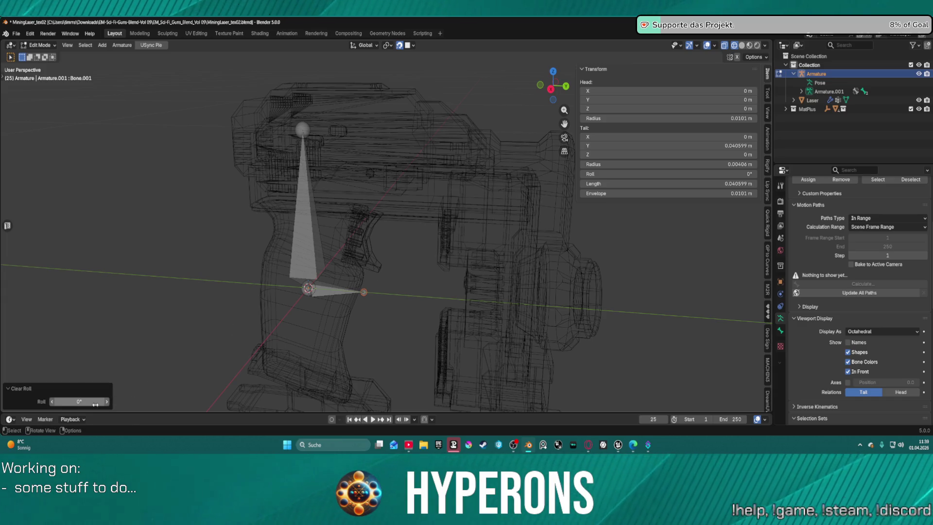
scroll(433, 209, up, 5)
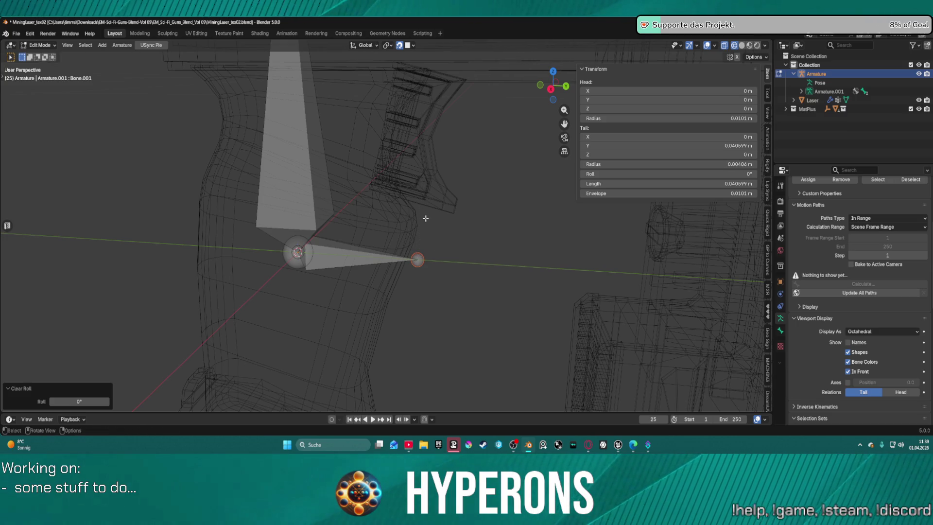
key(g)
key(z)
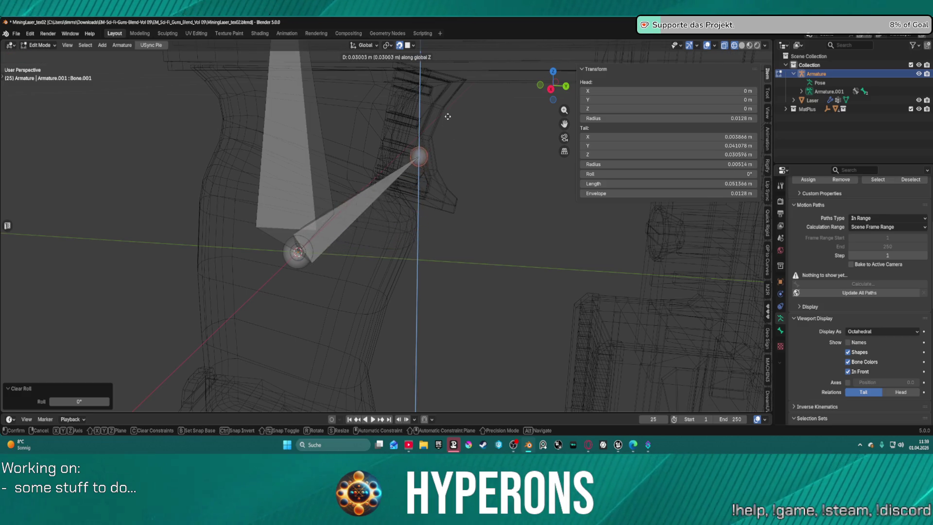
click(442, 85)
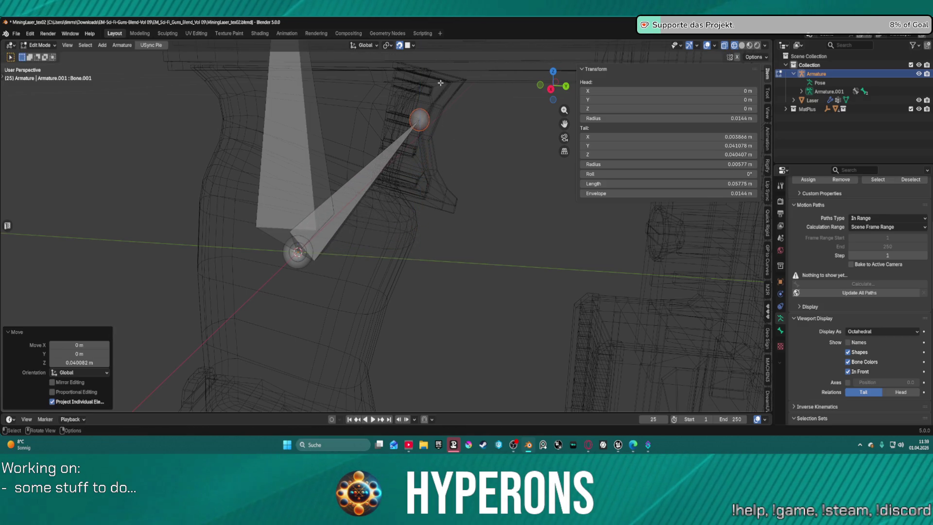
mouse_move(450, 115)
mouse_down()
mouse_move(328, 190)
mouse_move(283, 194)
mouse_move(339, 212)
mouse_up()
Undo the tail raise and re-raise Bone.001's tail along Z in side view
key(KP_7)
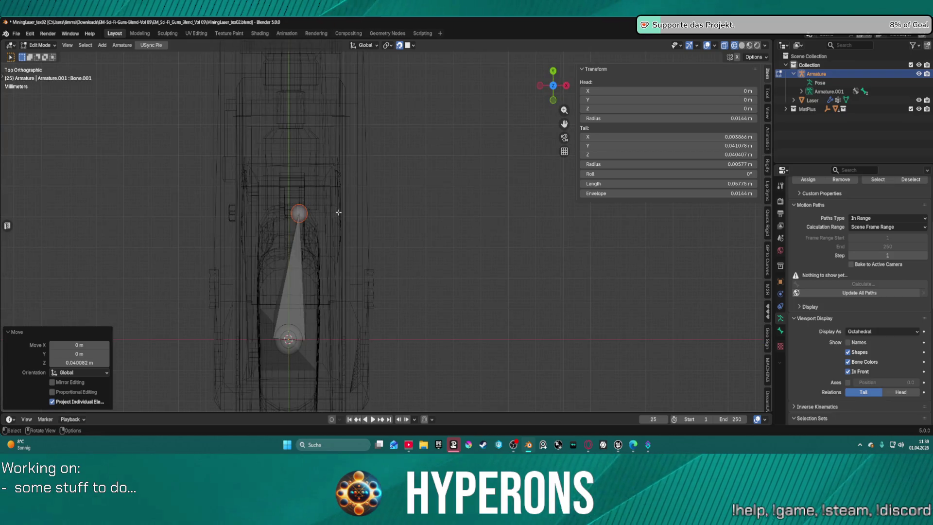
key(ctrl+z)
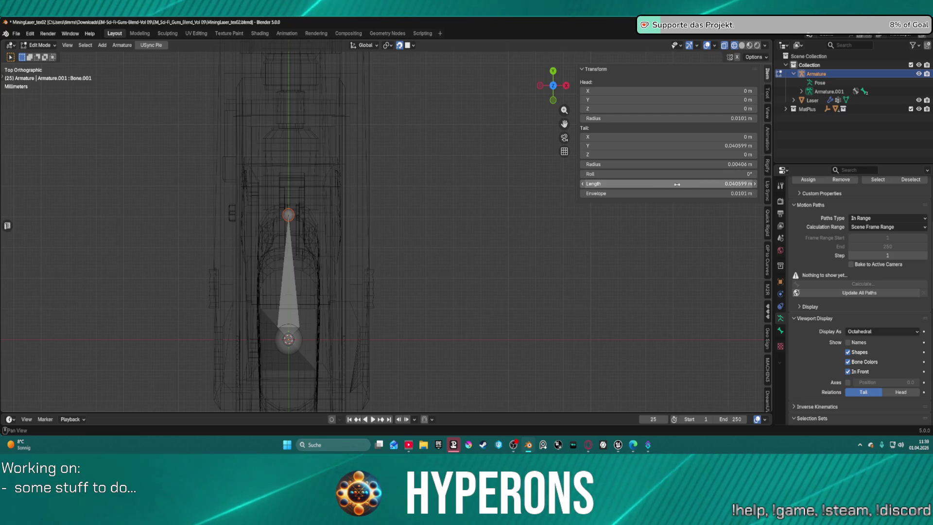
scroll(485, 217, up, 1)
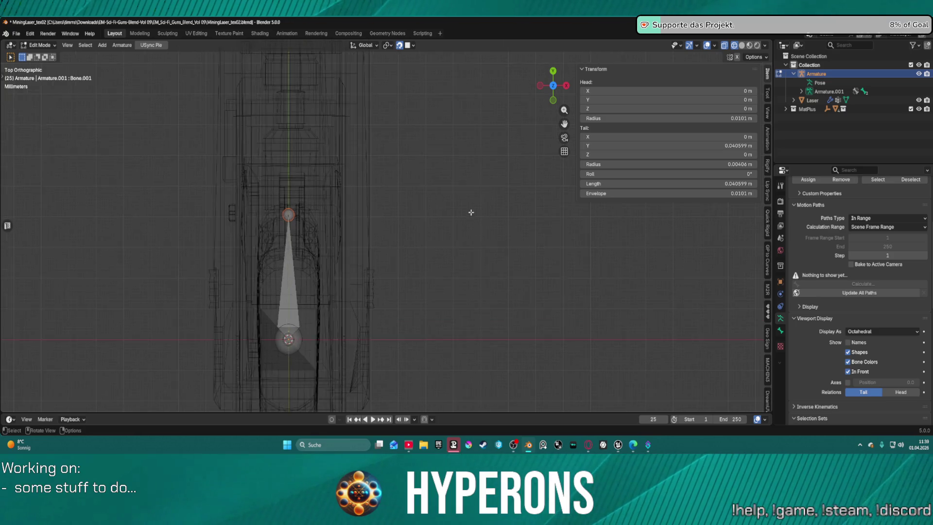
key(KP_3)
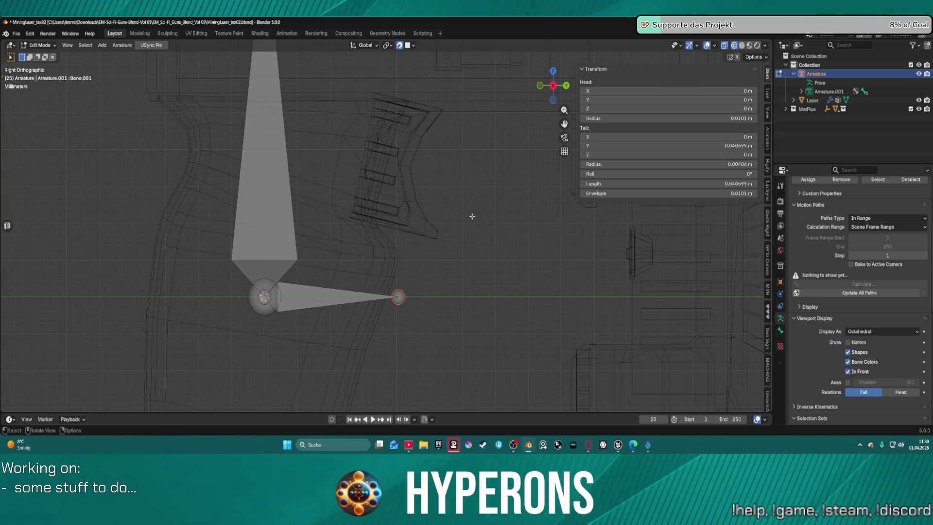
key(g)
key(z)
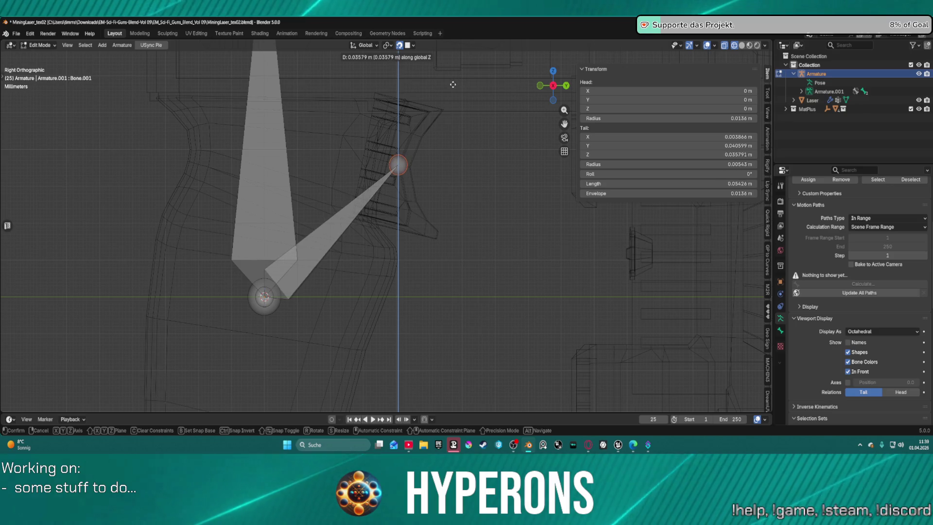
click(452, 85)
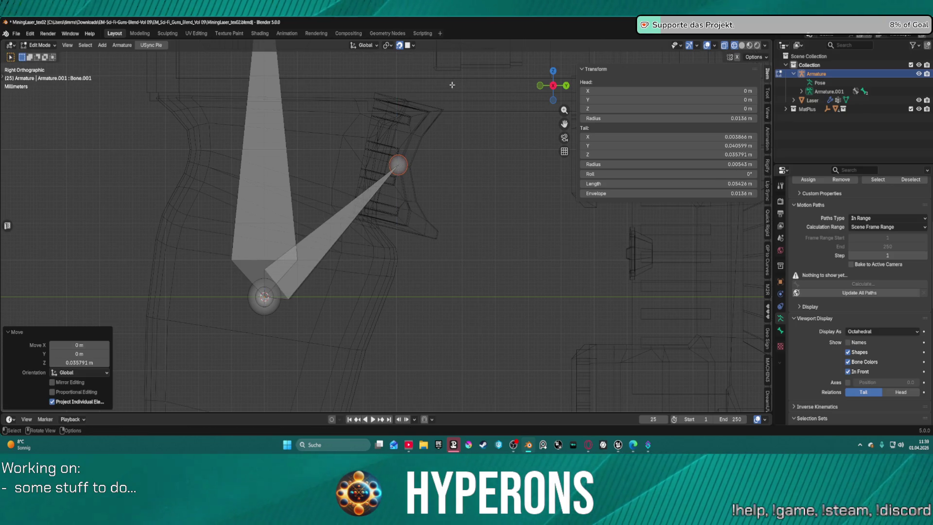
Redo the Z raise so the tail rests on the trigger, then switch to Unreal Editor
key(KP_7)
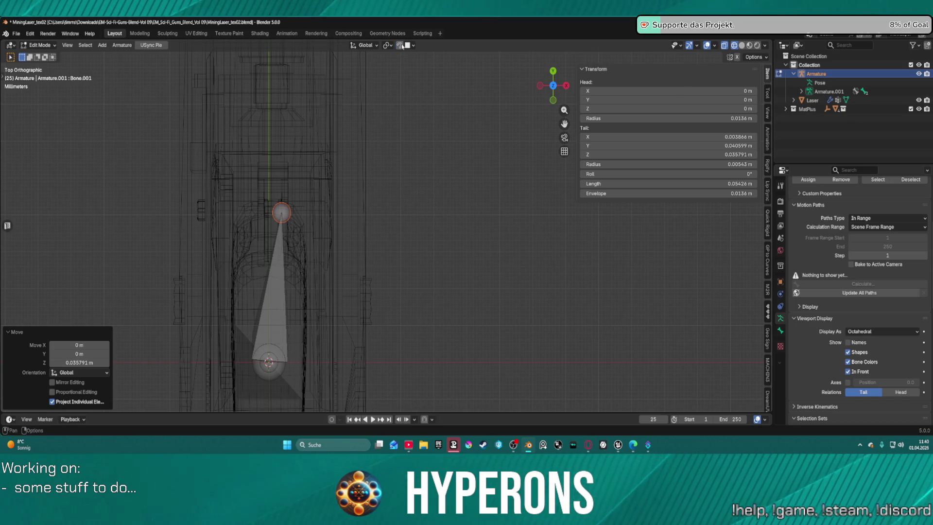
key(ctrl+z)
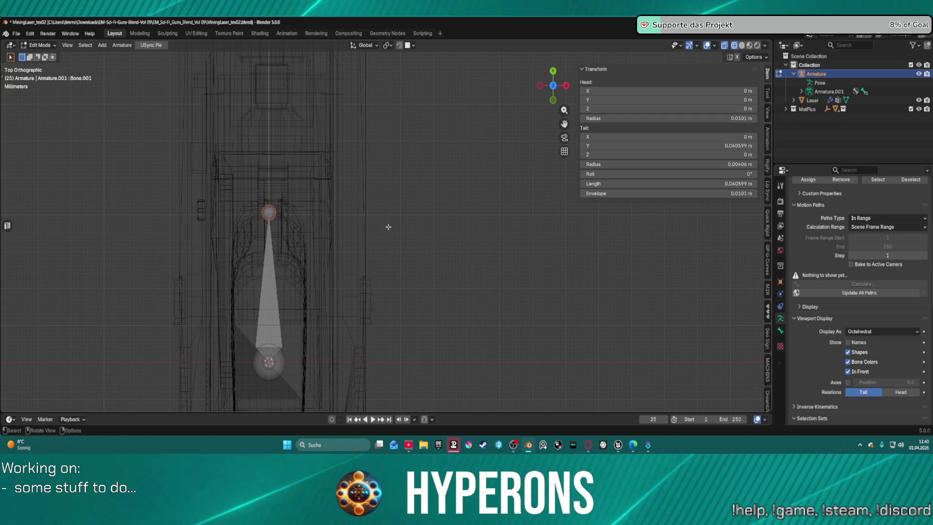
key(KP_3)
key(g)
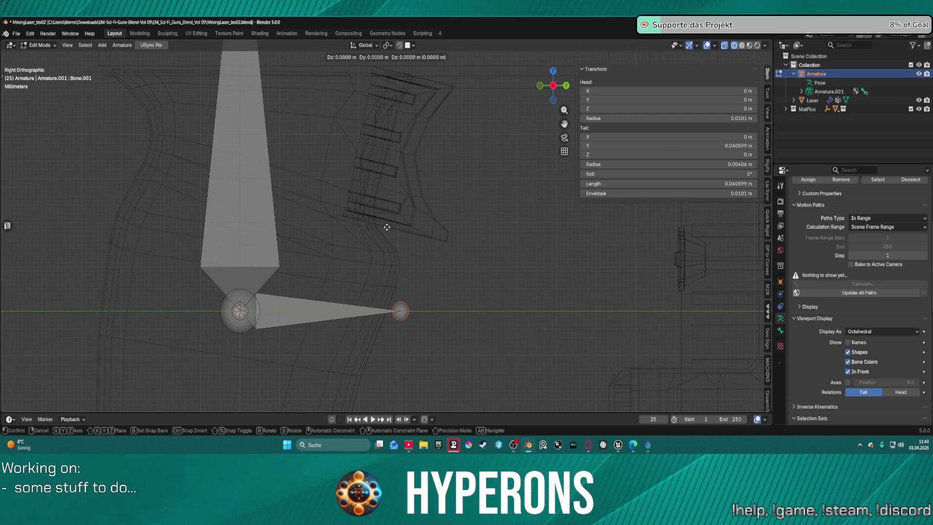
key(z)
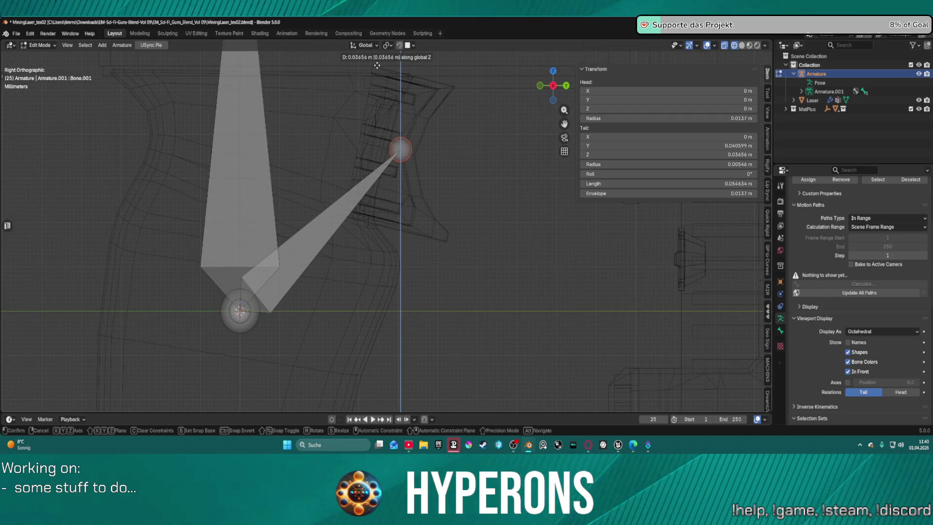
click(377, 65)
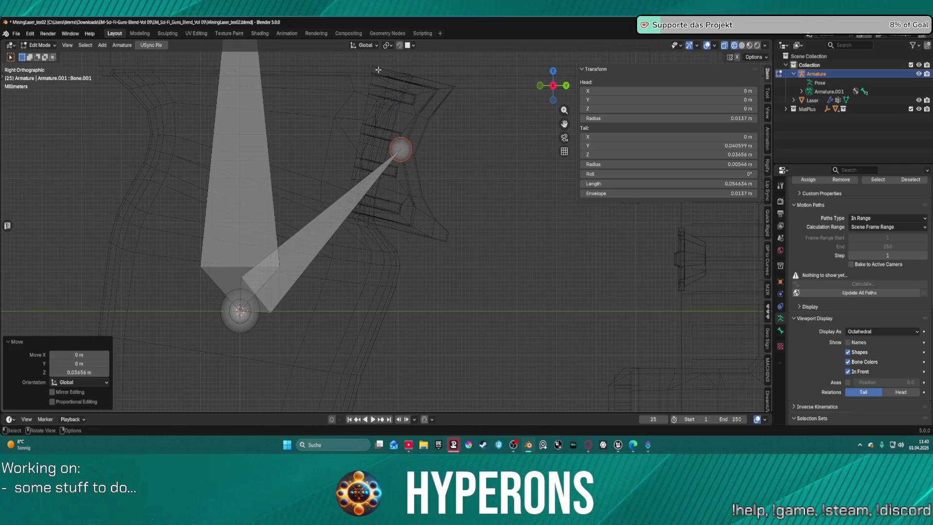
key(KP_7)
mouse_move(275, 97)
mouse_down()
mouse_move(381, 239)
mouse_move(312, 146)
mouse_move(257, 131)
mouse_move(311, 142)
mouse_up()
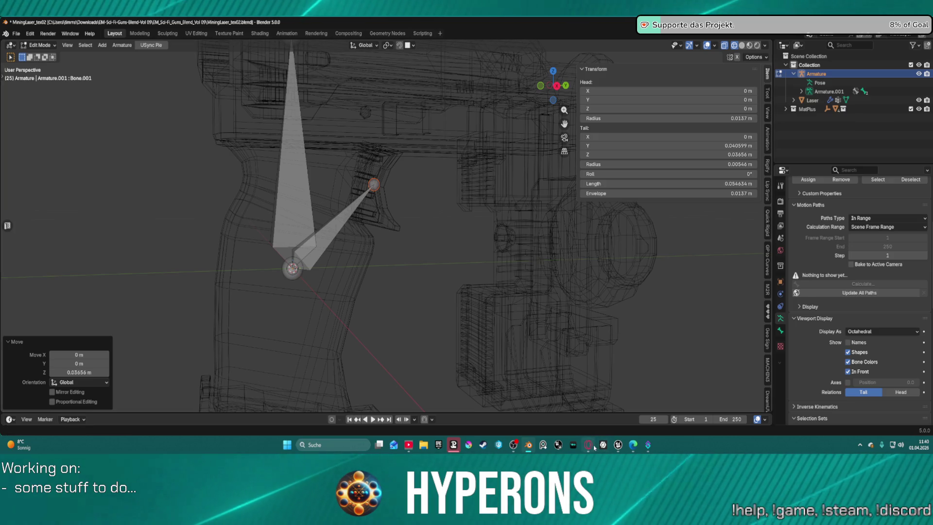
mouse_move(619, 446)
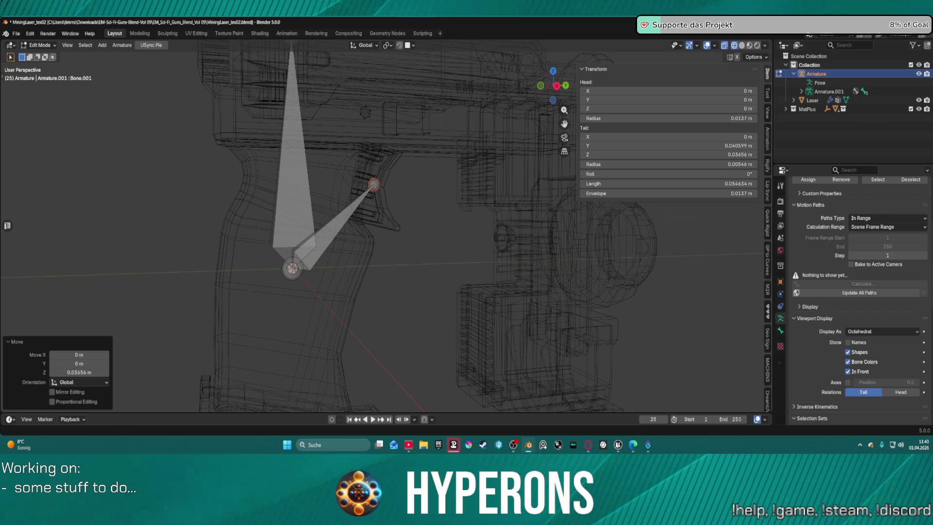
click(617, 445)
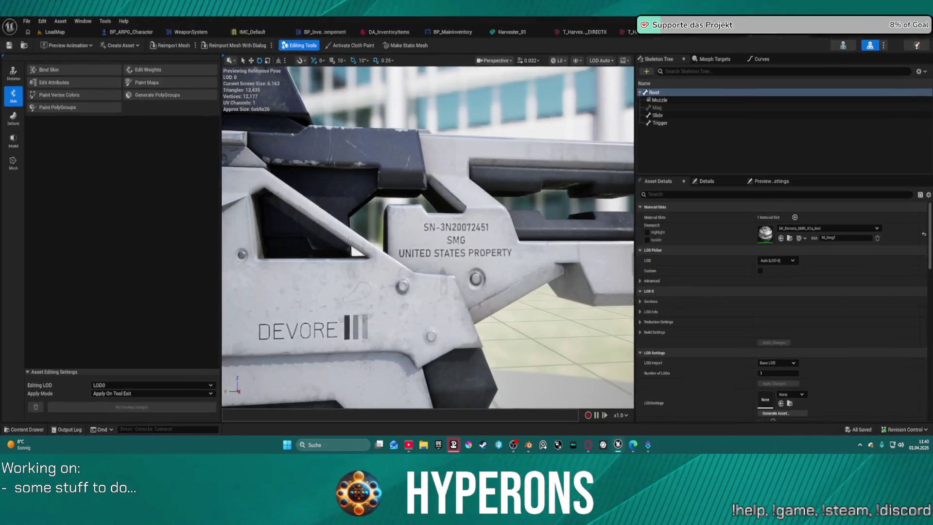
Fly the Unreal viewport onto the SMG's grip and trigger, then return to Blender
mouse_move(473, 300)
mouse_down()
mouse_move(473, 272)
mouse_move(473, 310)
mouse_move(474, 277)
mouse_move(456, 272)
mouse_move(491, 277)
mouse_move(452, 282)
mouse_up()
drag(459, 198, 460, 197)
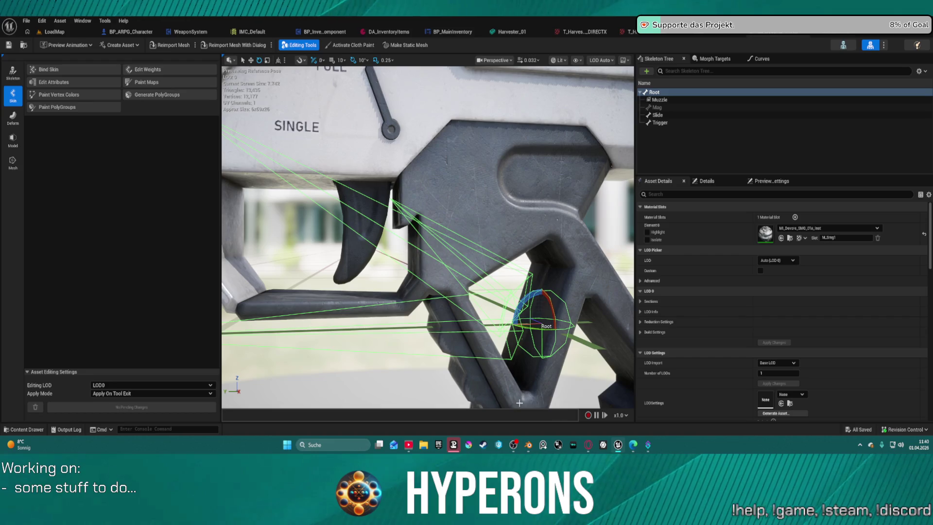
key(alt+Tab)
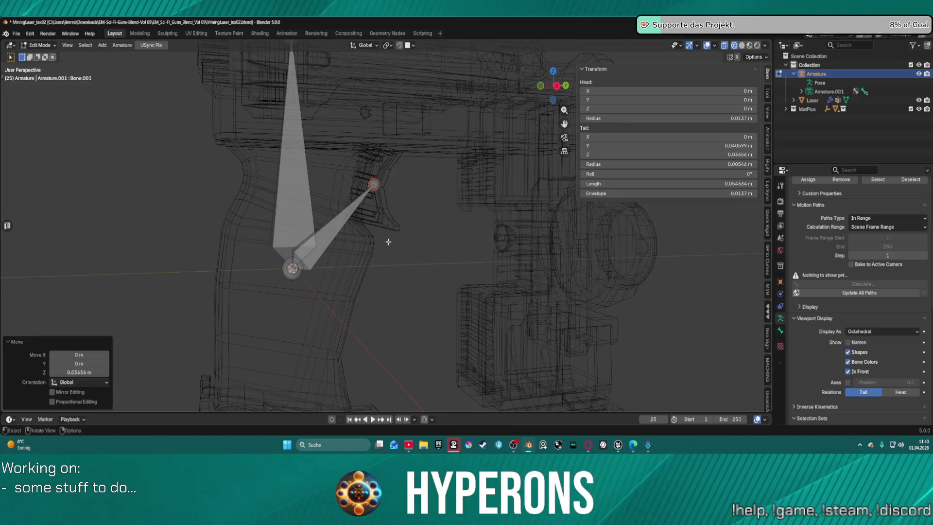
Raise the second bone's tip higher along Z and nudge it back along Y
key(g)
key(z)
click(388, 212)
key(g)
key(x)
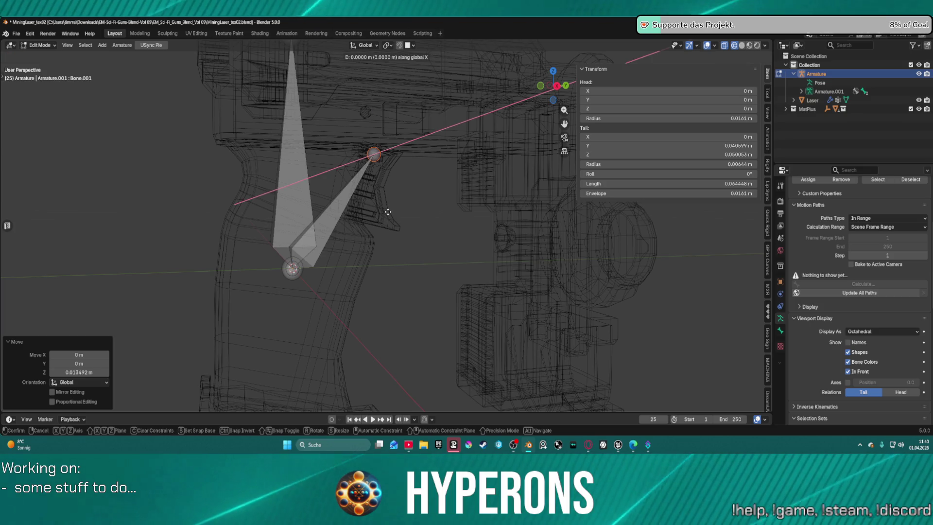
key(y)
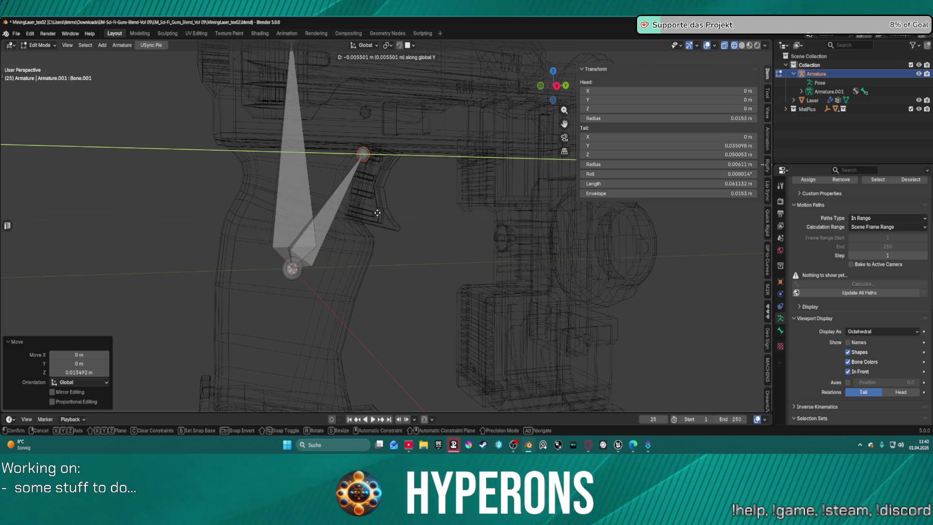
click(380, 211)
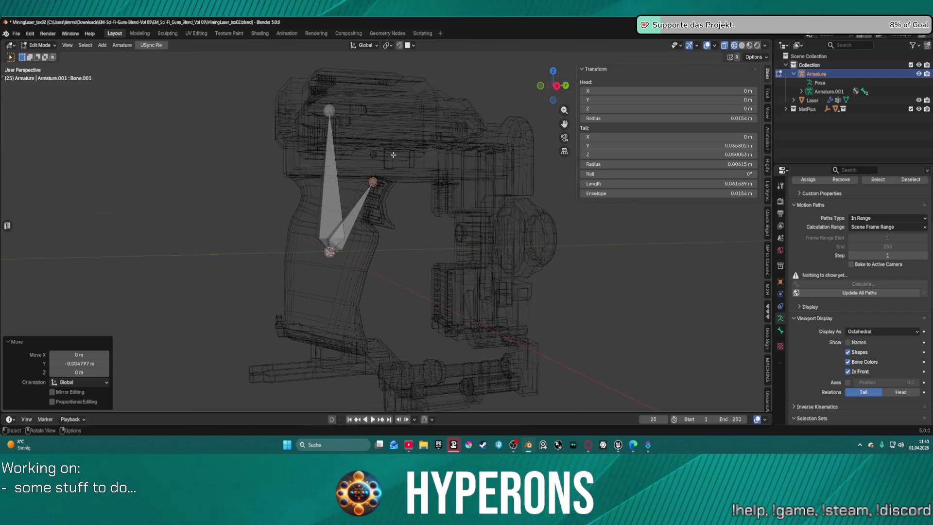
scroll(393, 156, up, 4)
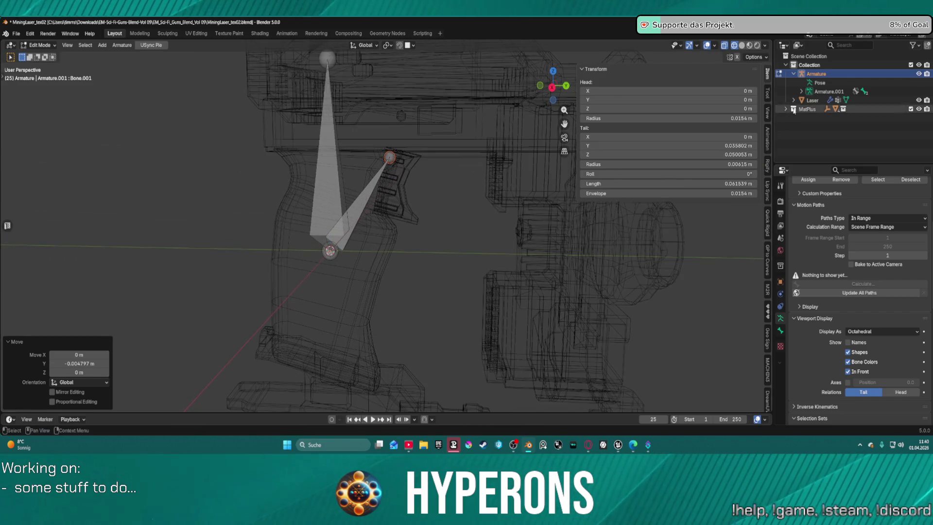
Rename the first bone to Root in the outliner
click(800, 91)
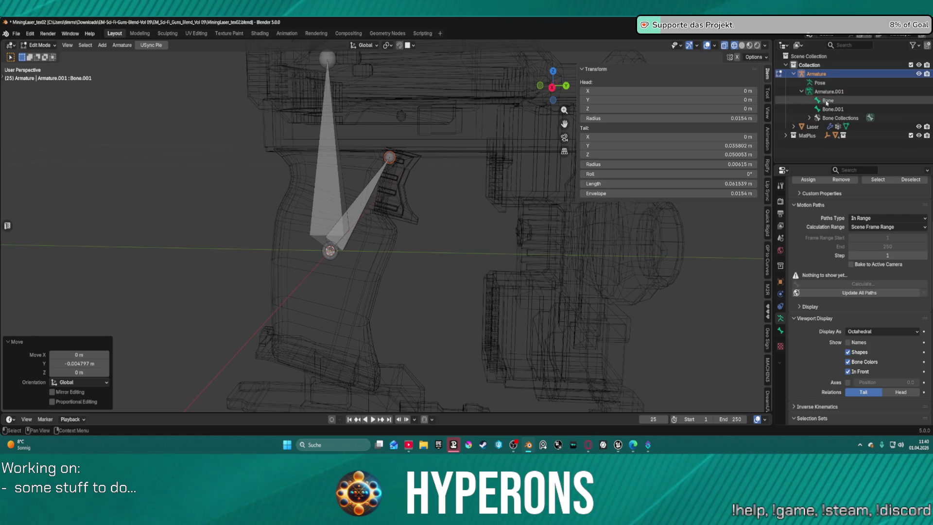
double_click(827, 100)
text(Root)
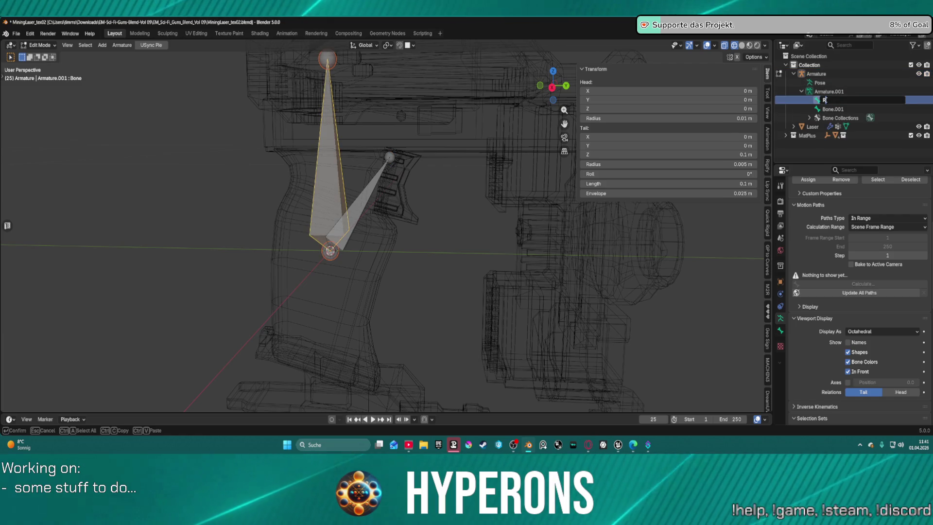
key(Return)
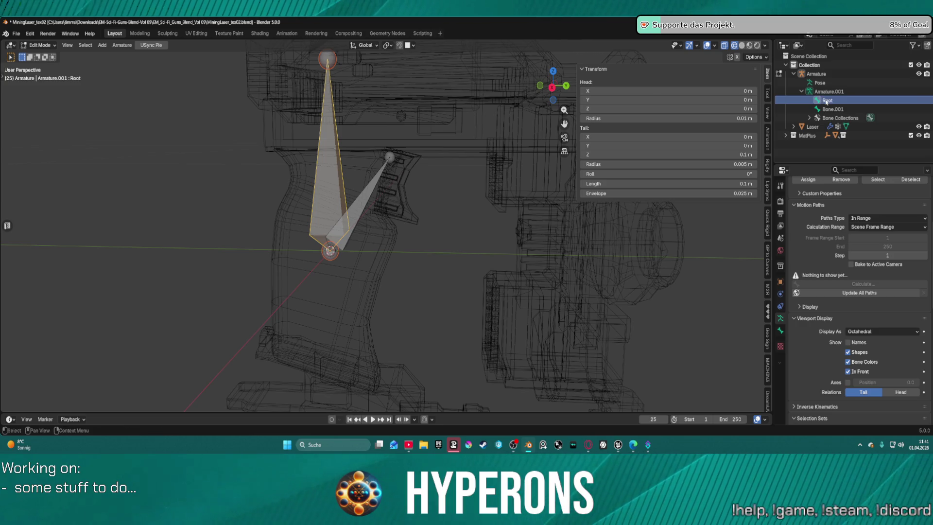
Set the grip bone's parent to Root in its Bone Relations settings
click(832, 109)
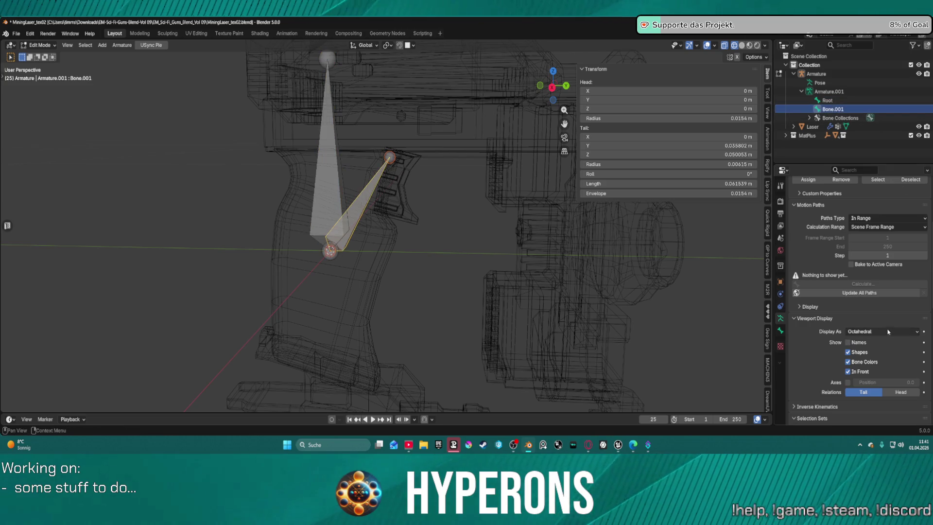
scroll(886, 323, down, 5)
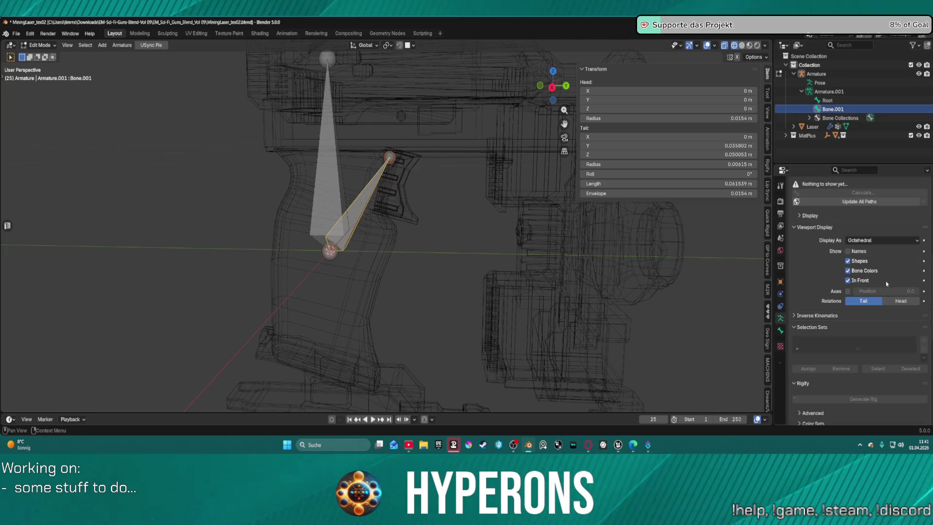
scroll(886, 288, up, 7)
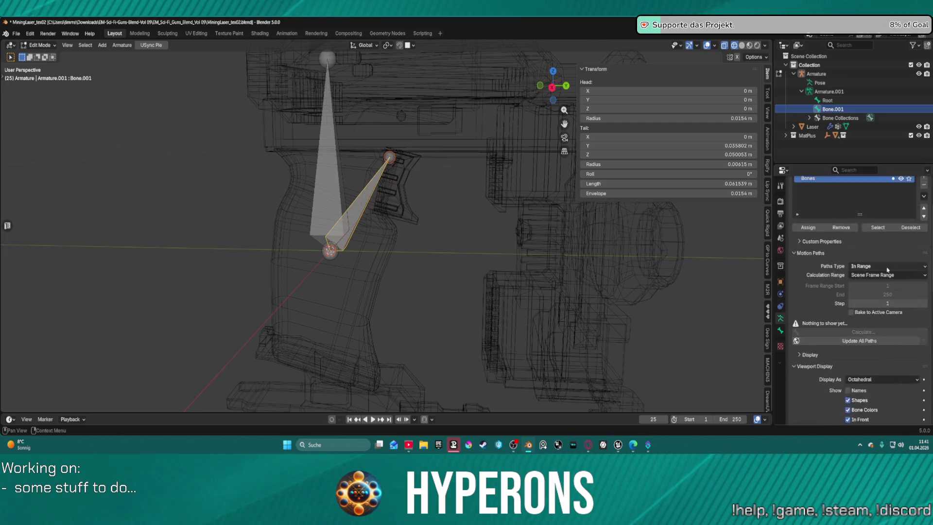
scroll(886, 270, up, 4)
click(780, 330)
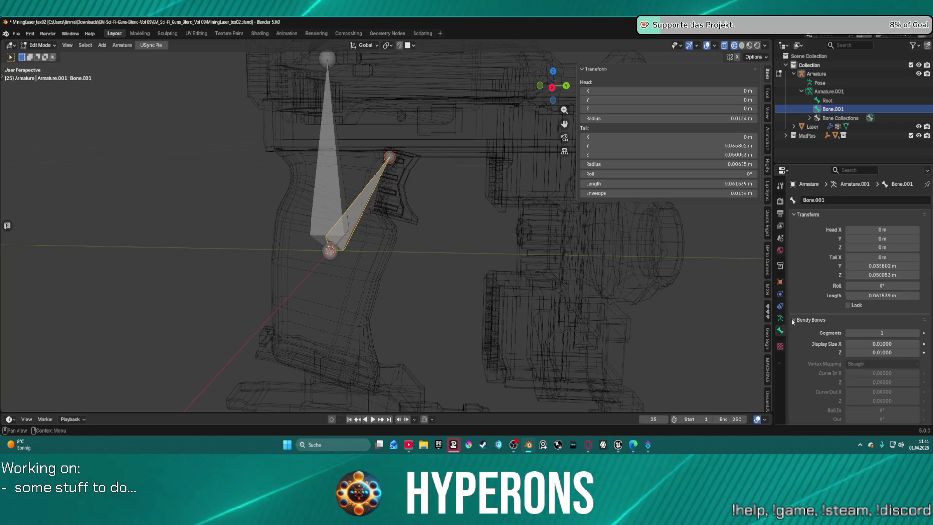
scroll(882, 325, down, 4)
scroll(881, 325, down, 12)
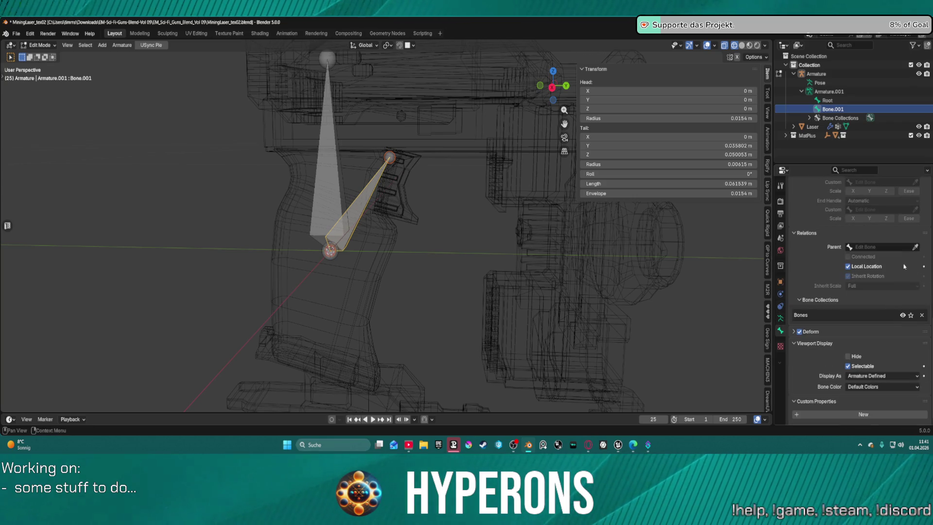
click(915, 247)
click(340, 187)
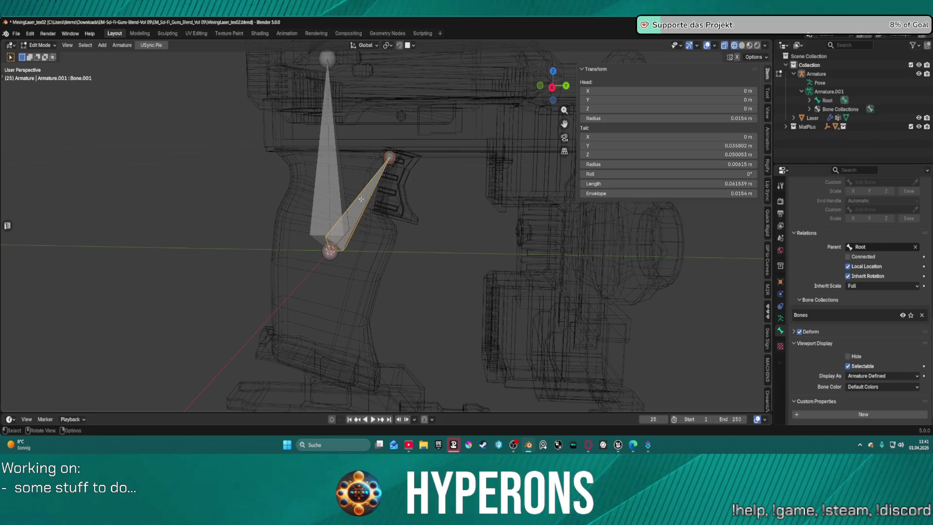
Rename the grip bone under Root to Trigger
click(810, 100)
double_click(838, 111)
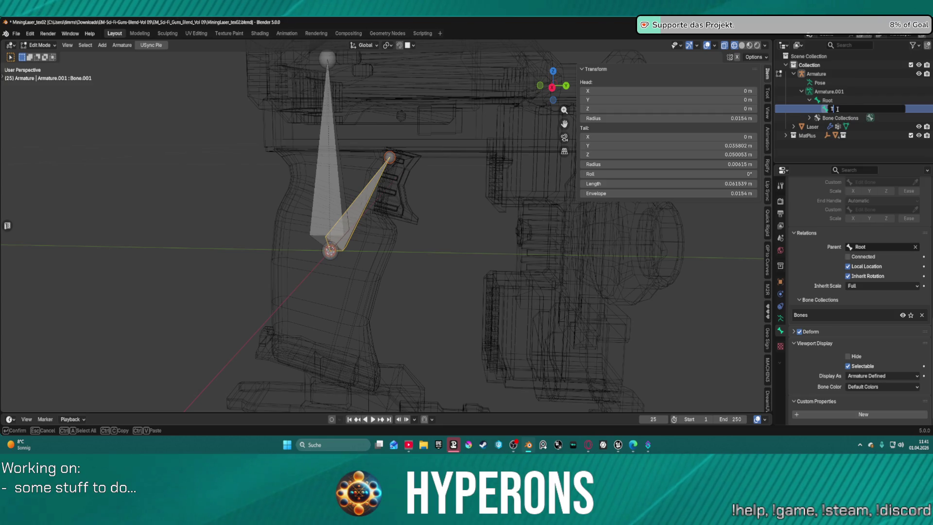
text(rigger)
key(Return)
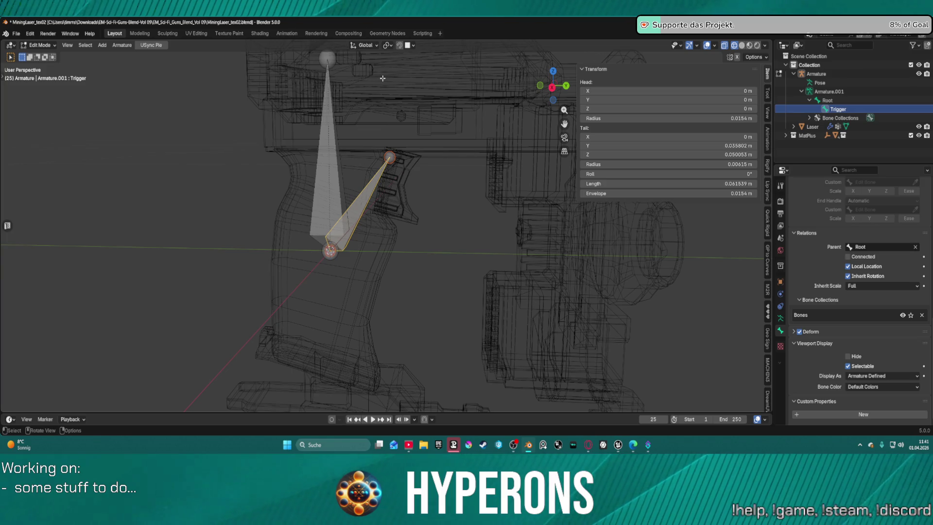
Switch to Solid shading and extrude a vertical bone from Root's head to the gun top
click(742, 45)
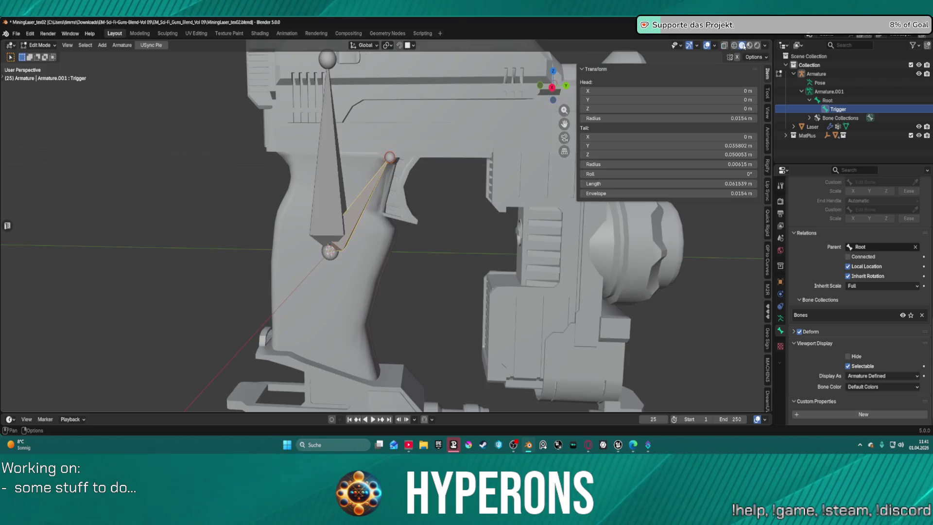
drag(478, 100, 456, 184)
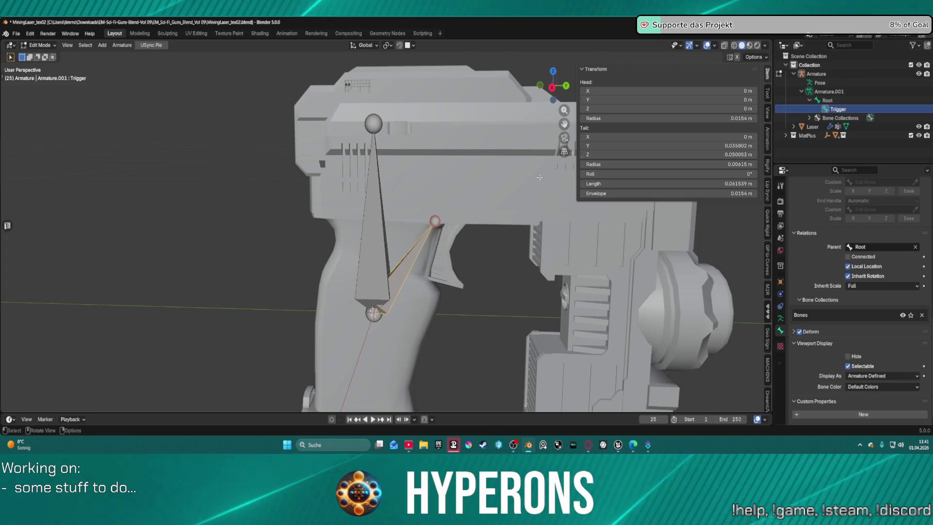
click(373, 314)
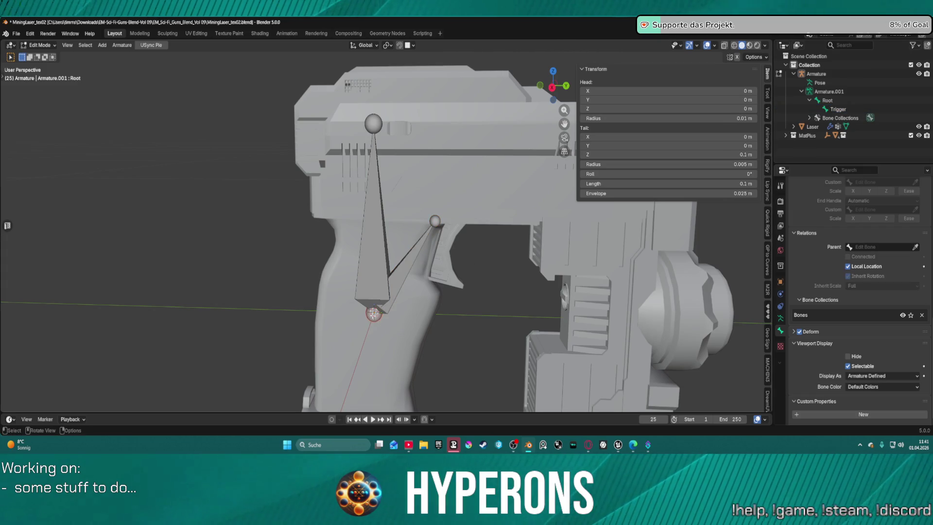
key(e)
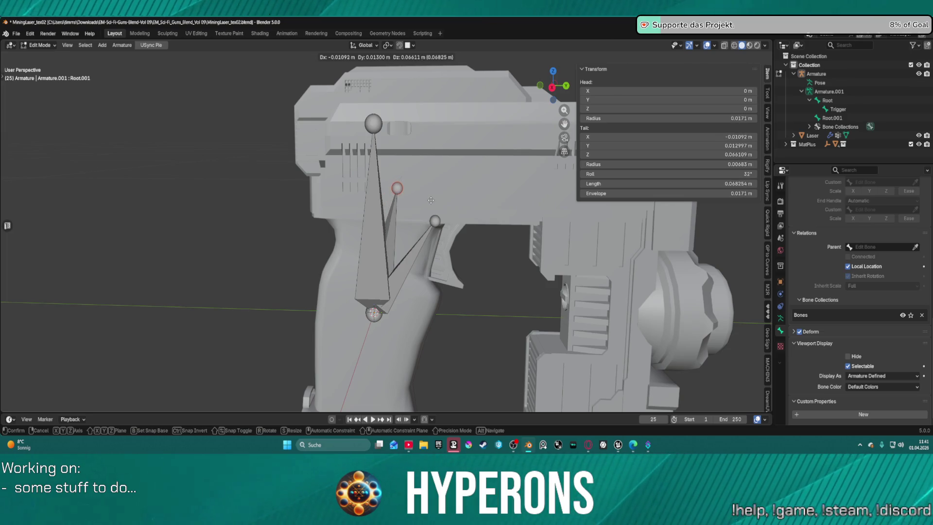
key(z)
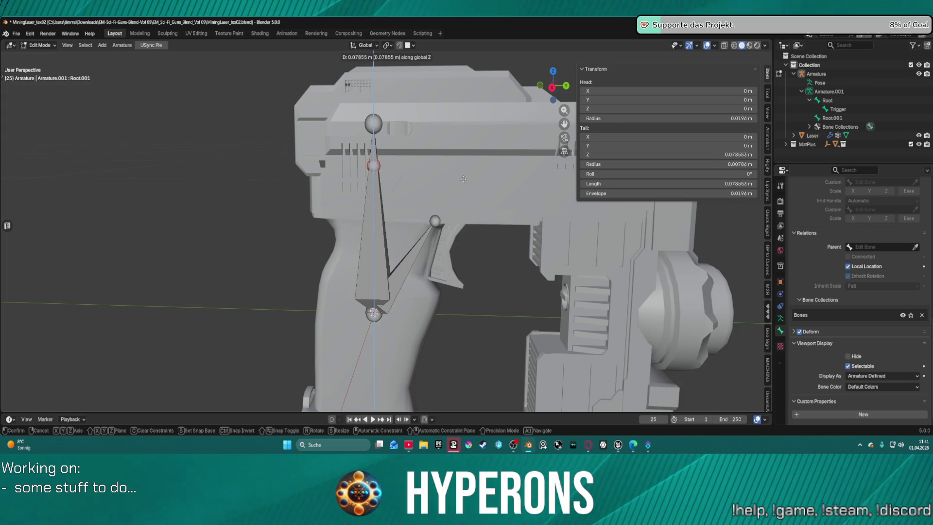
click(459, 143)
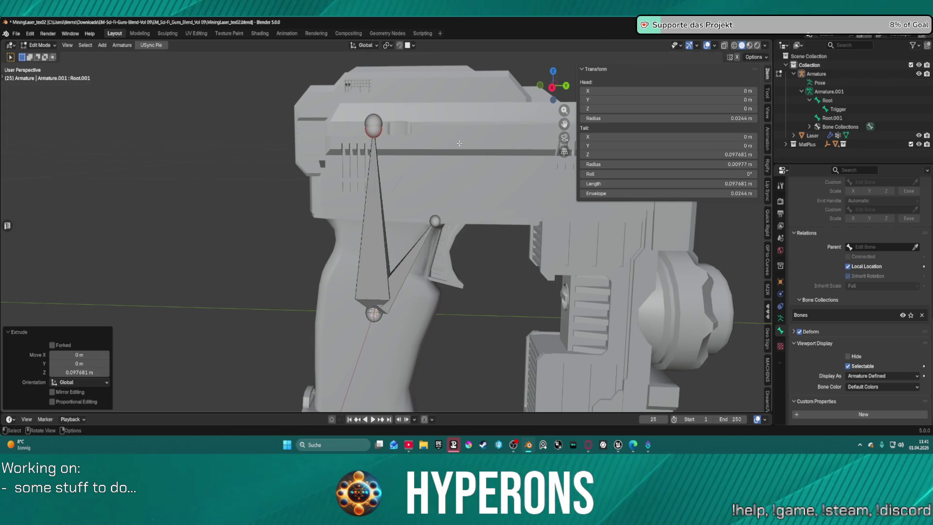
Clear the new bone's roll and nudge its tail 0.014908 m forward along Y
key(ctrl)
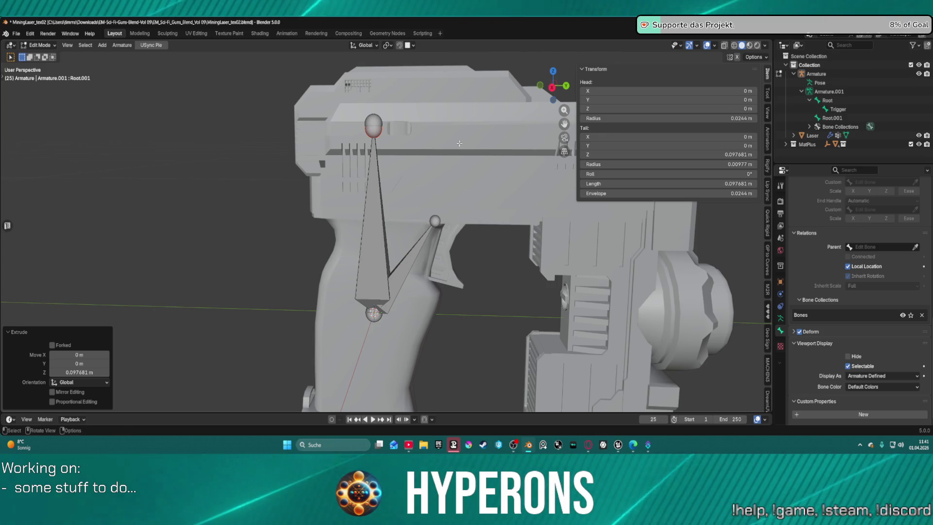
key(alt+r)
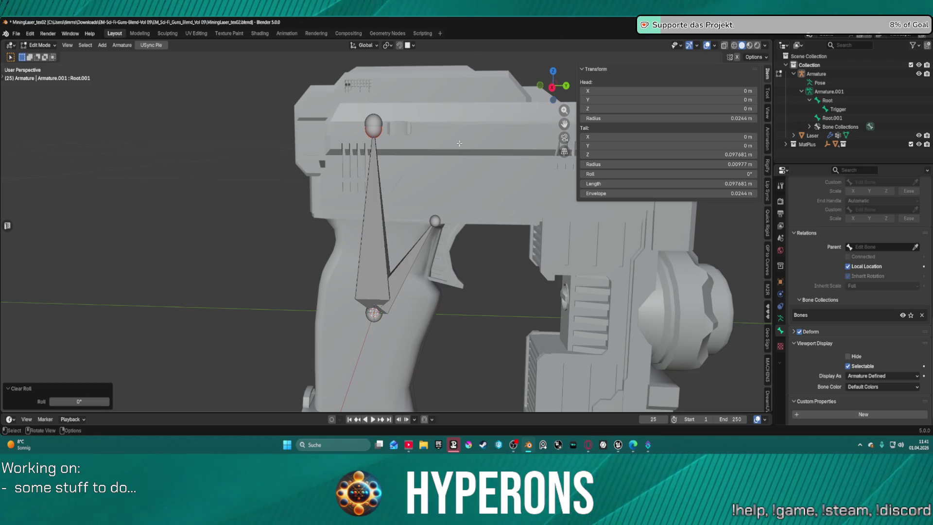
key(g)
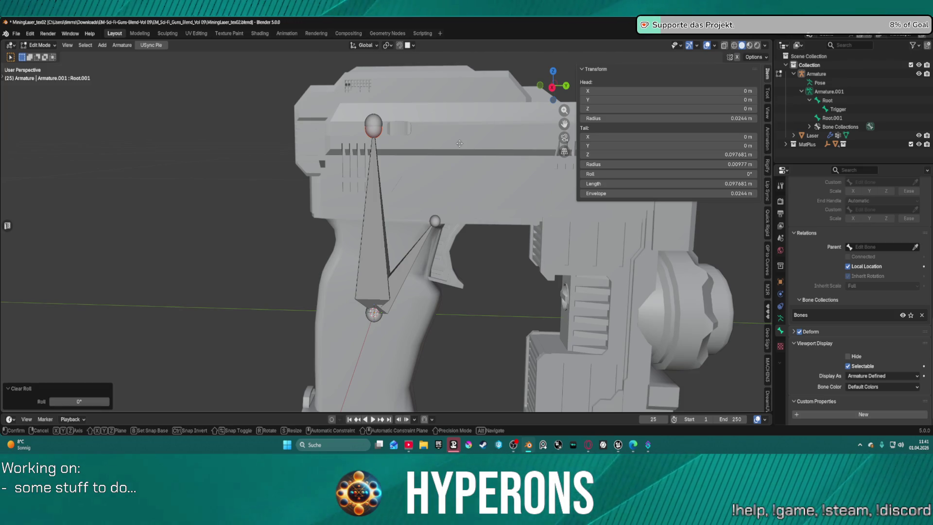
key(y)
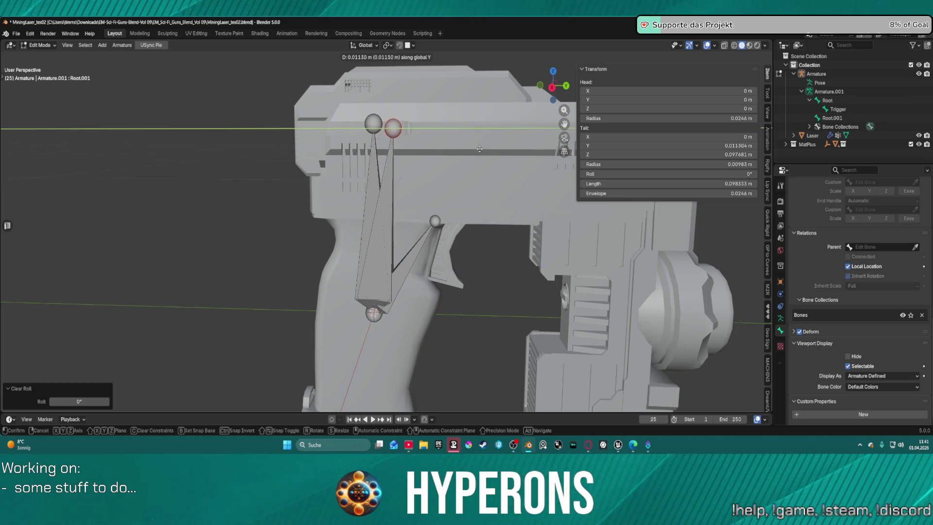
click(490, 152)
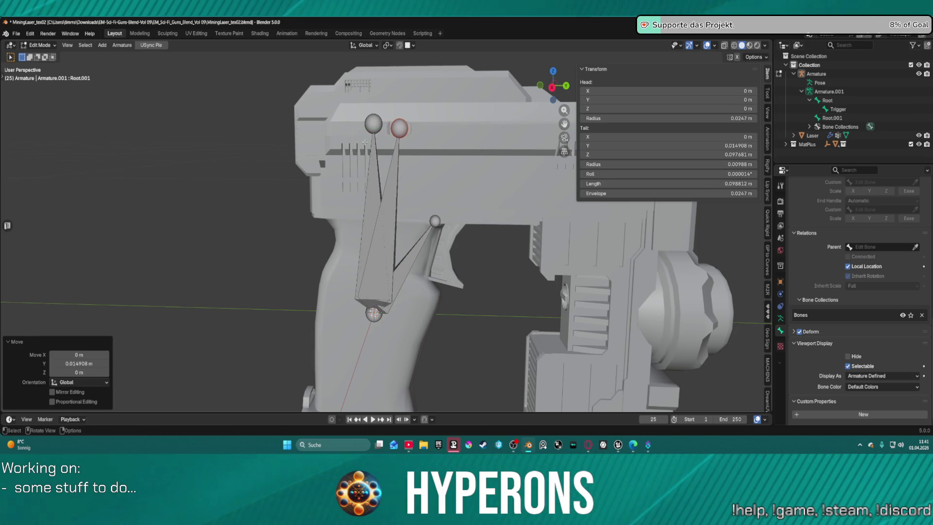
key(KP_7)
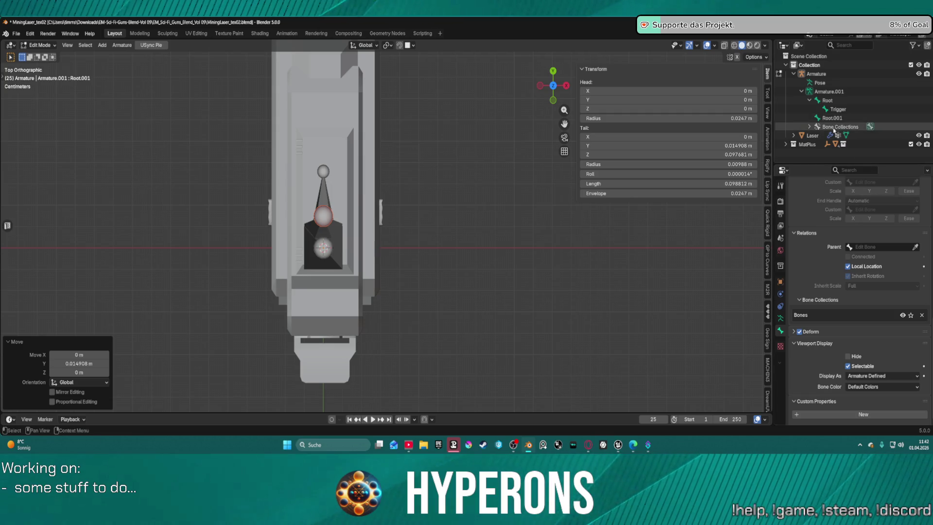
Drag Root.001 under Root in the outliner and rename it Slide
click(832, 118)
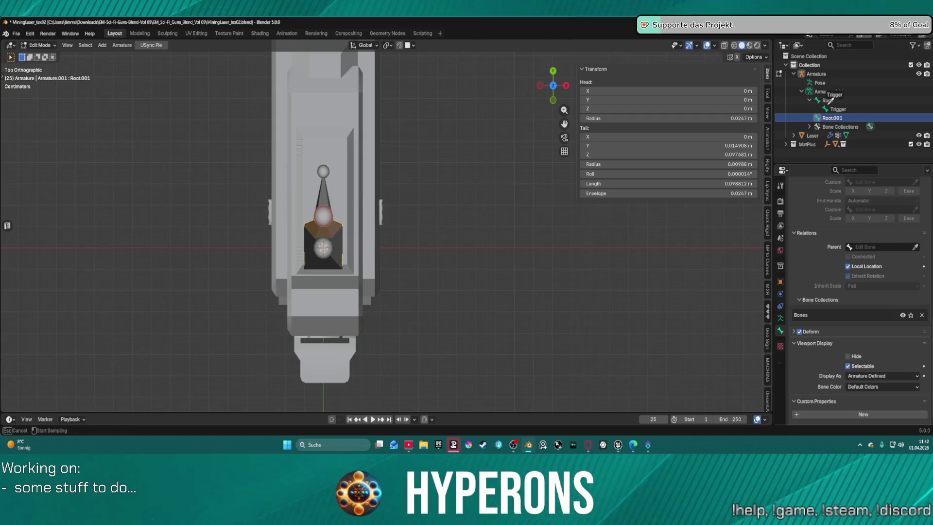
drag(834, 99, 834, 98)
double_click(841, 118)
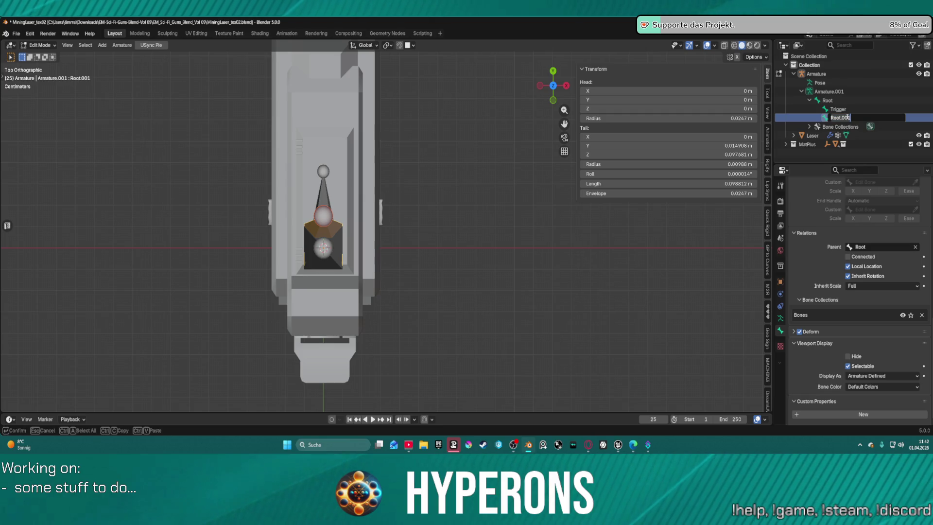
text(Side)
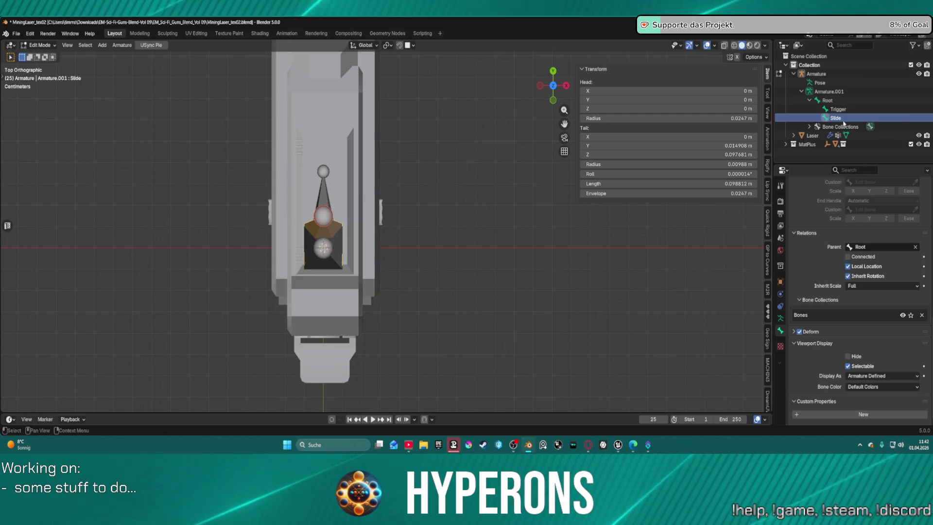
key(Return)
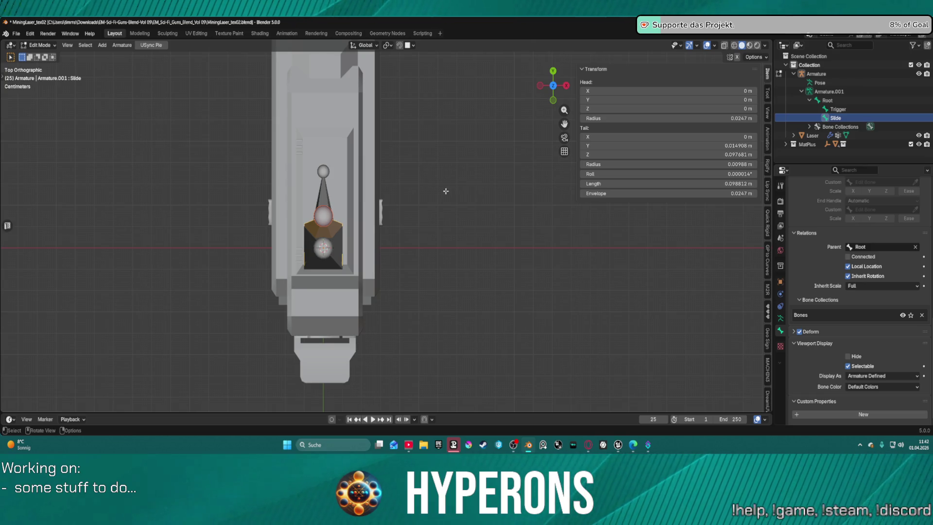
drag(415, 175, 351, 48)
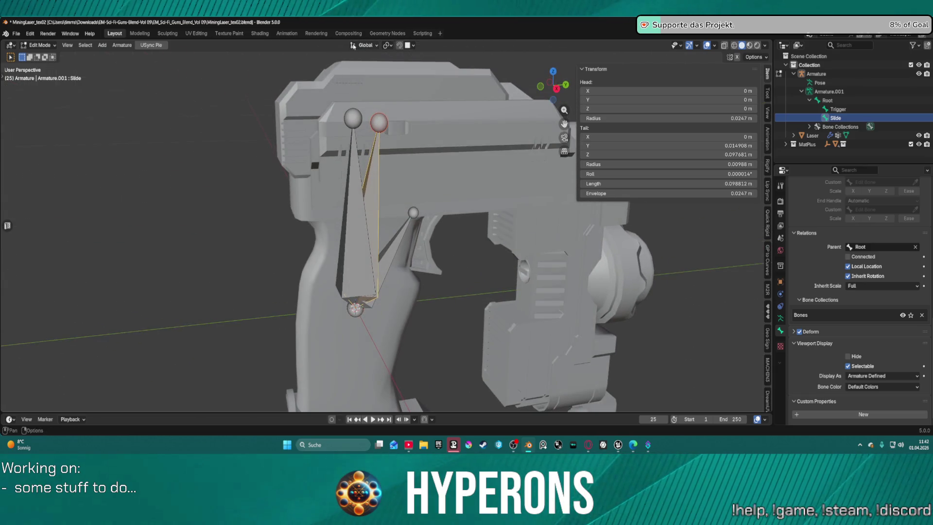
scroll(425, 116, up, 2)
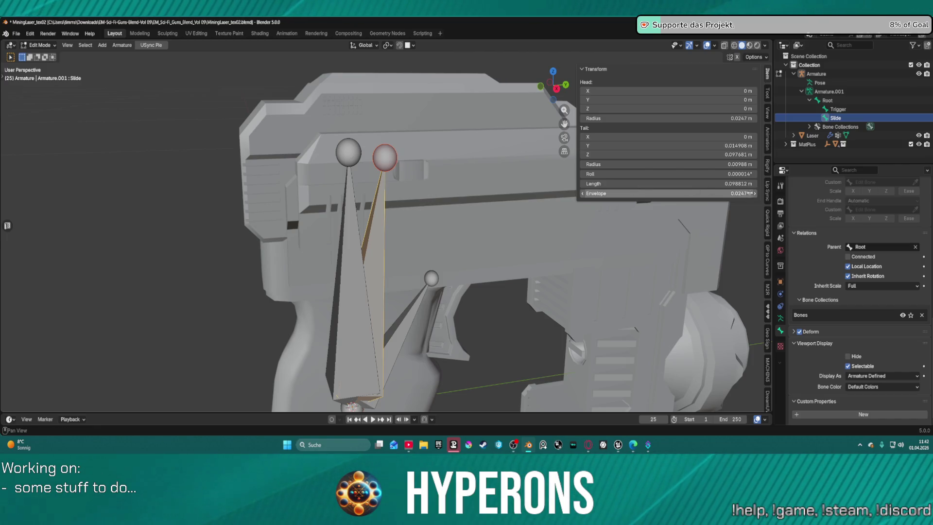
scroll(816, 350, up, 10)
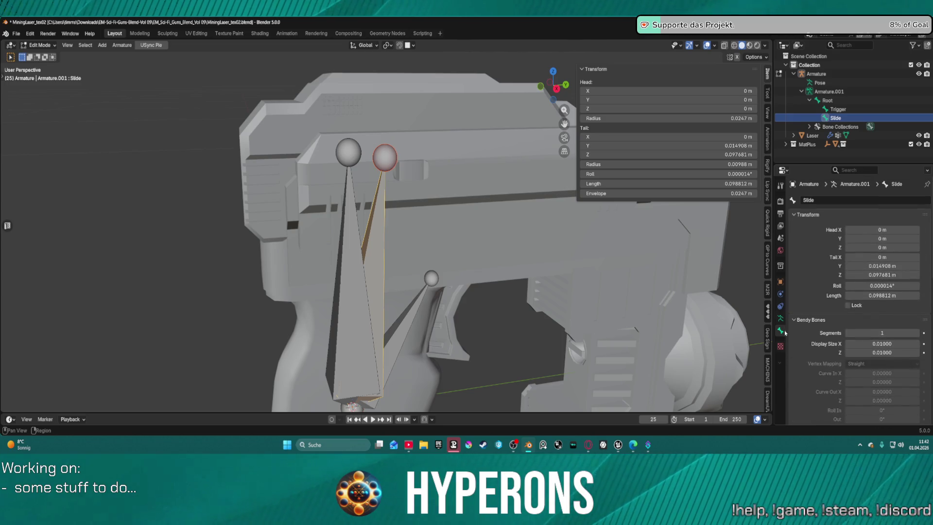
key(ctrl+Tab)
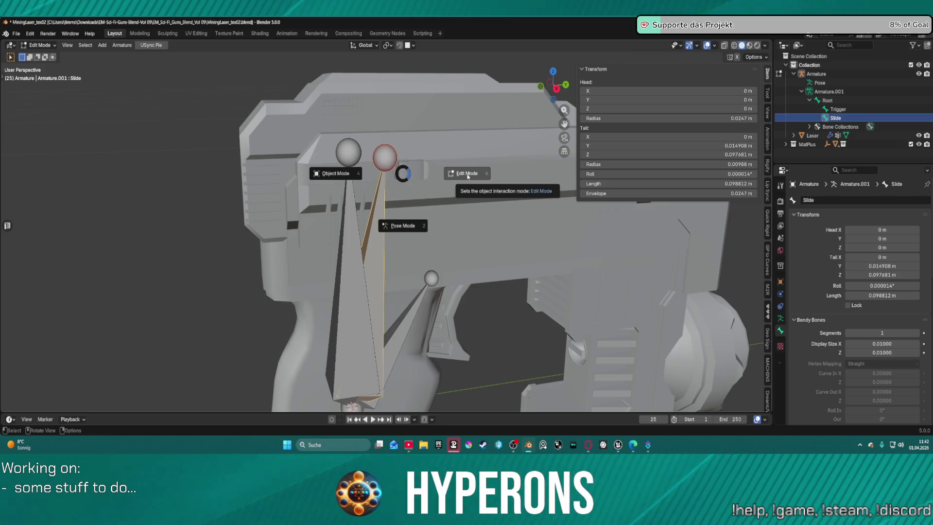
Return to Object Mode, select the Laser mesh and switch it to Weight Paint
click(467, 176)
click(449, 174)
key(ctrl+Tab)
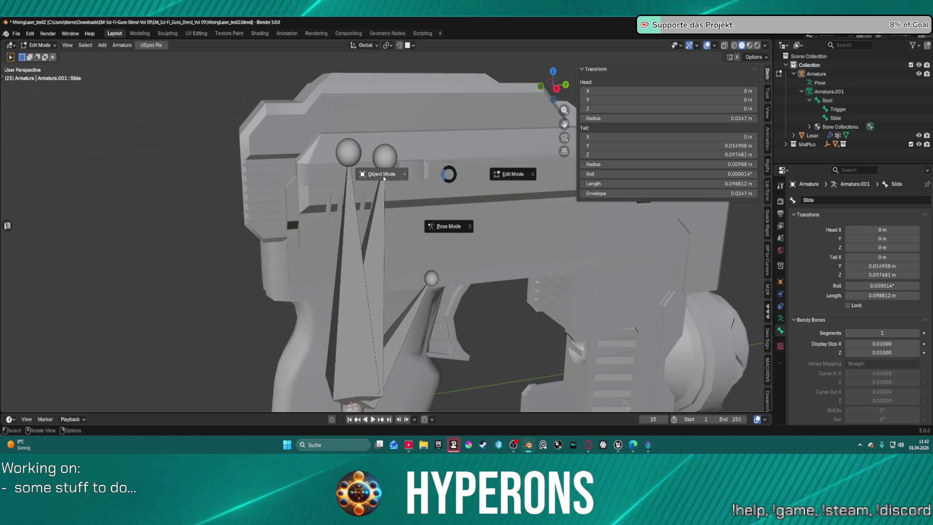
click(383, 176)
scroll(382, 195, down, 4)
click(442, 192)
key(ctrl+Tab)
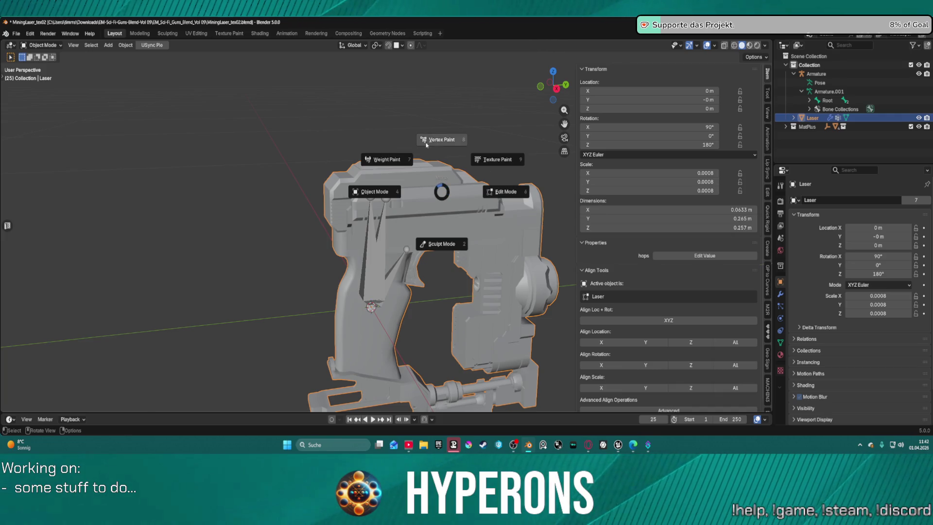
click(388, 163)
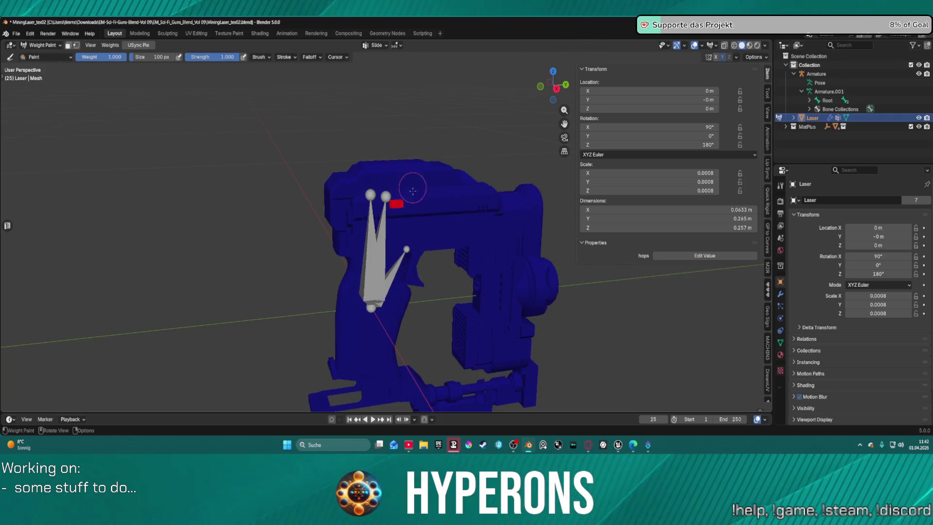
scroll(412, 208, up, 3)
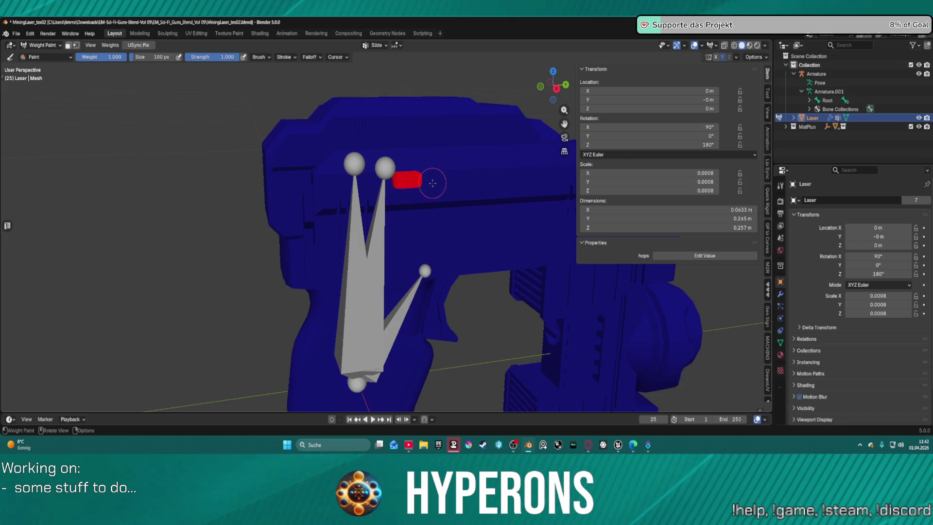
Expand Laser and Root in the Outliner and pick the Slide bone for painting
click(793, 118)
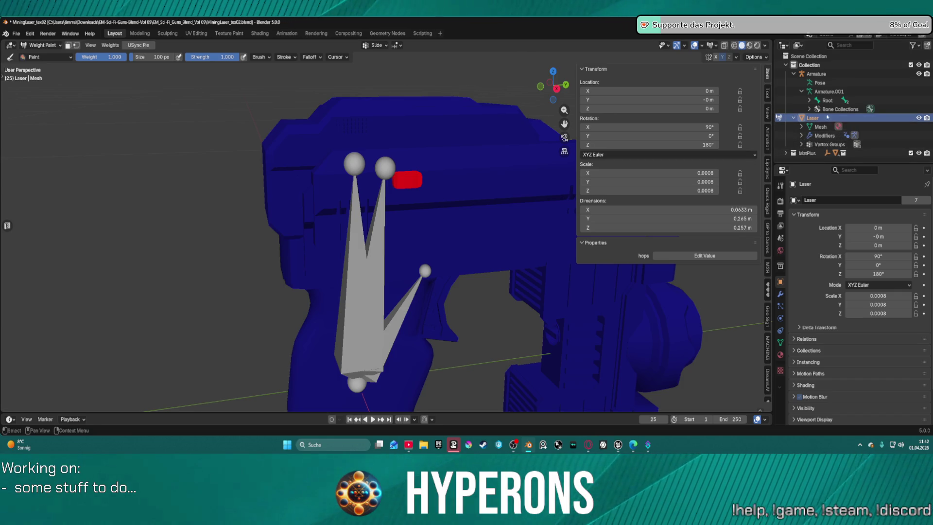
click(809, 100)
click(837, 110)
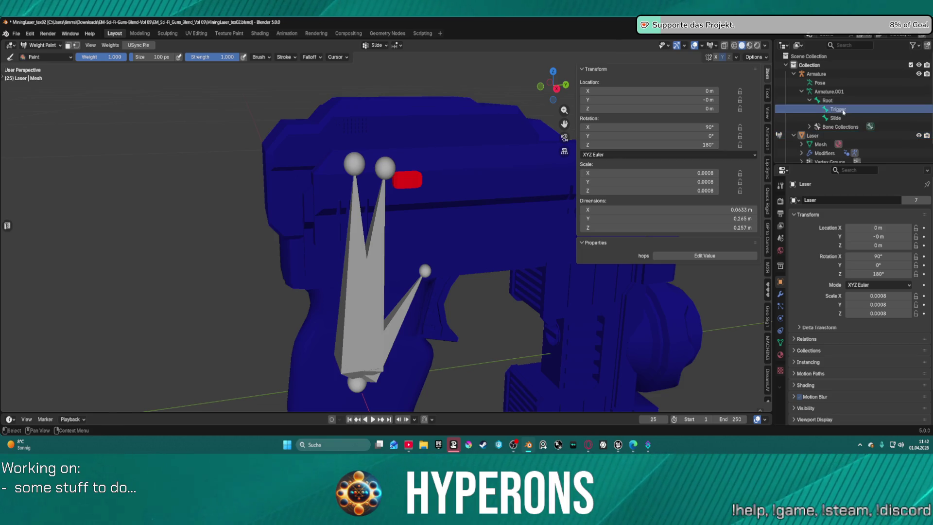
click(835, 118)
scroll(819, 333, down, 2)
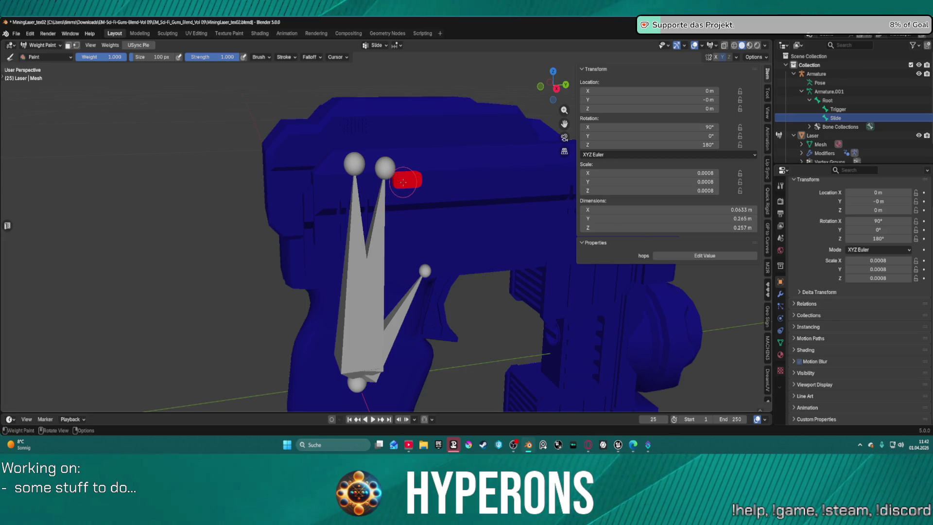
drag(437, 253, 466, 251)
scroll(475, 242, up, 3)
scroll(489, 241, down, 2)
scroll(834, 109, down, 1)
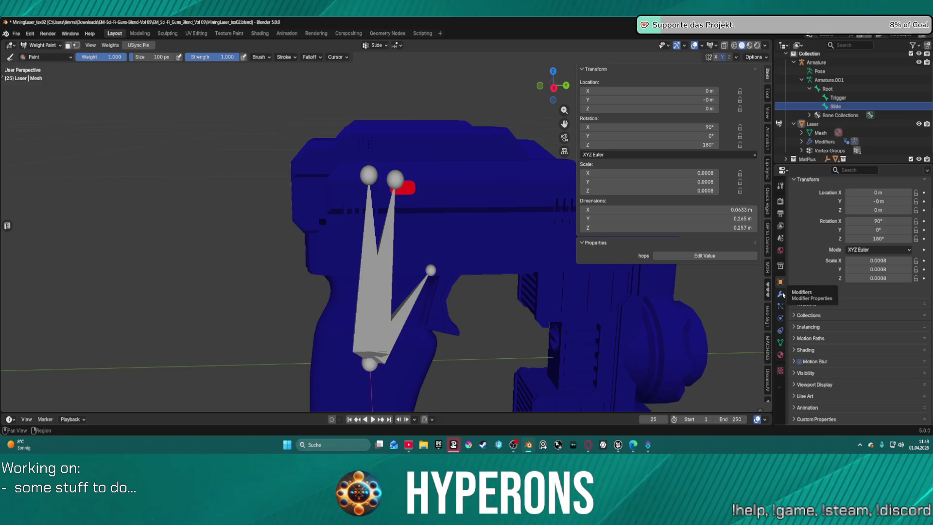
Show the Laser mesh's vertex groups and undo a trial weight stroke on the slide
click(779, 331)
click(780, 342)
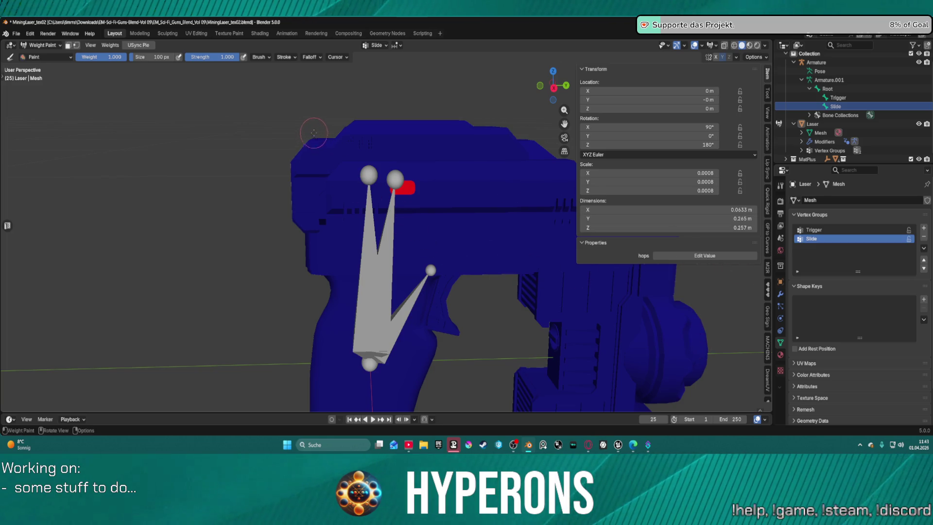
click(410, 188)
drag(410, 186, 405, 199)
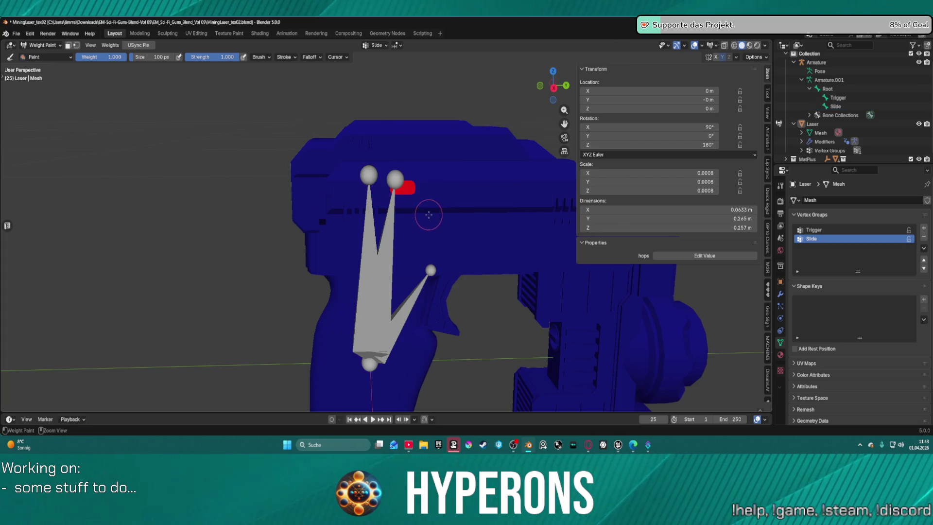
key(ctrl+z)
Switch between the Slide and Trigger bones to inspect their vertex group weights
click(837, 106)
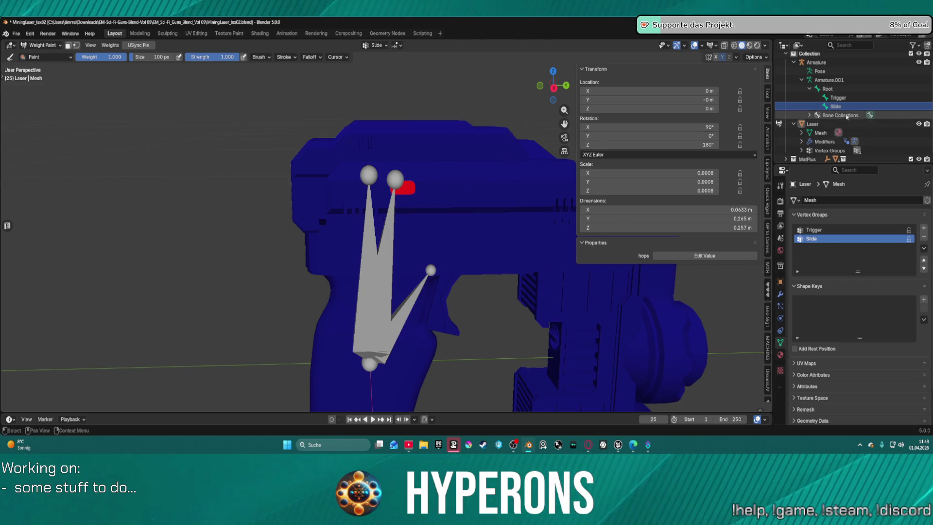
click(837, 98)
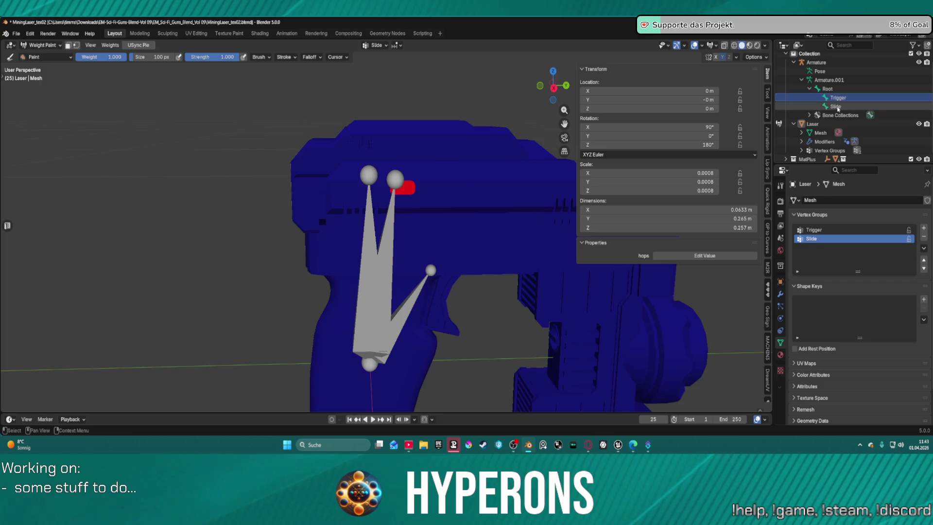
click(836, 106)
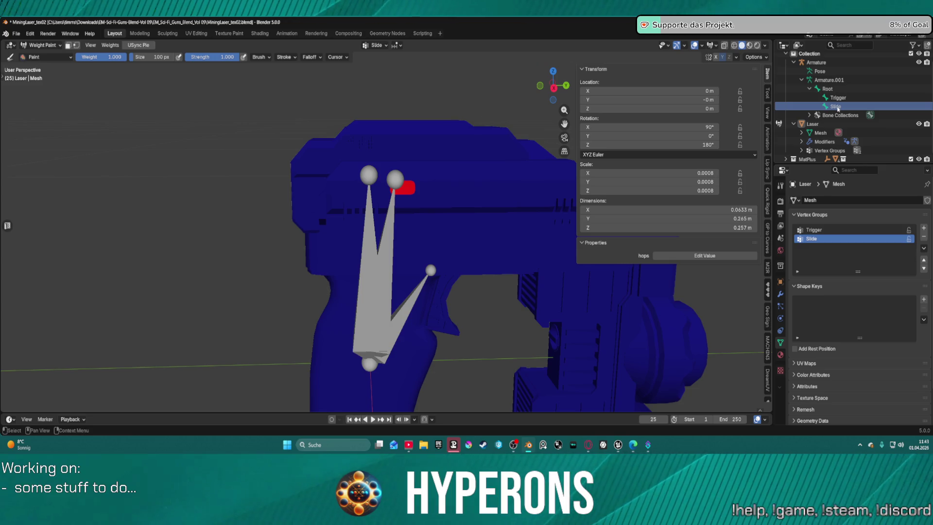
double_click(837, 106)
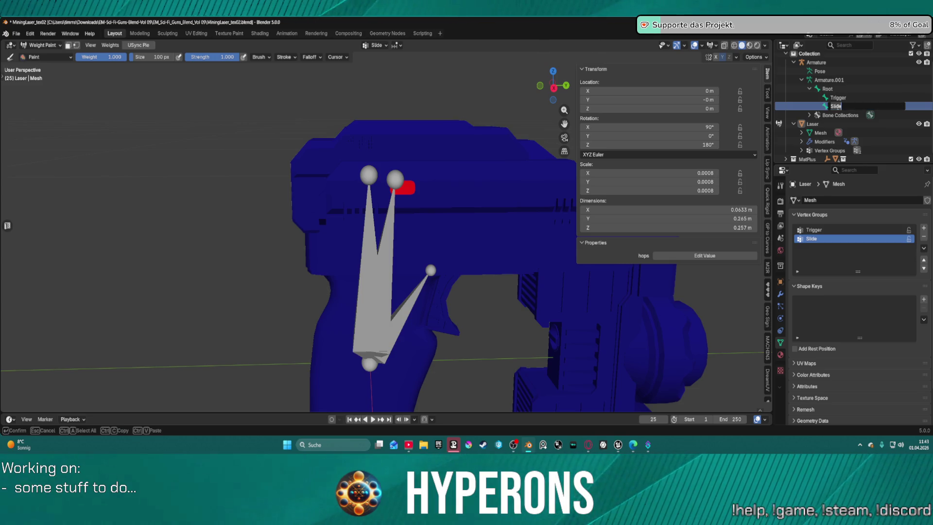
key(Return)
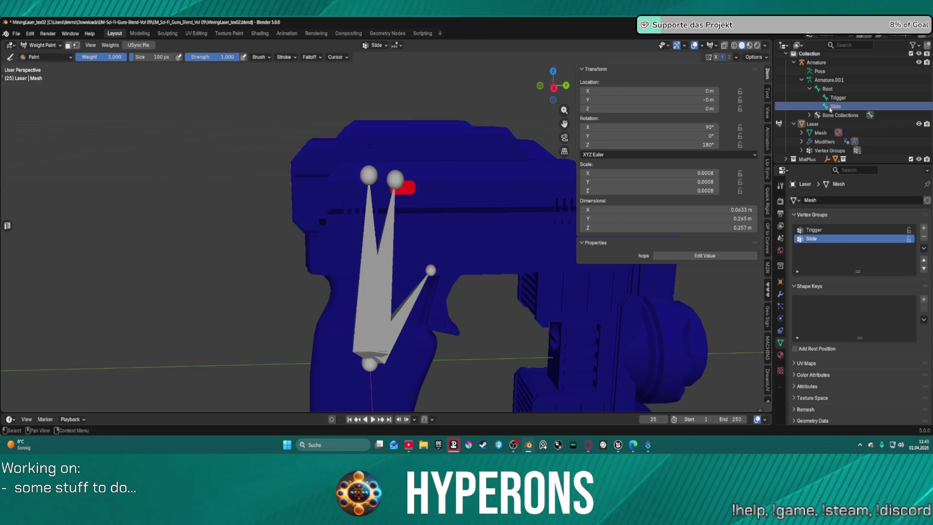
scroll(836, 324, down, 2)
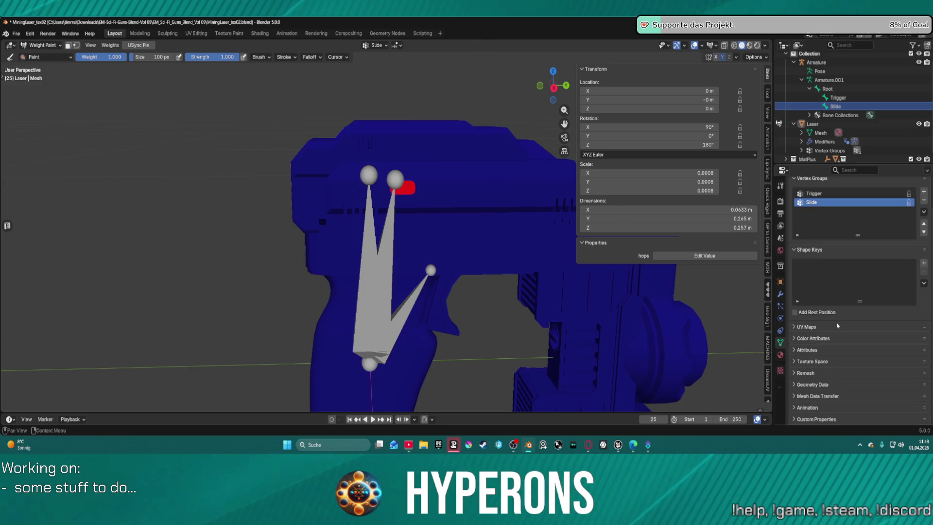
scroll(805, 346, up, 2)
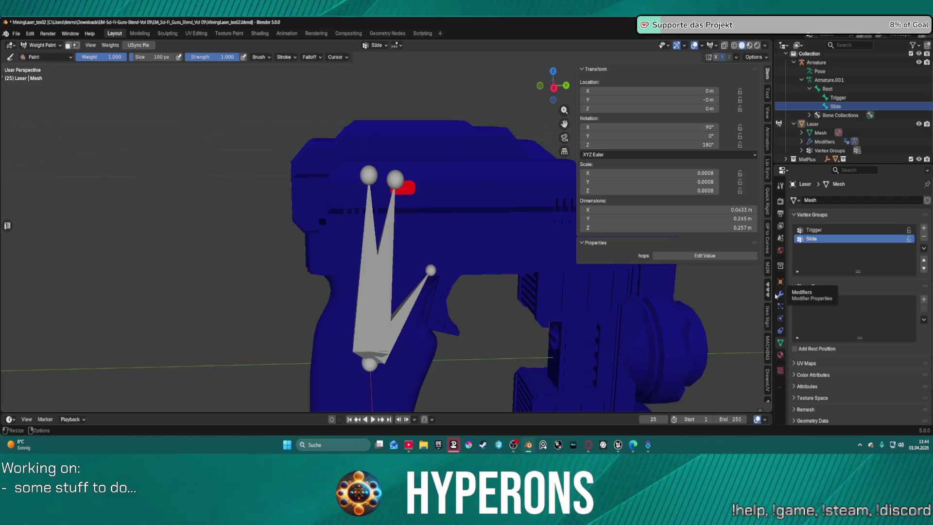
click(839, 98)
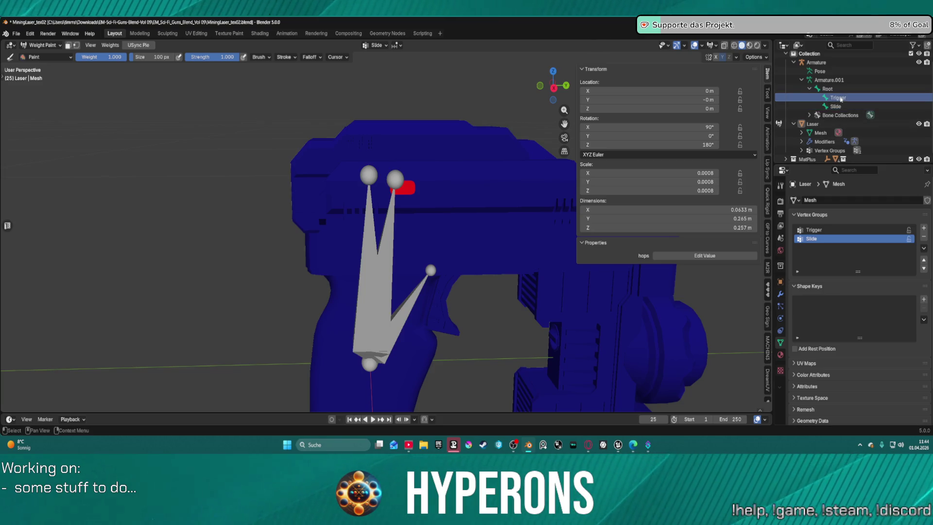
scroll(810, 399, down, 2)
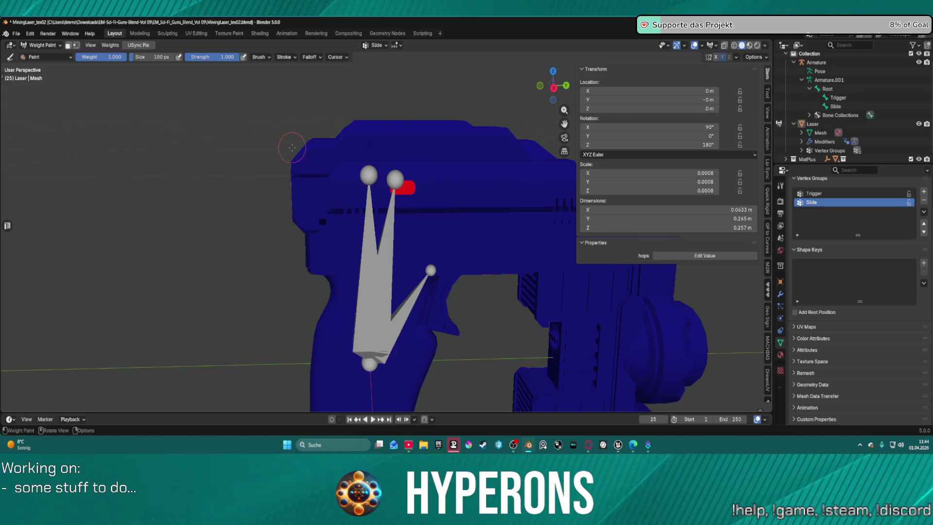
scroll(292, 147, down, 4)
key(ctrl+Tab)
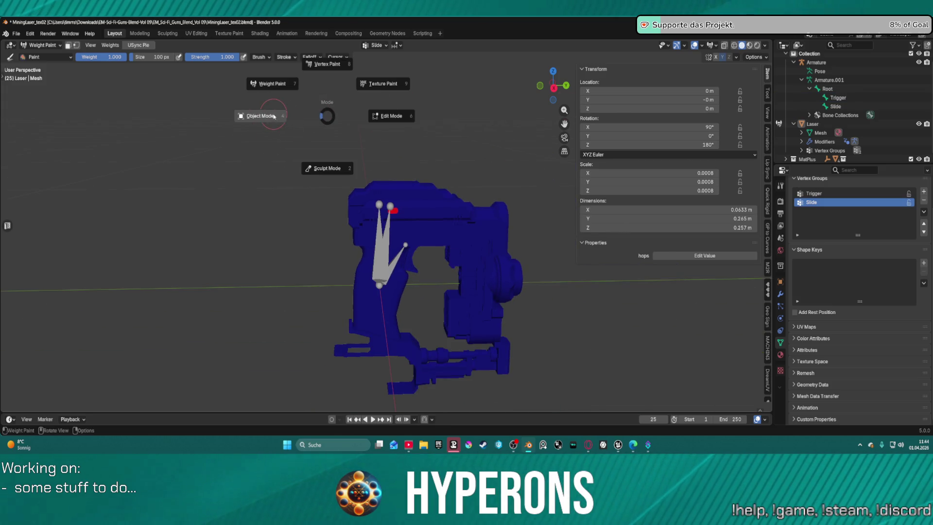
Return to Object Mode with Laser selected and Armature active, then bring up Set Parent To
click(274, 116)
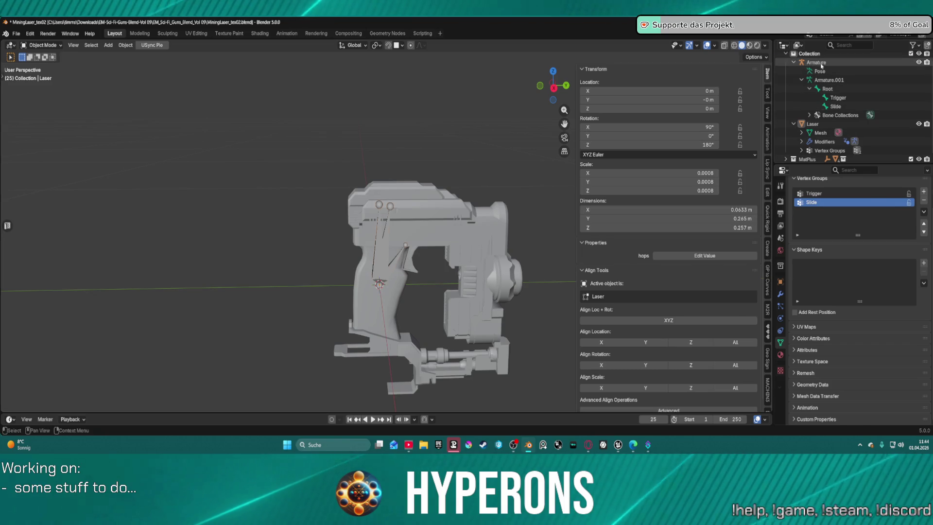
click(816, 62)
shift+click(812, 123)
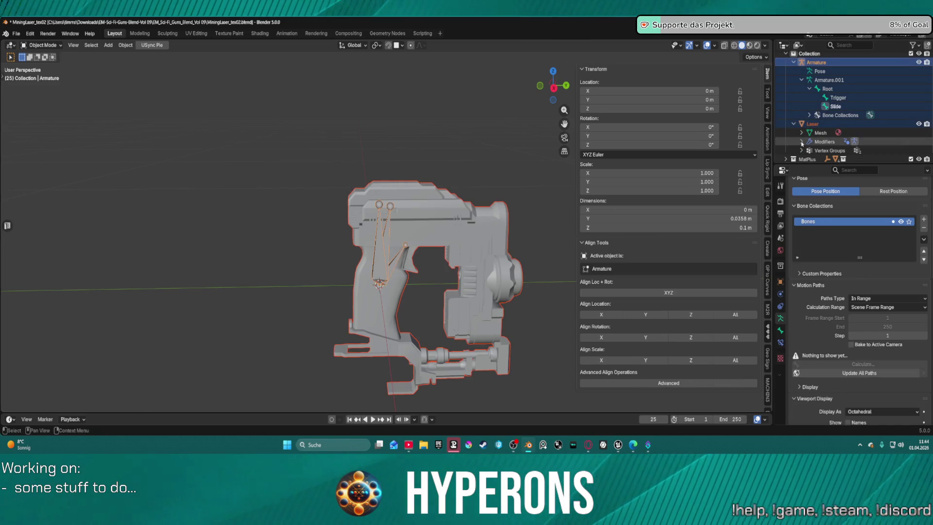
click(812, 124)
ctrl+click(818, 63)
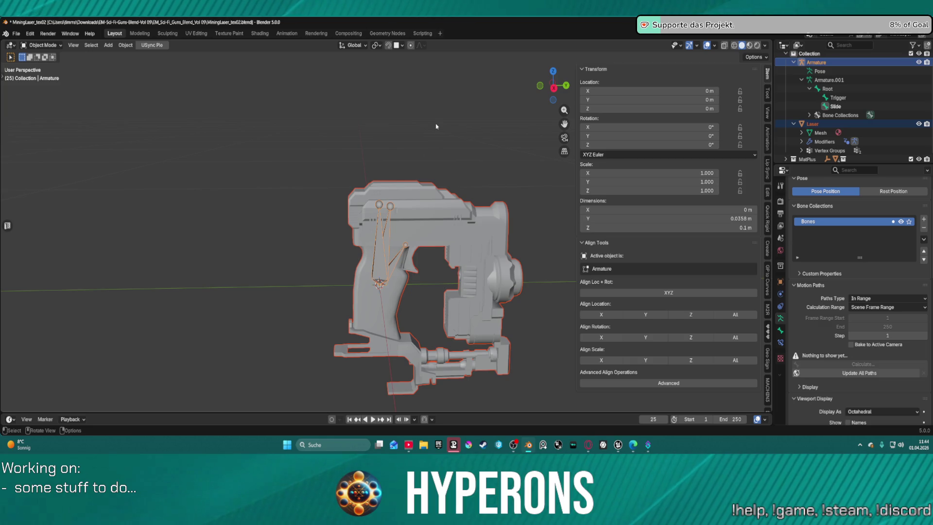
key(ctrl+p)
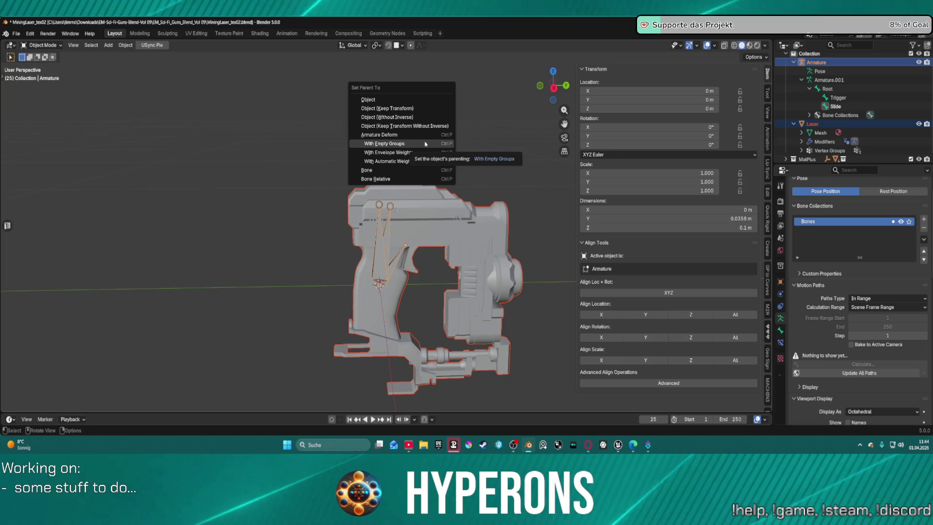
Parent Laser to the Armature with Armature Deform > With Empty Groups
click(425, 144)
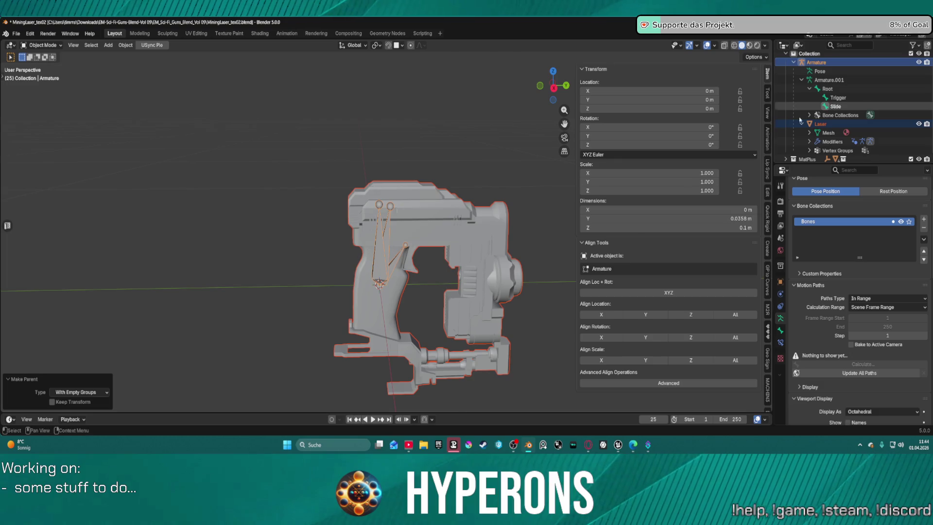
scroll(464, 230, up, 1)
scroll(466, 218, up, 1)
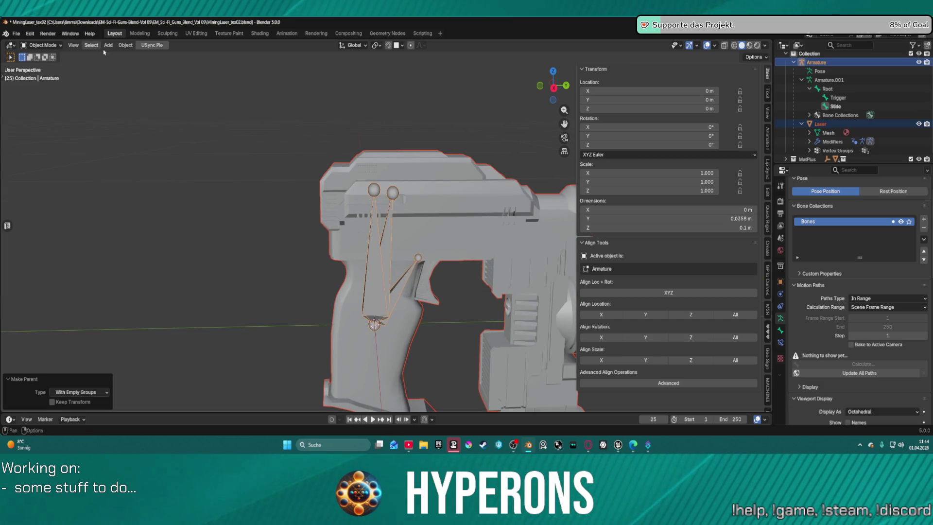
Cycle the armature back to Object Mode and make the Laser mesh active for weight painting
key(ctrl+Tab)
key(2)
key(ctrl+Tab)
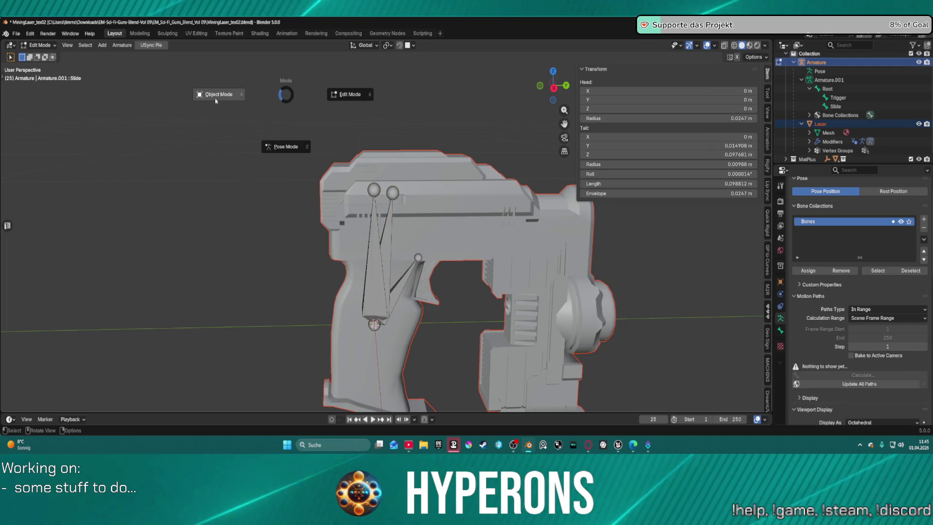
key(4)
click(437, 181)
key(ctrl+Tab)
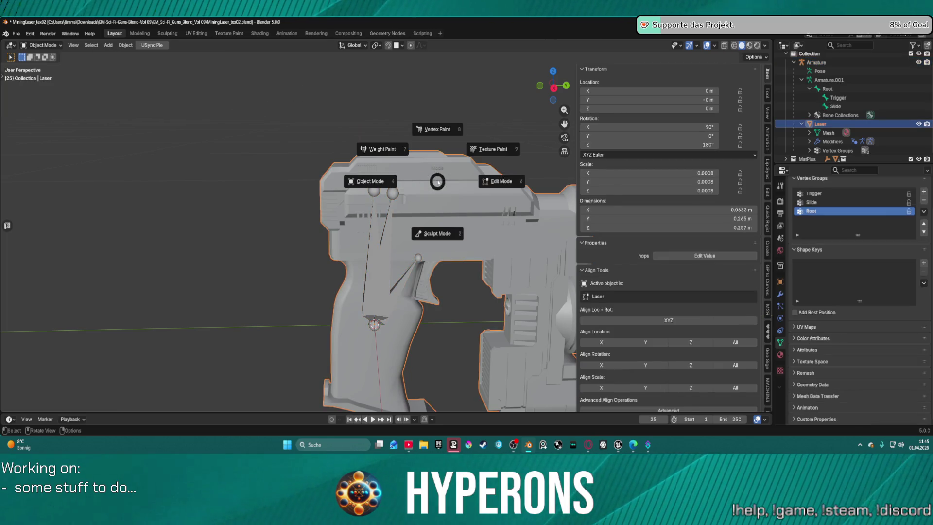
key(ctrl+Tab)
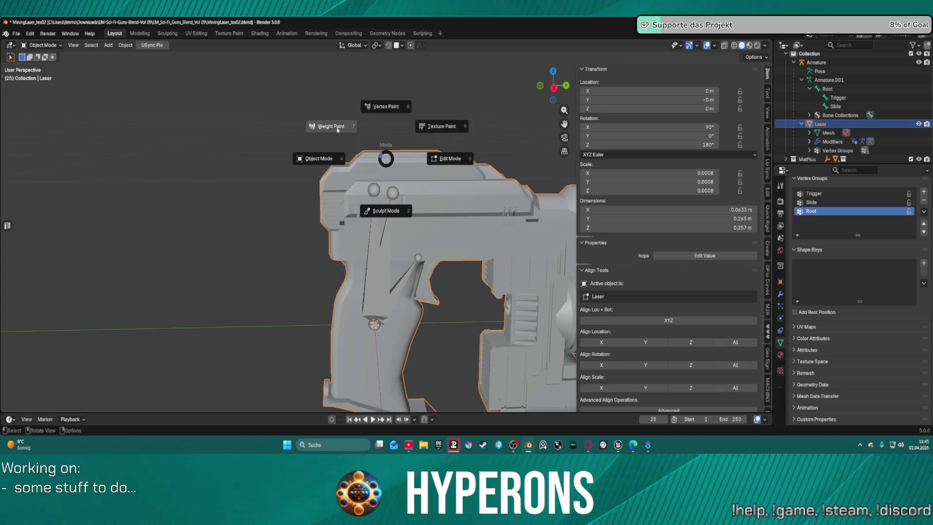
Put the Laser mesh into Weight Paint mode, orbit the gun, and undo a stray barrel stroke
click(337, 128)
drag(364, 174, 400, 174)
drag(374, 210, 505, 195)
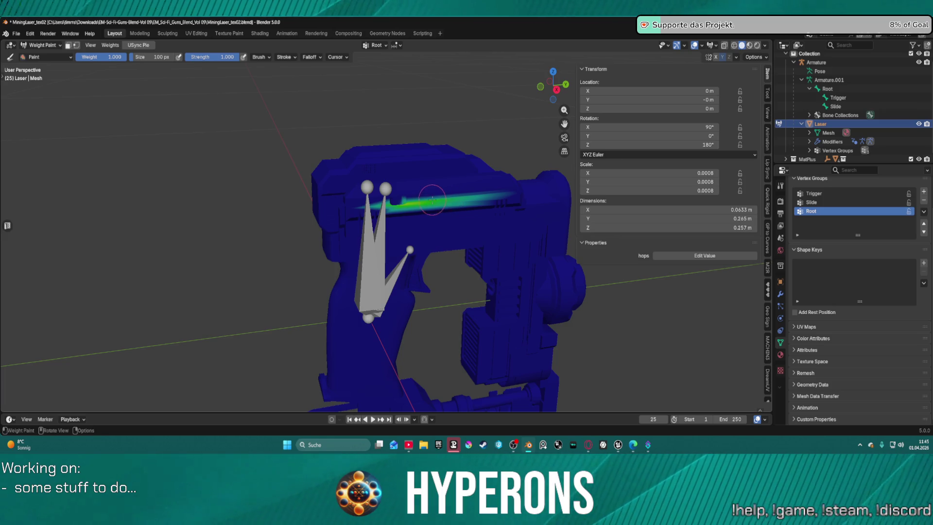
key(ctrl+z)
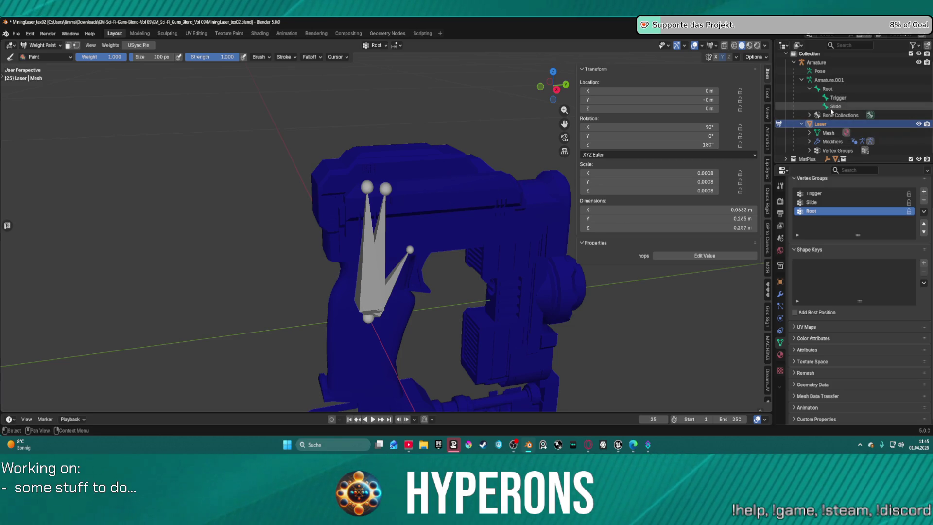
Show the Trigger vertex group's weights on the trigger piece, selecting the Trigger and Slide bones
click(834, 106)
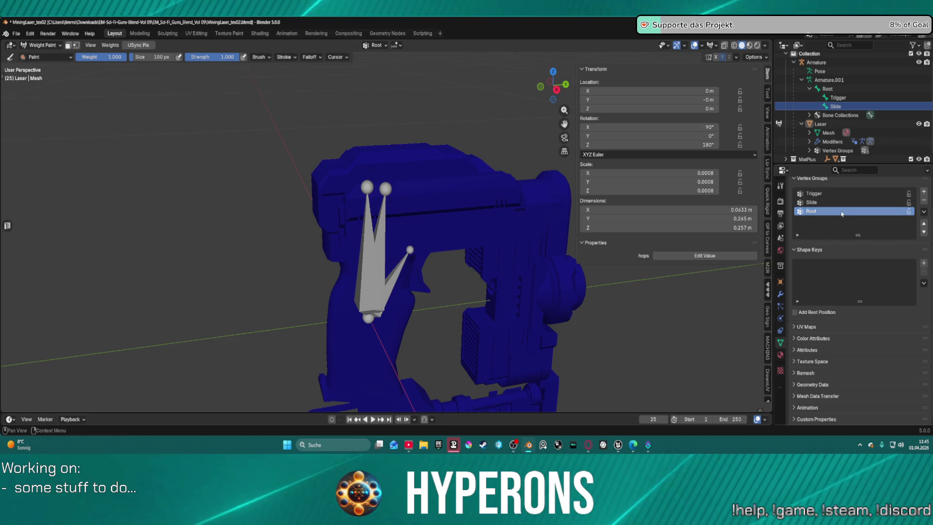
scroll(842, 214, up, 2)
click(824, 239)
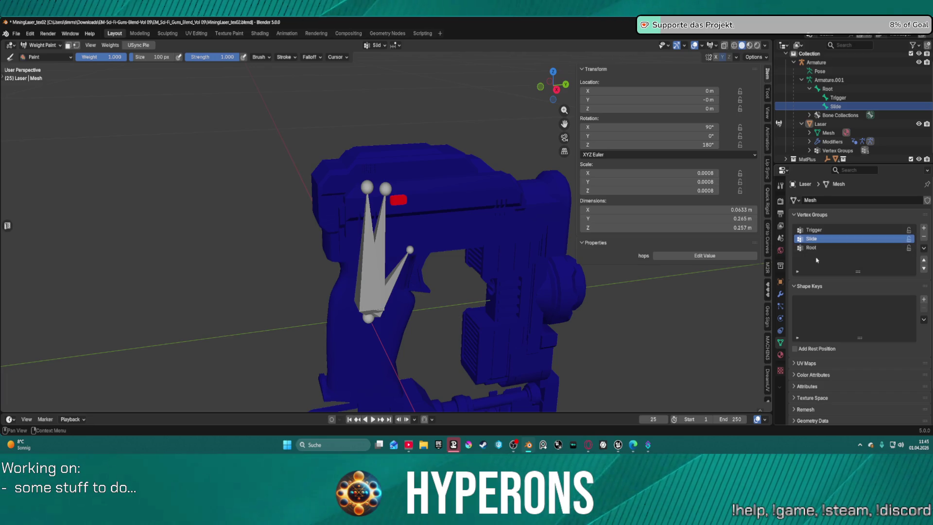
click(816, 231)
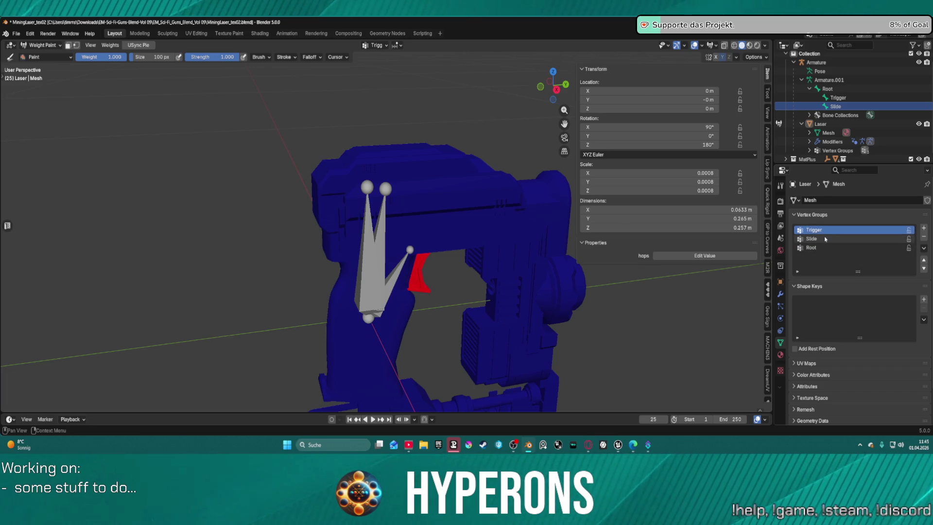
scroll(470, 278, up, 2)
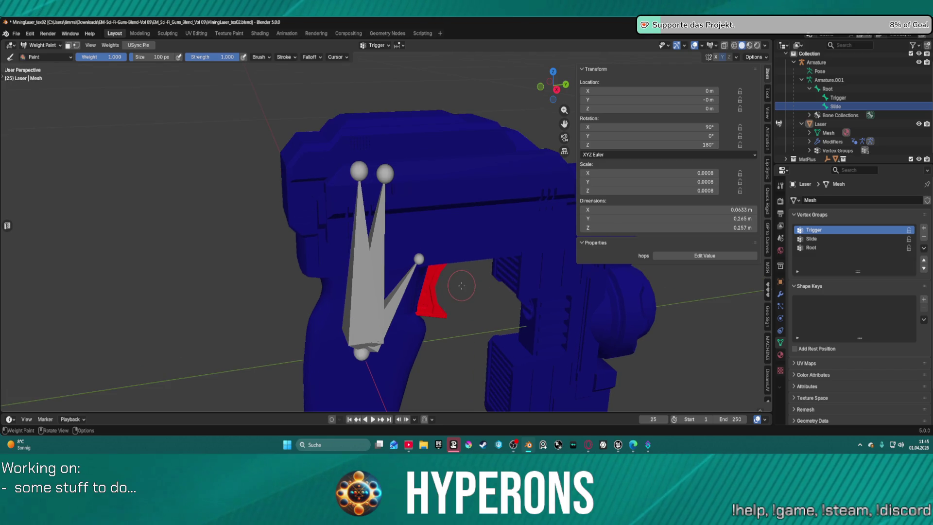
scroll(473, 278, down, 2)
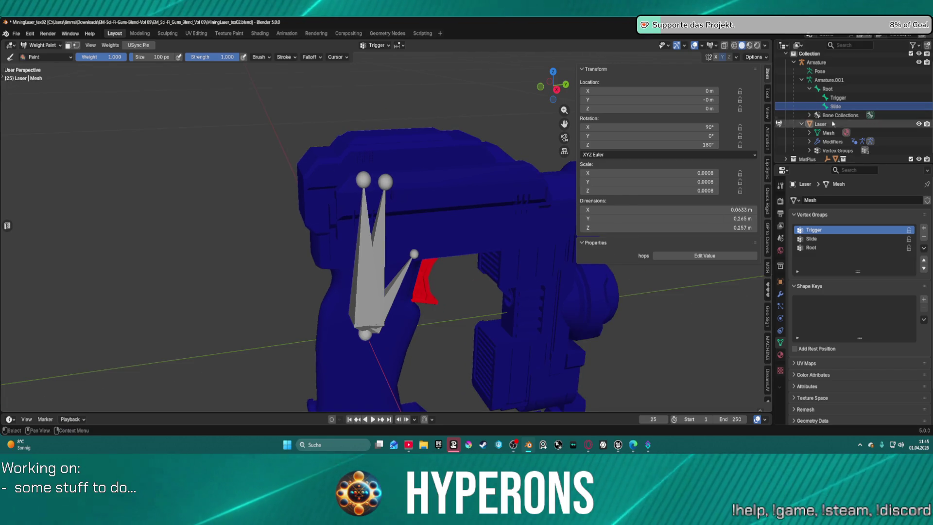
click(837, 99)
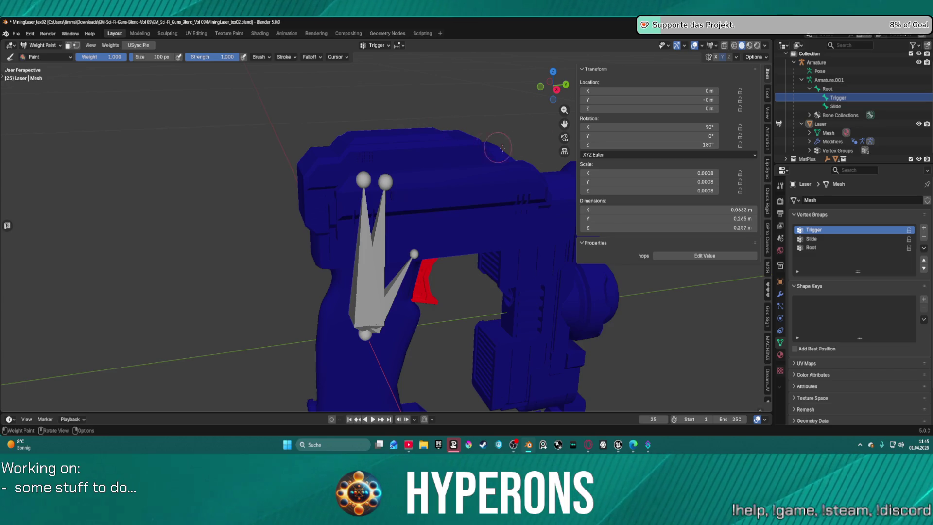
click(840, 107)
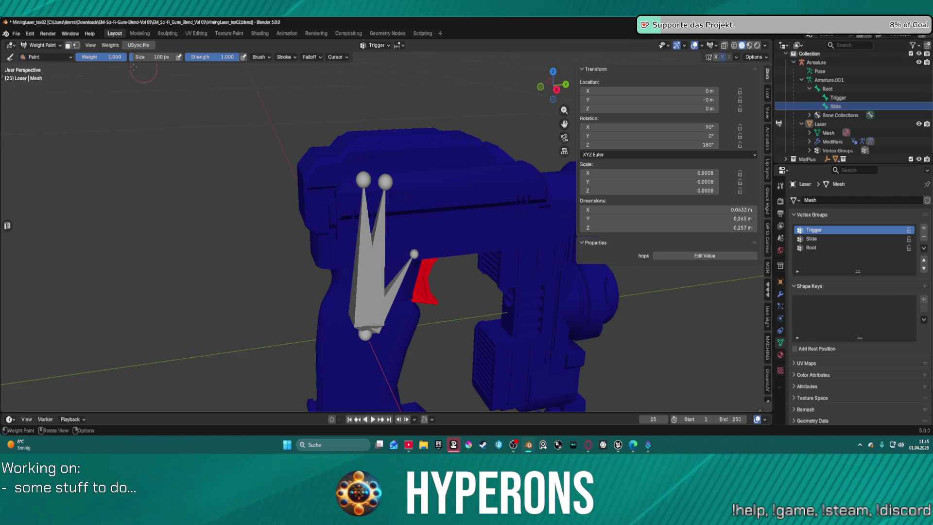
key(ctrl+Tab)
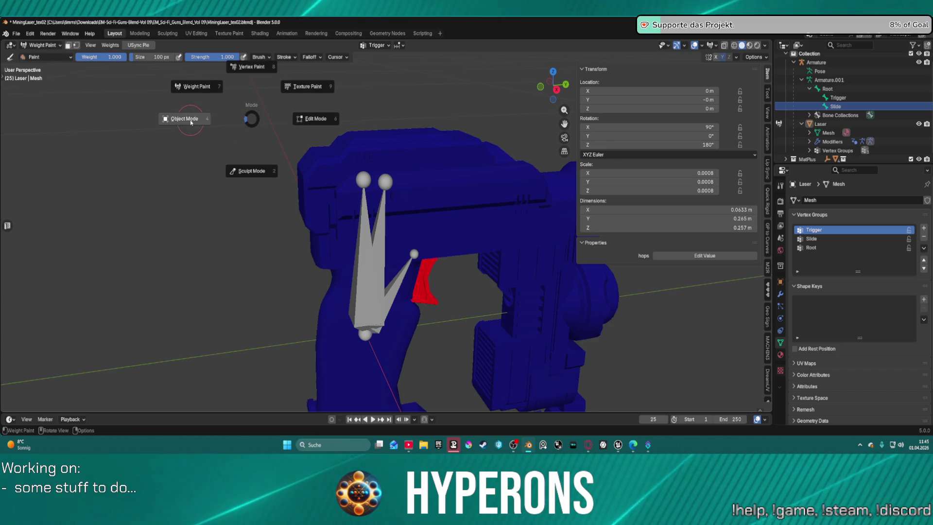
Return the Laser mesh to Object Mode, select the armature and switch it to Pose Mode
click(191, 123)
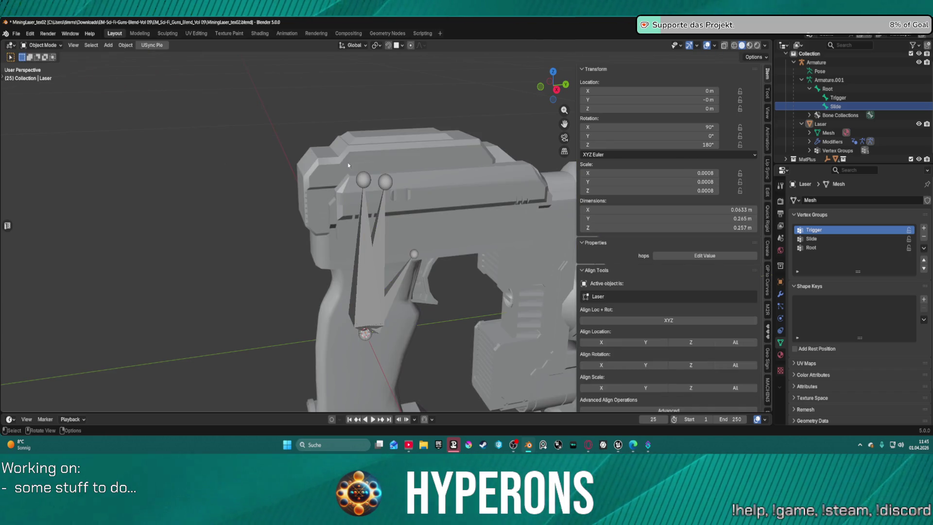
key(ctrl+Tab)
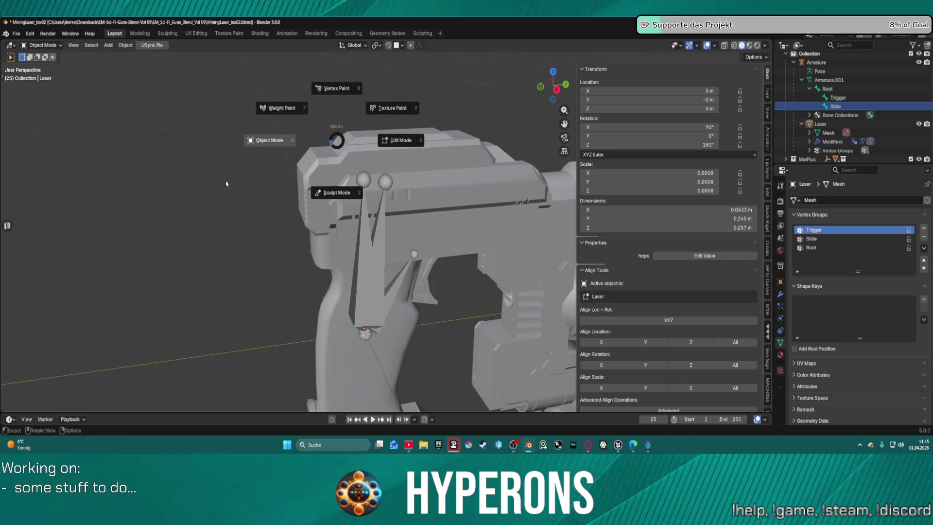
click(252, 190)
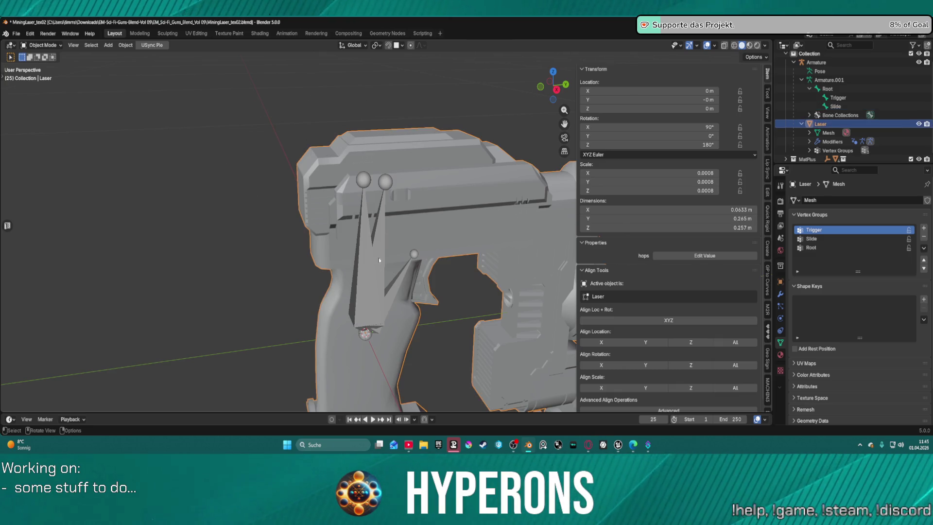
click(371, 276)
key(ctrl+Tab)
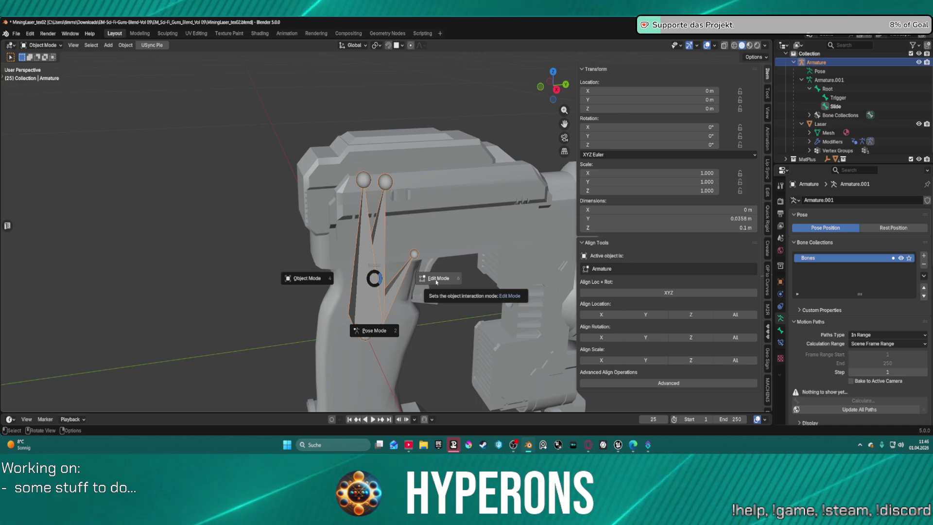
click(374, 330)
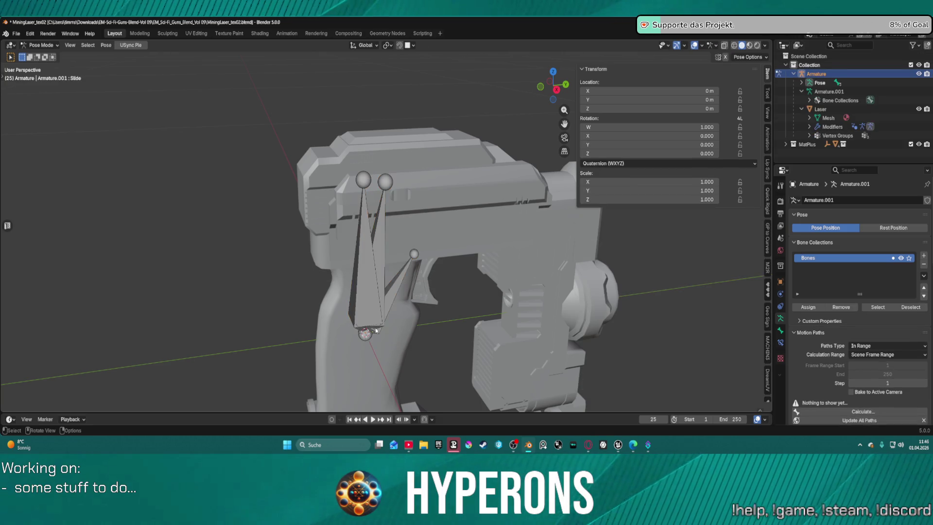
Select the Slide bone and review its Bone properties, still at zero location and rotation
click(389, 180)
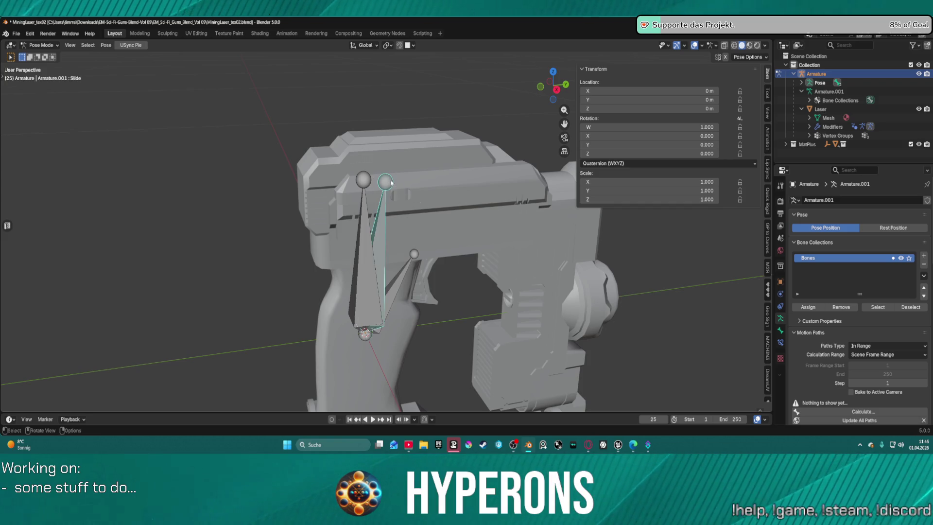
scroll(838, 322, down, 10)
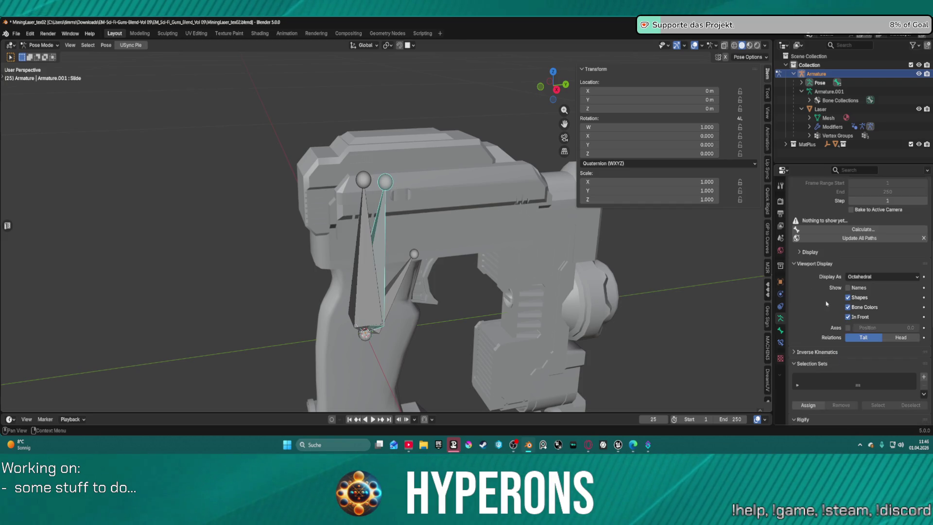
scroll(817, 342, down, 3)
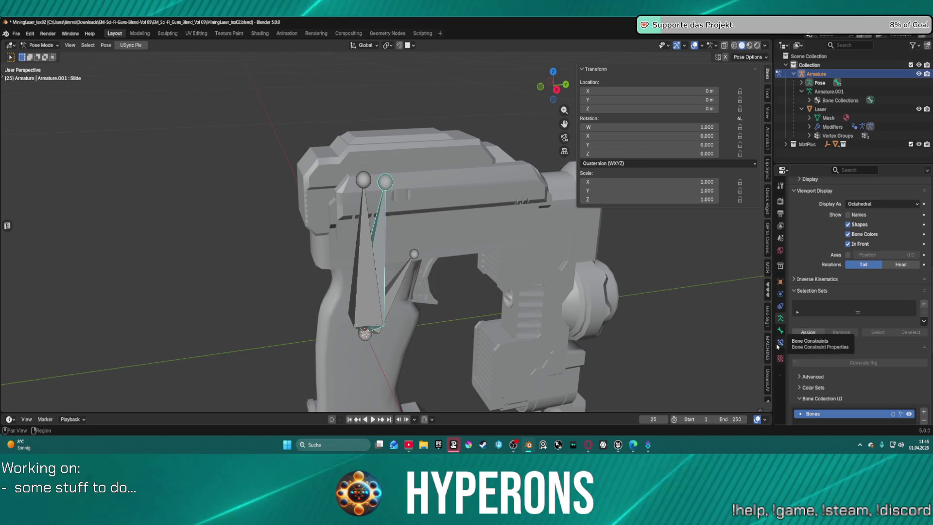
click(780, 331)
scroll(877, 354, down, 5)
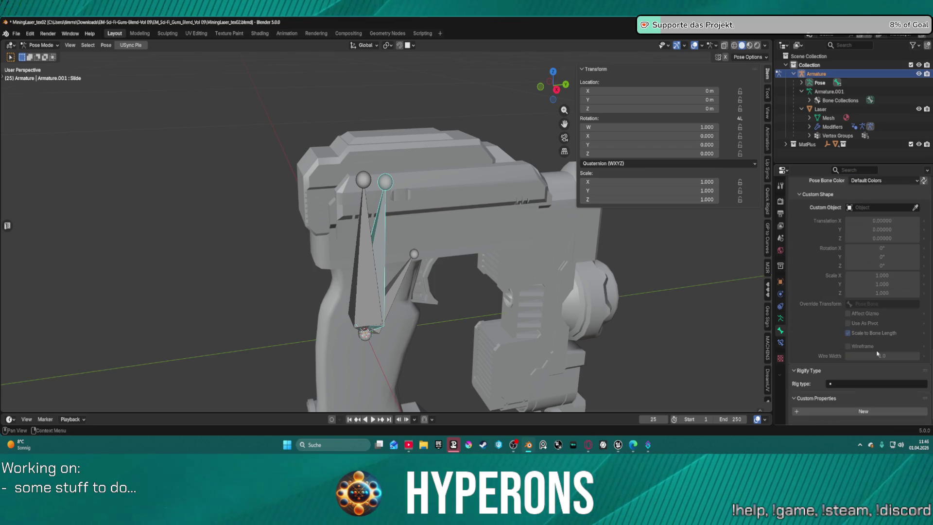
scroll(874, 342, up, 1)
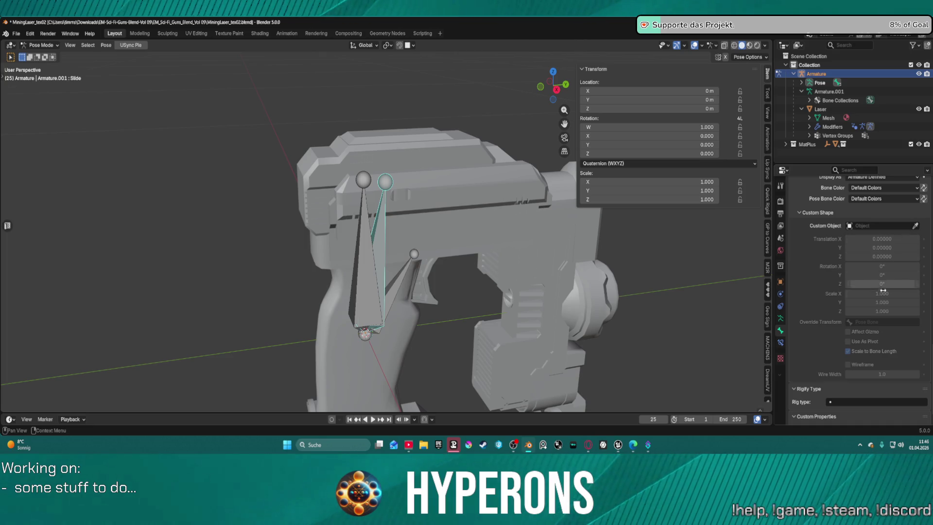
scroll(873, 325, down, 1)
scroll(872, 347, up, 4)
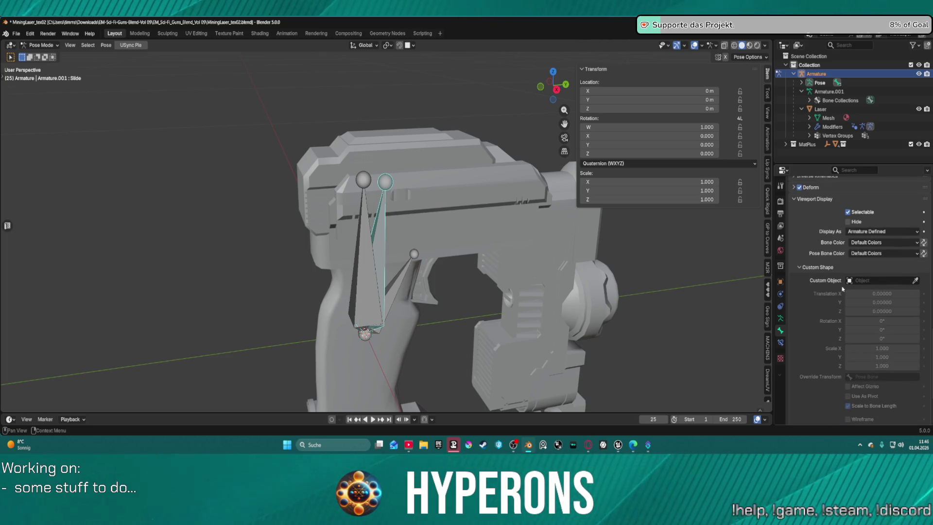
scroll(898, 247, up, 1)
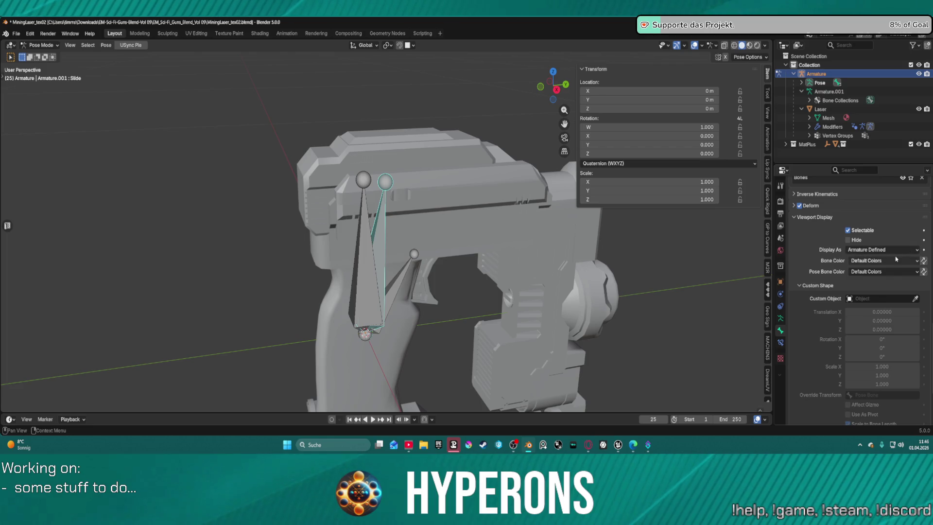
scroll(860, 255, up, 5)
scroll(877, 299, up, 13)
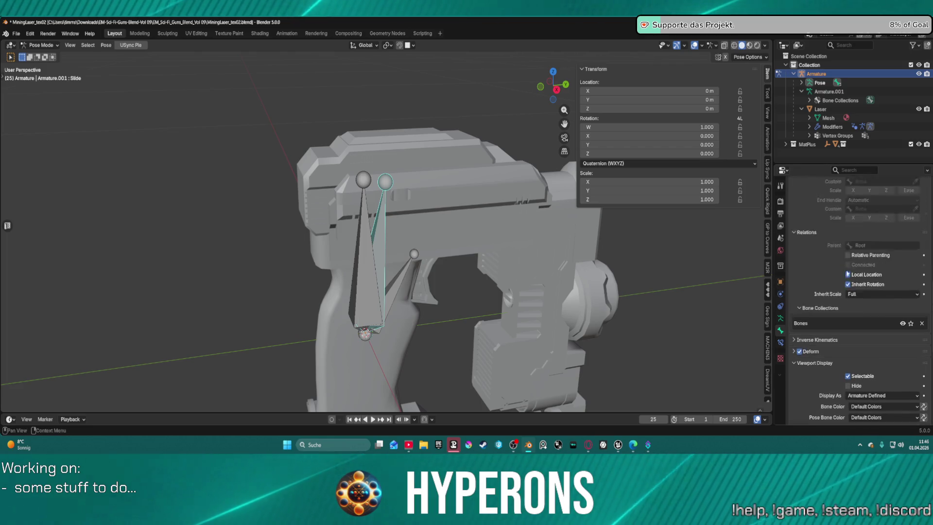
scroll(878, 299, up, 8)
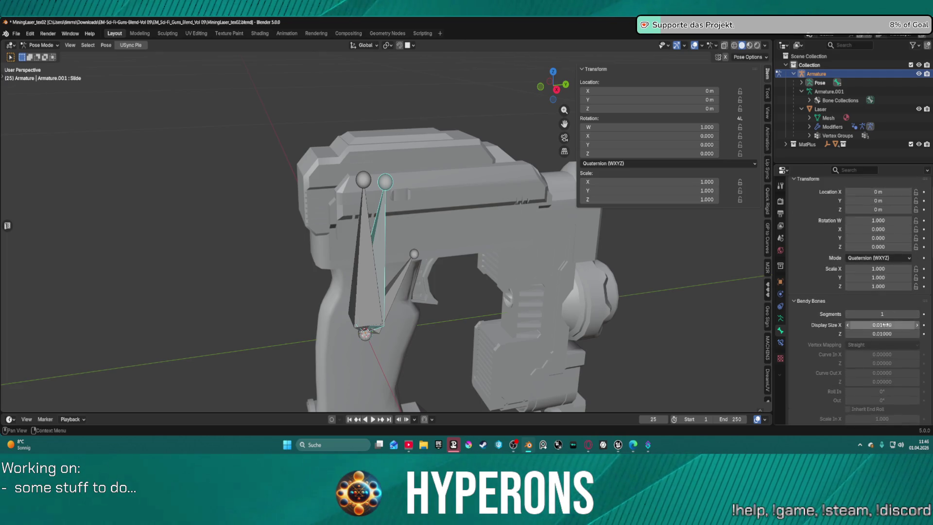
scroll(881, 320, up, 2)
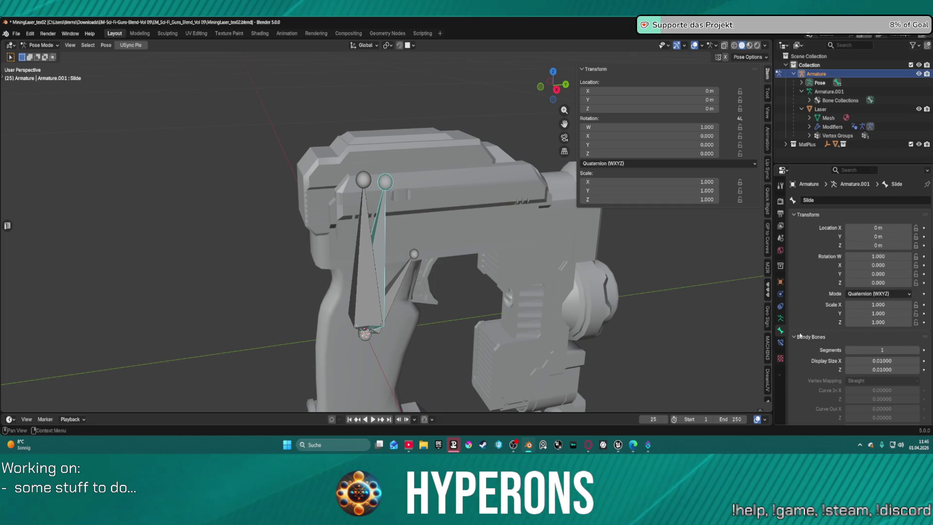
Review the armature's data properties, then return the armature to Object Mode
click(780, 318)
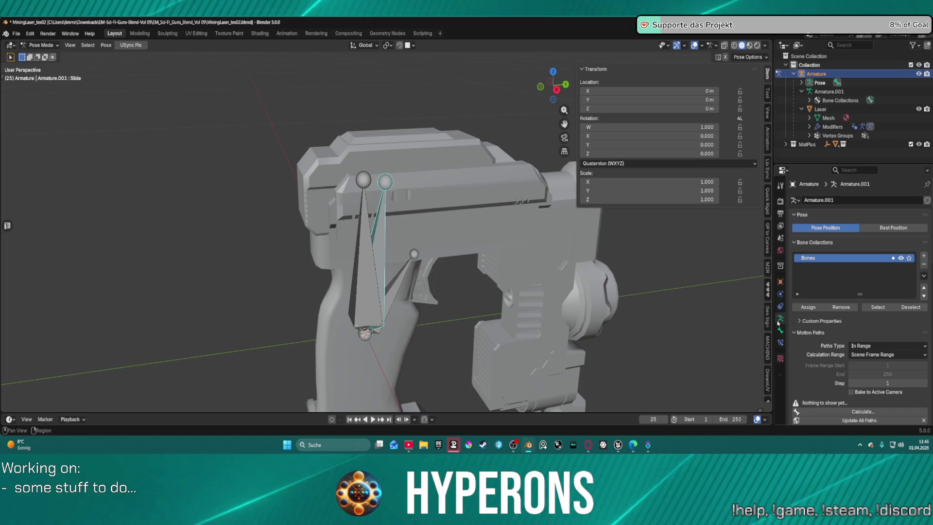
scroll(860, 377, down, 10)
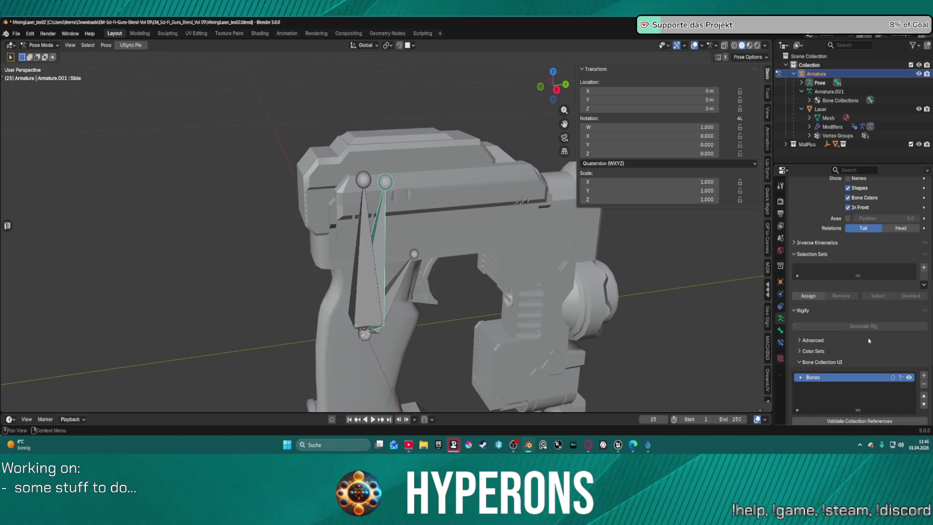
scroll(868, 339, down, 1)
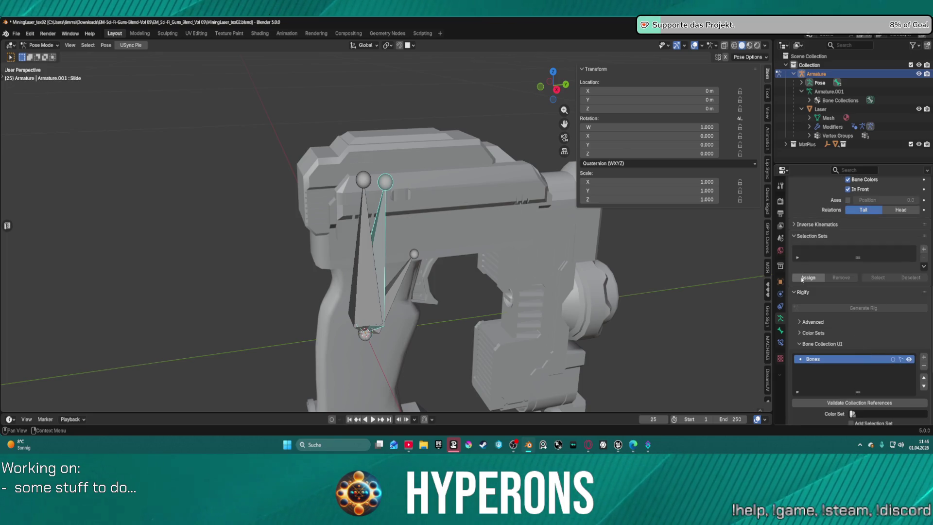
scroll(857, 359, down, 7)
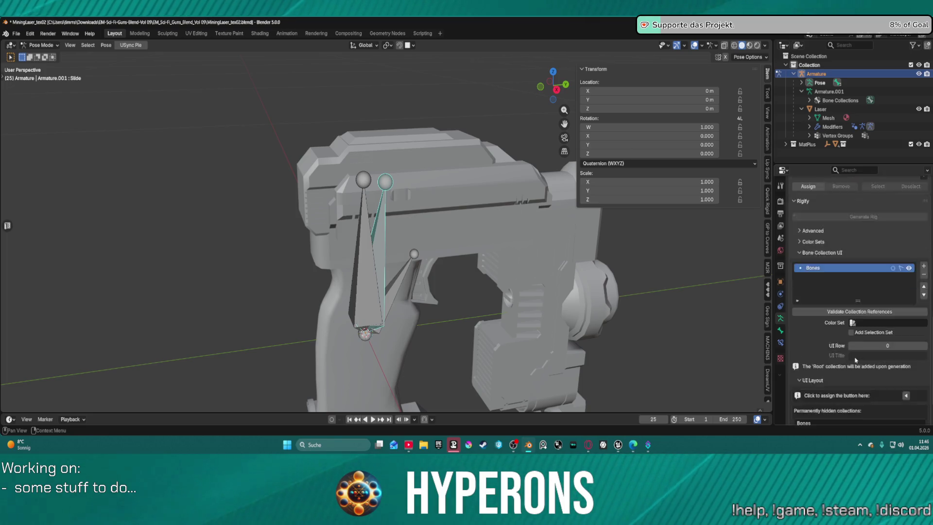
key(ctrl+Tab)
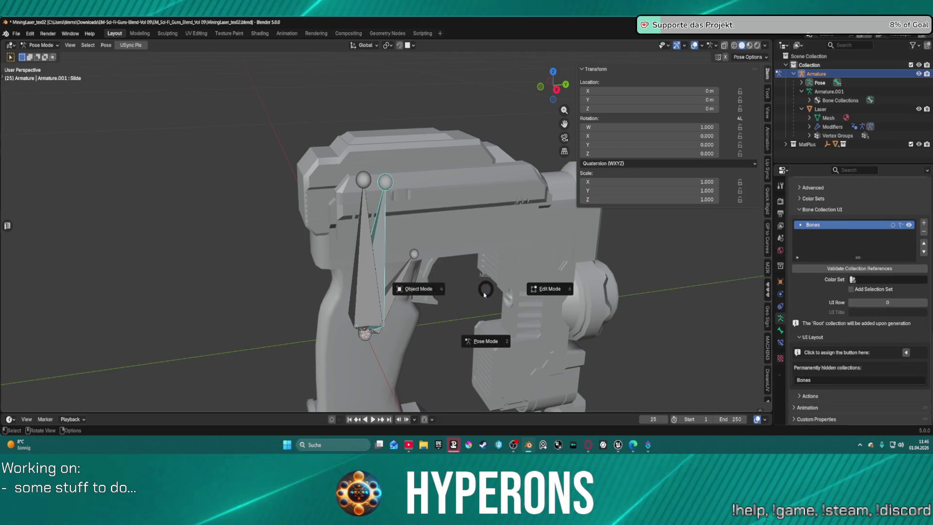
click(416, 287)
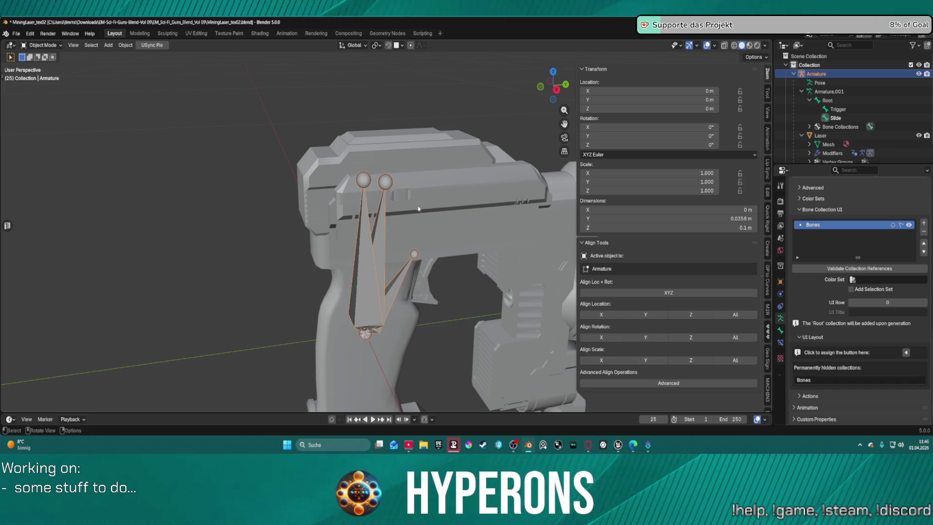
key(ctrl+Tab)
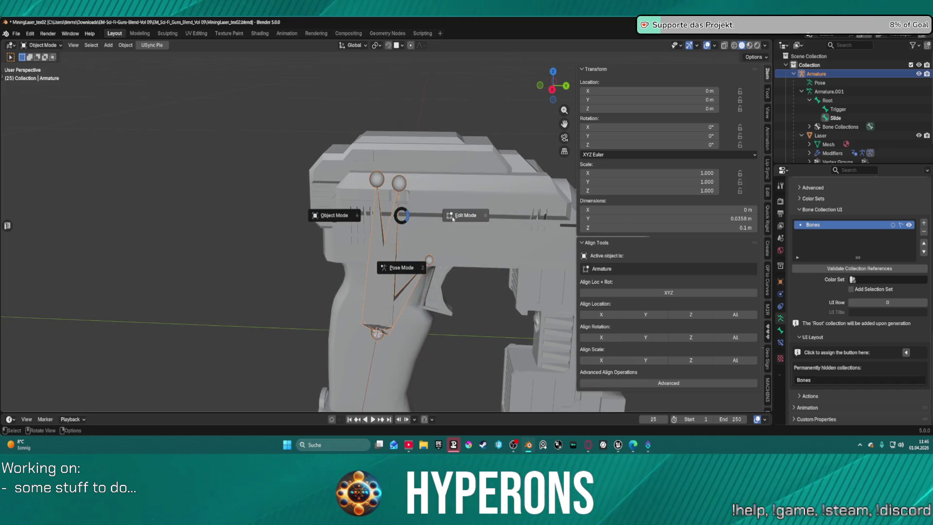
In armature Edit Mode, show the Slide bone's Relations (parent Root) and expand its Deform panel
click(451, 218)
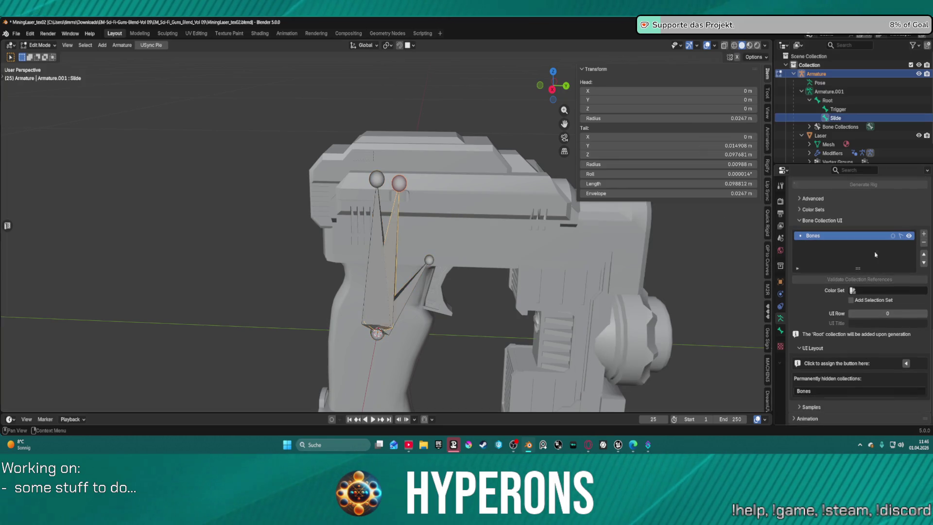
scroll(814, 408, down, 1)
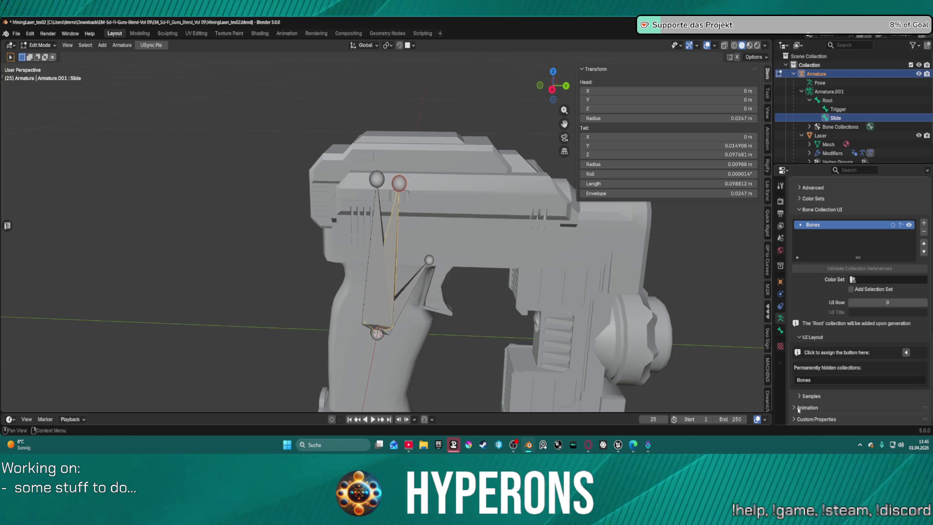
scroll(806, 379, up, 8)
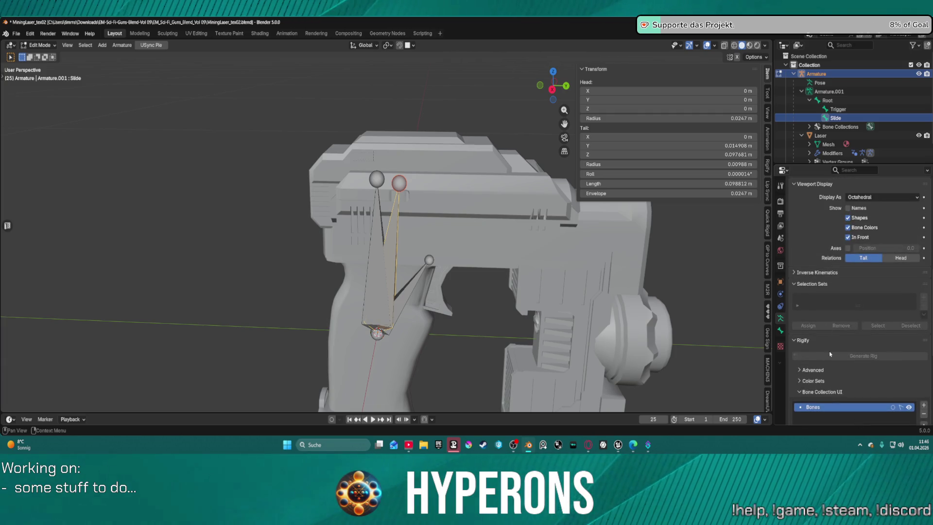
scroll(830, 354, up, 10)
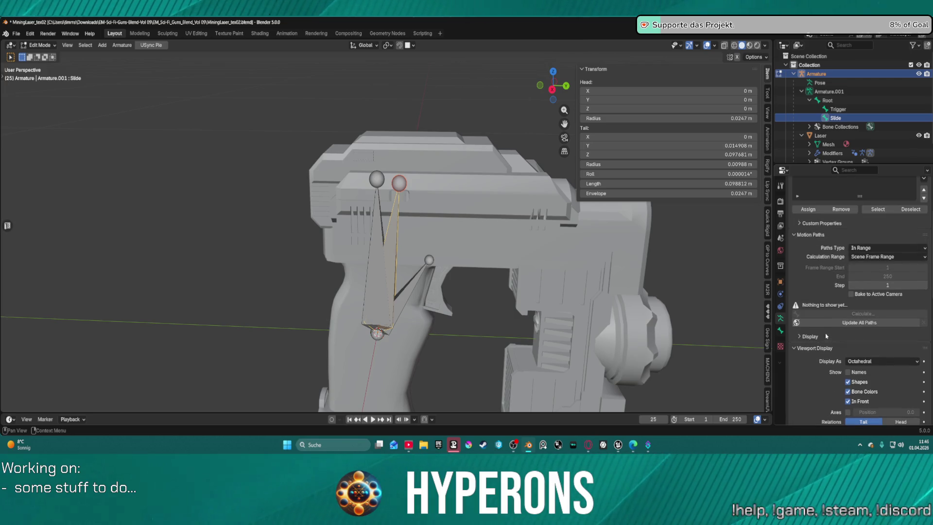
scroll(825, 336, up, 5)
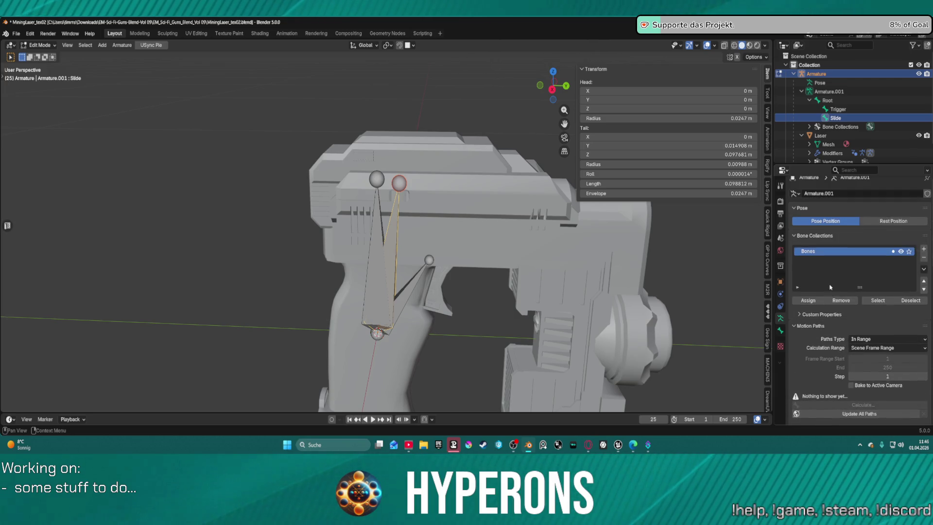
scroll(831, 287, up, 1)
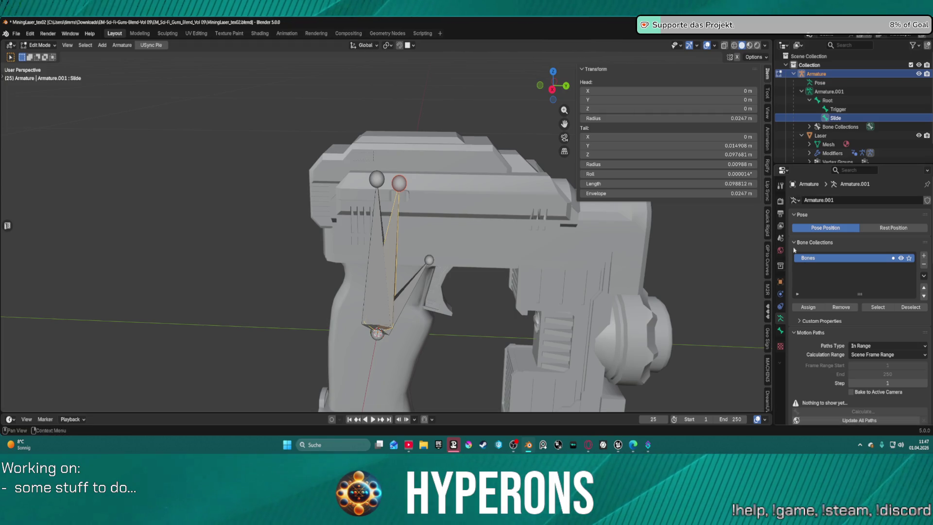
click(780, 330)
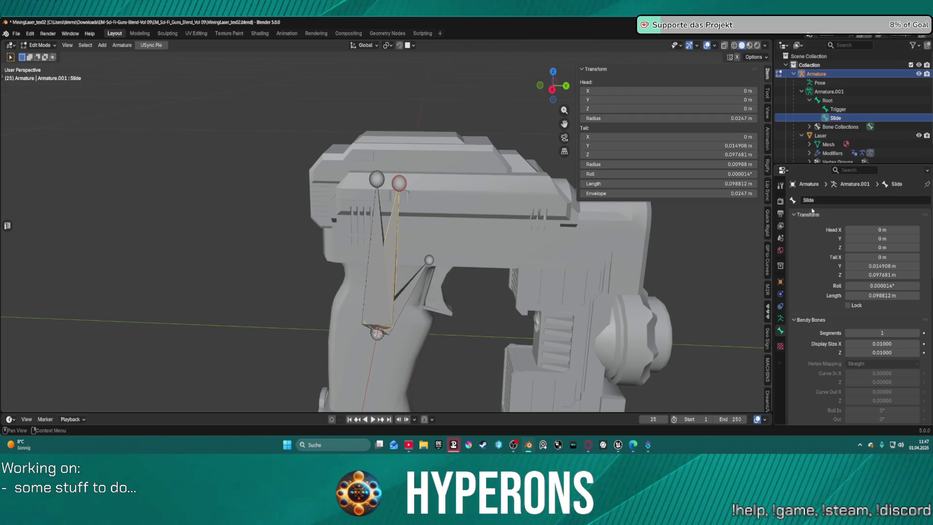
scroll(844, 212, down, 15)
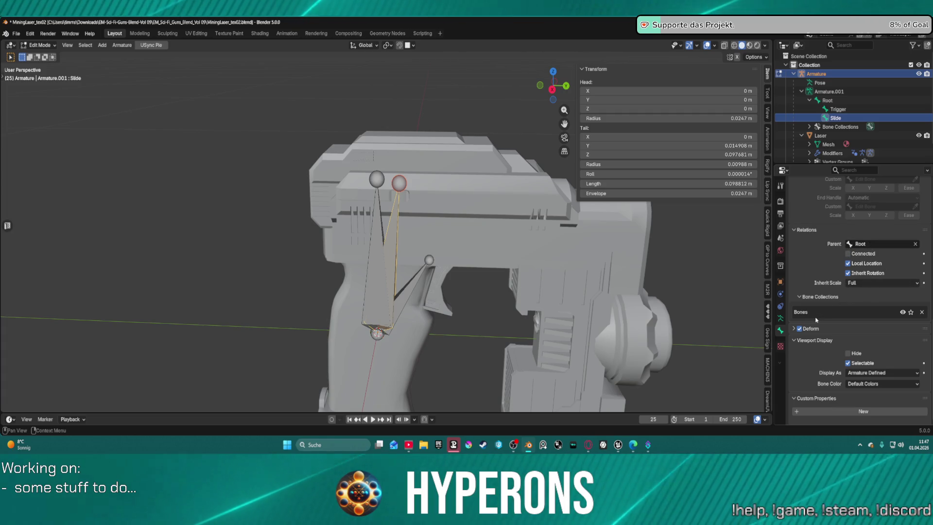
click(793, 328)
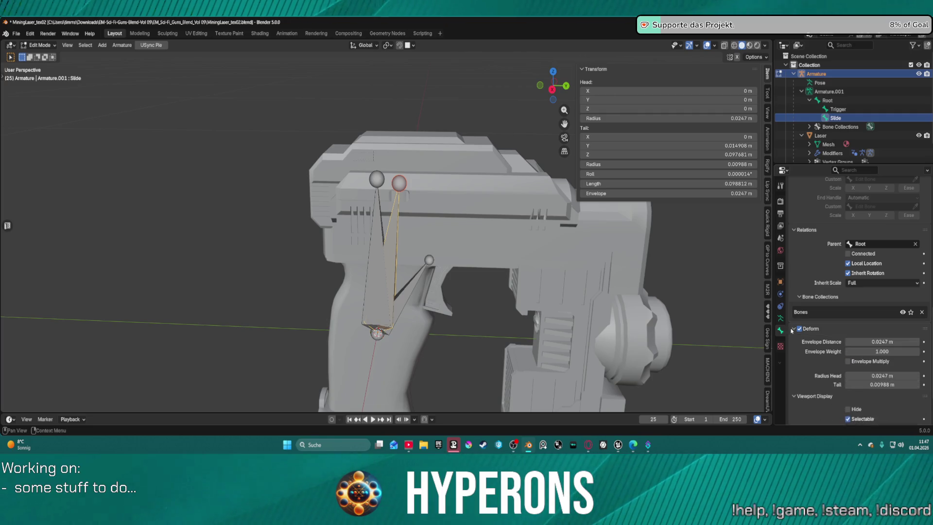
scroll(859, 325, down, 3)
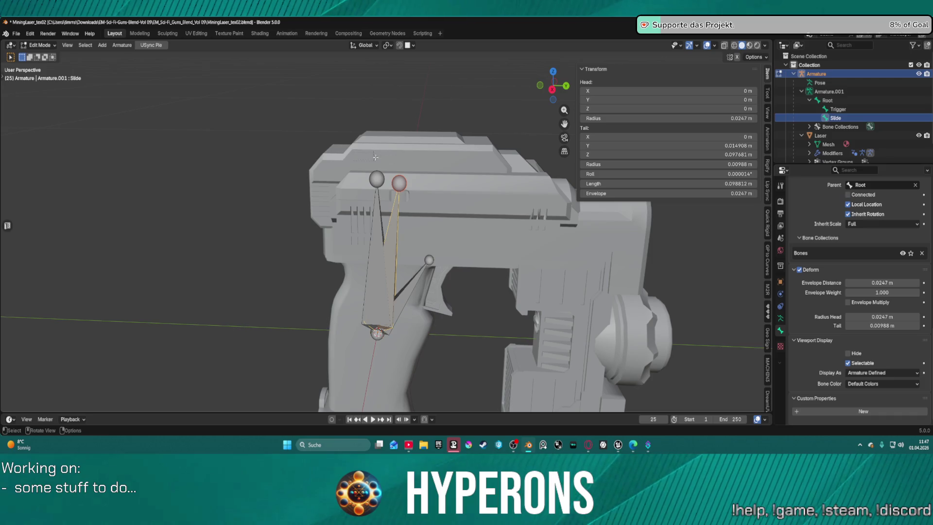
key(ctrl+Tab)
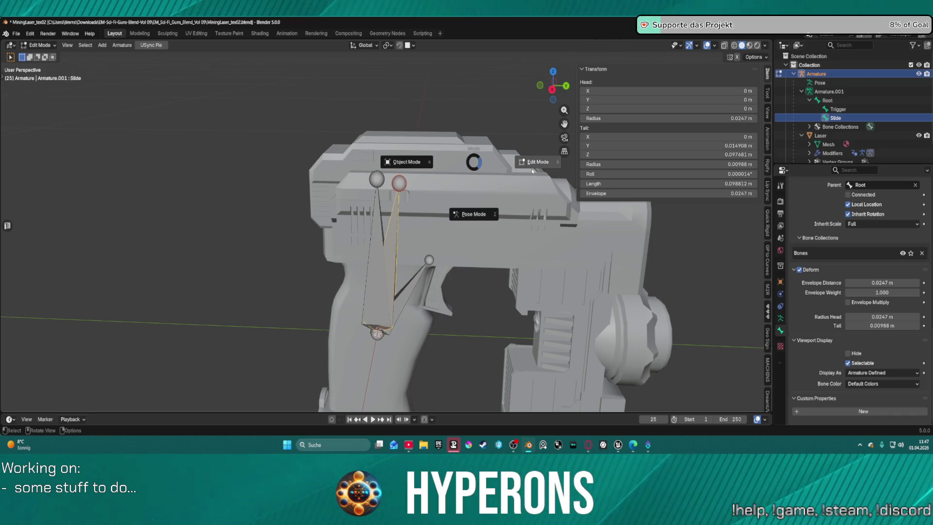
Leave Edit Mode, select the Laser mesh and enter Weight Paint to recheck Trigger weights
click(462, 161)
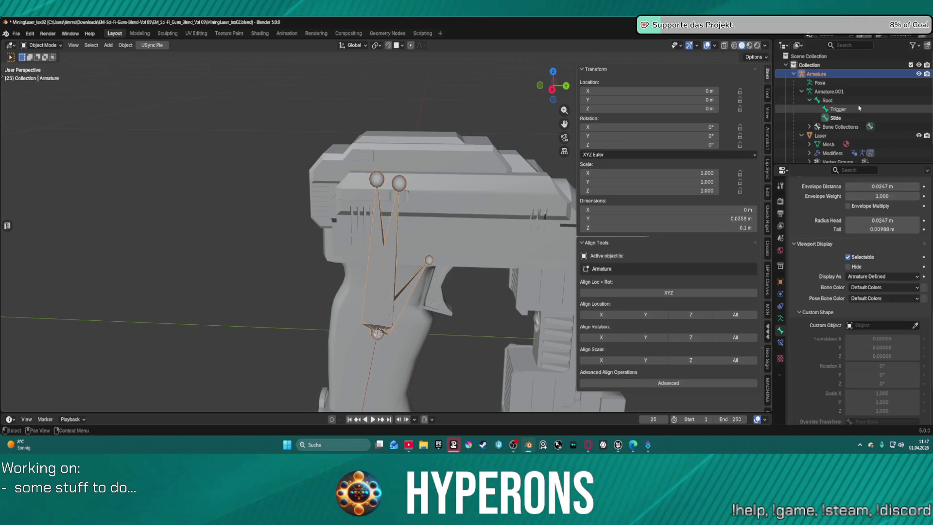
click(824, 136)
key(ctrl+Tab)
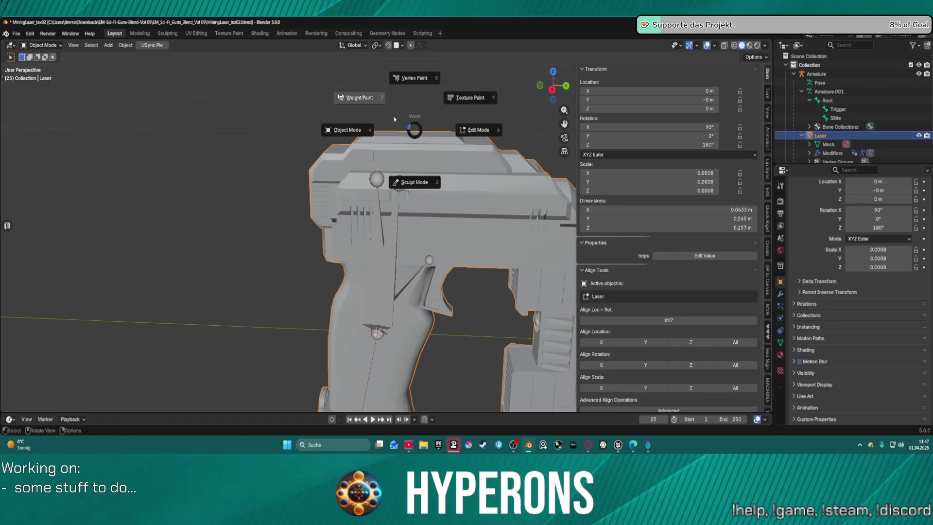
click(360, 98)
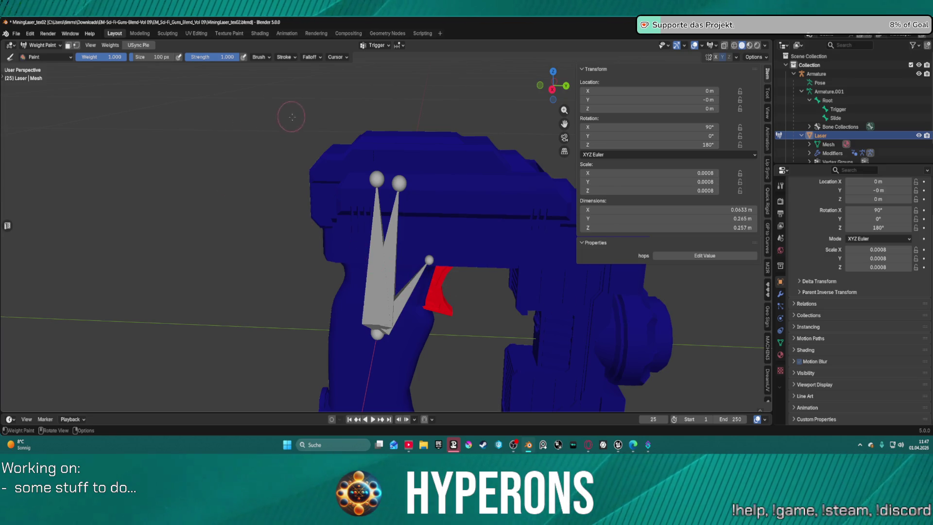
Return the Laser mesh to Object Mode and make the armature the active object
key(ctrl+Tab)
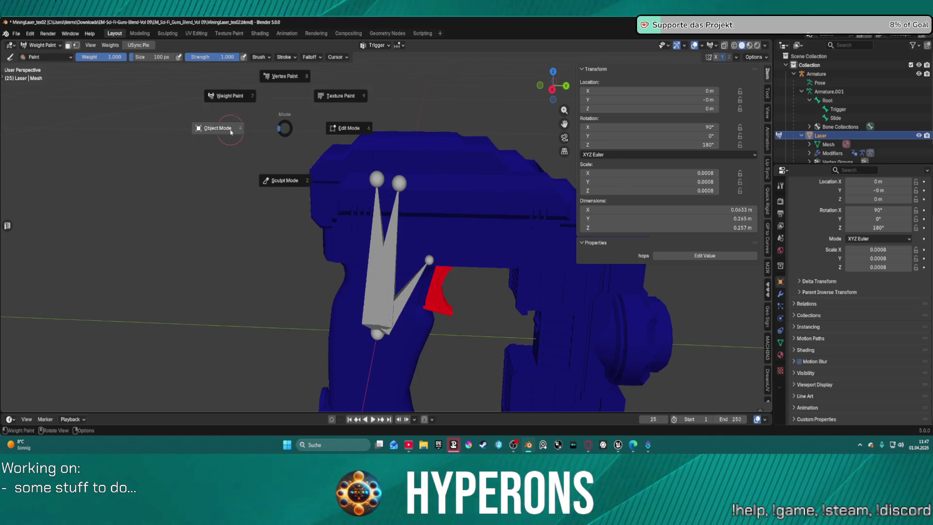
click(233, 133)
click(429, 261)
key(ctrl+Tab)
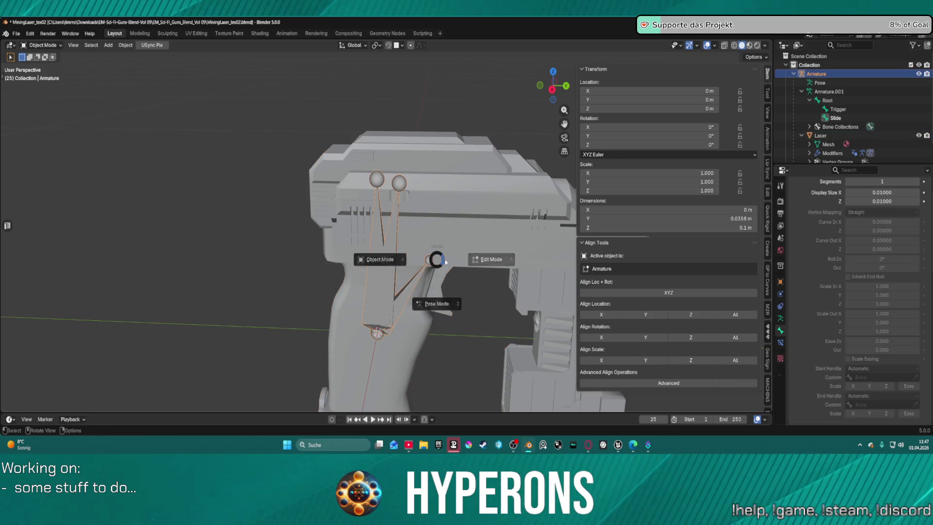
Enter Pose Mode and test-move the Trigger and Slide bones, cancelling each move
click(432, 272)
click(428, 264)
key(g)
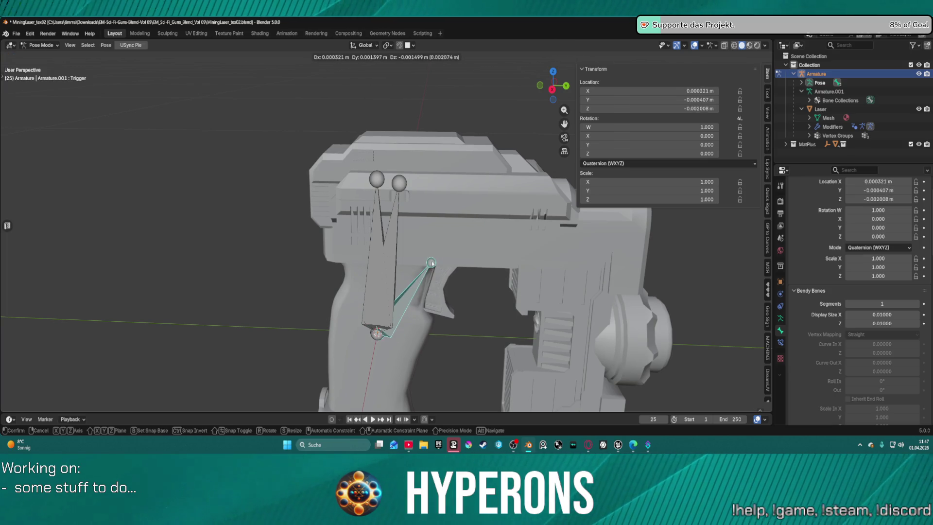
key(Escape)
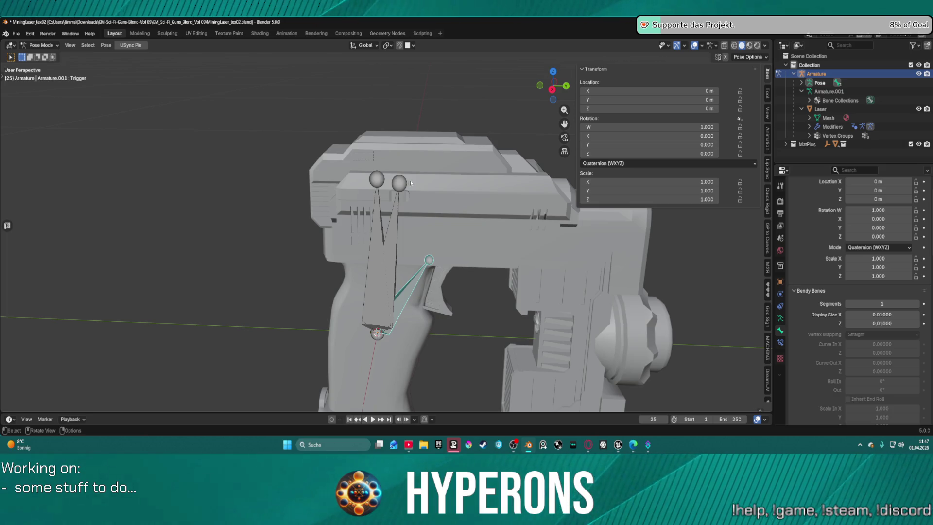
click(404, 182)
key(g)
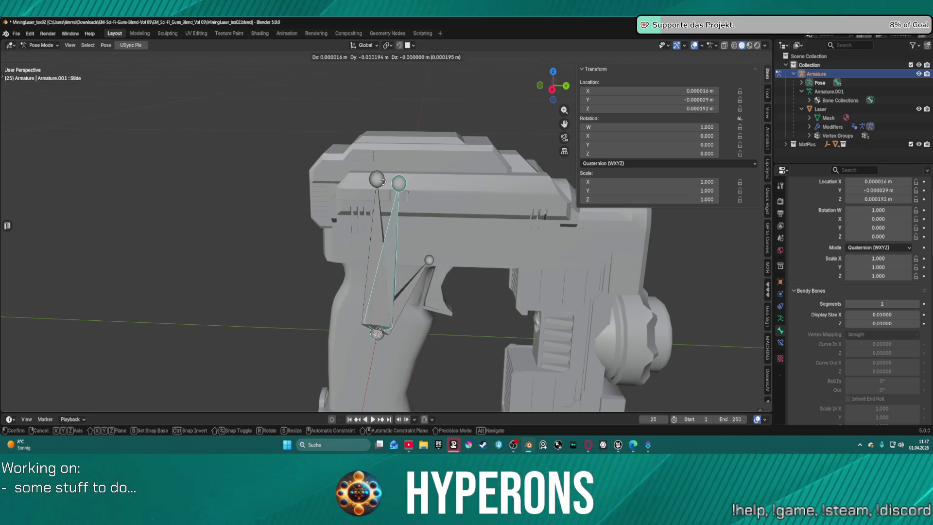
right_click(411, 187)
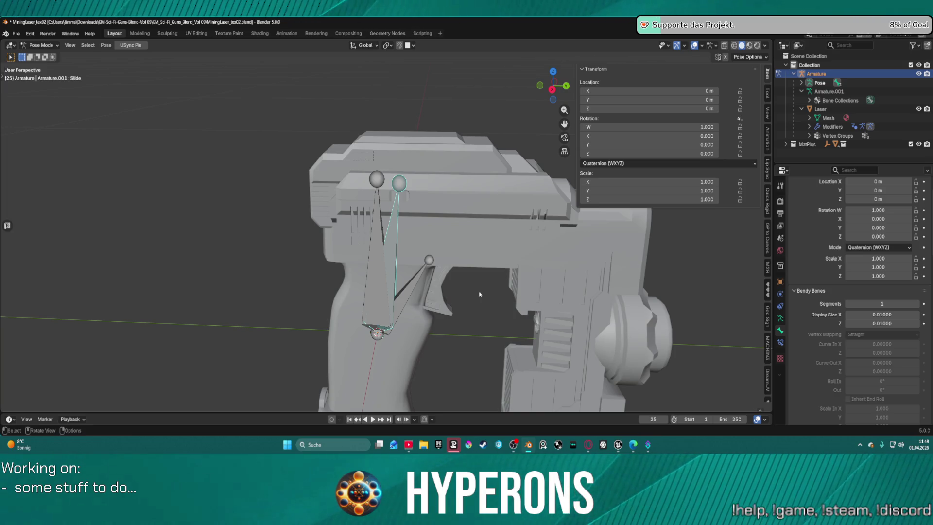
scroll(479, 294, up, 3)
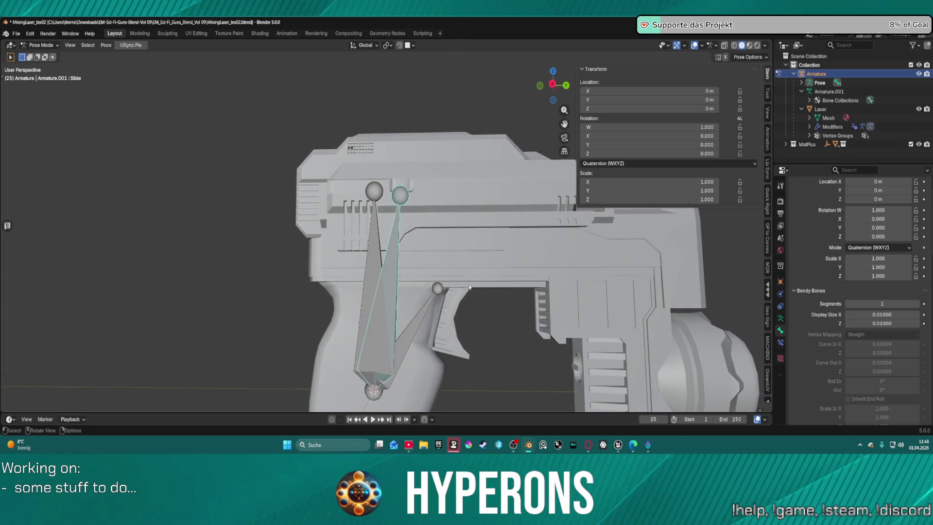
Test-rotate the Trigger bone around X and cancel, leaving it at rest pose
click(438, 290)
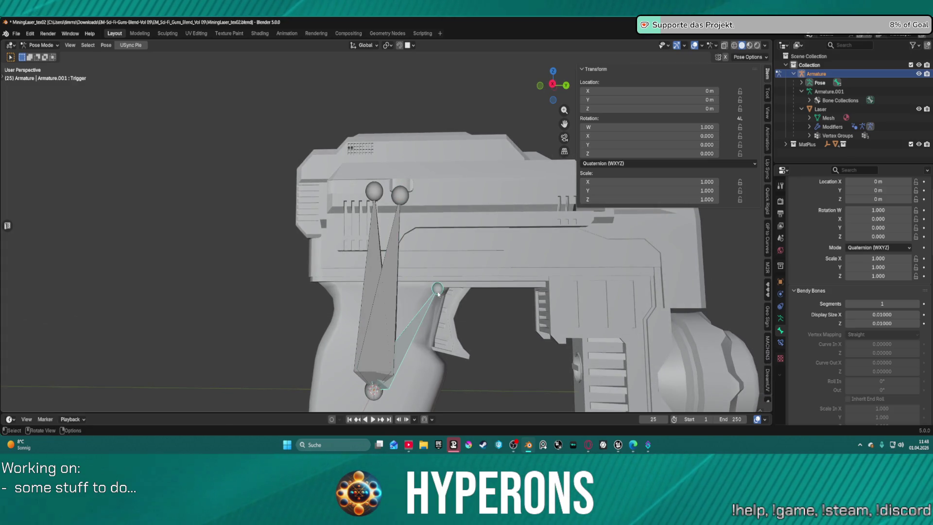
key(r)
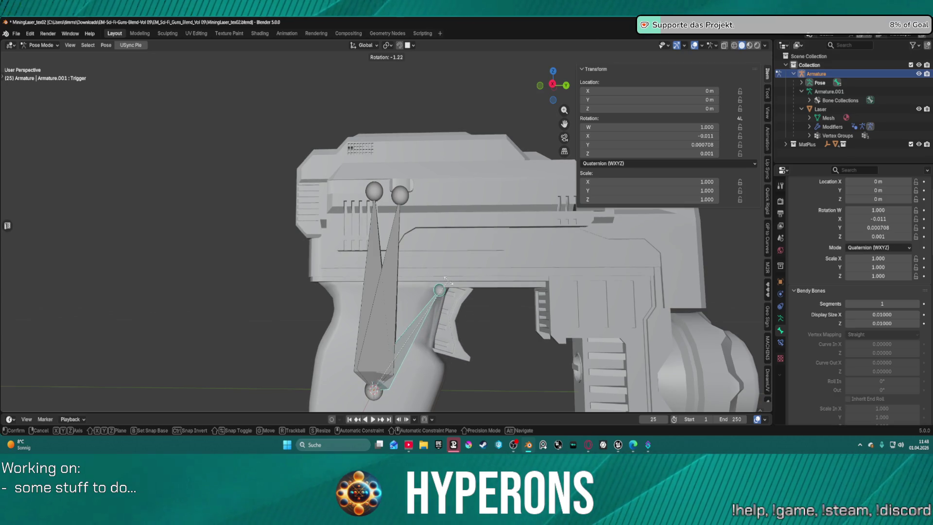
key(x)
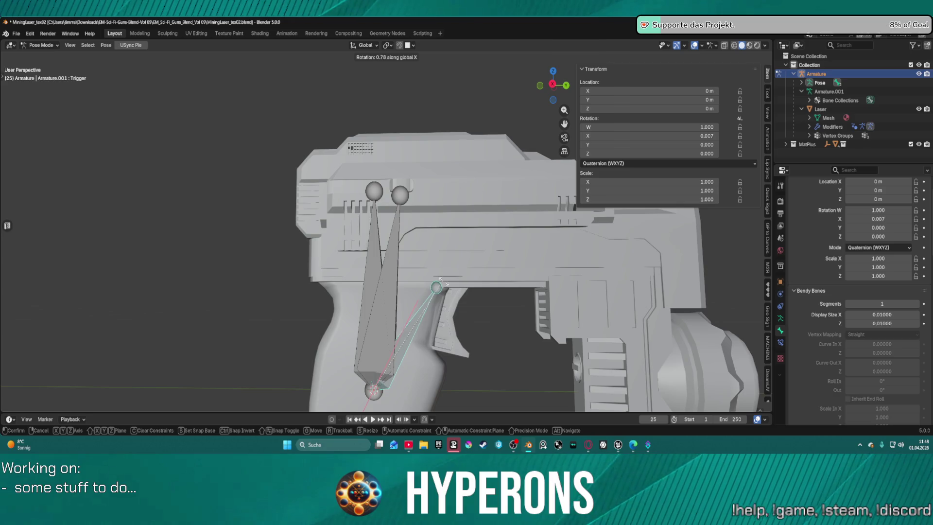
key(Escape)
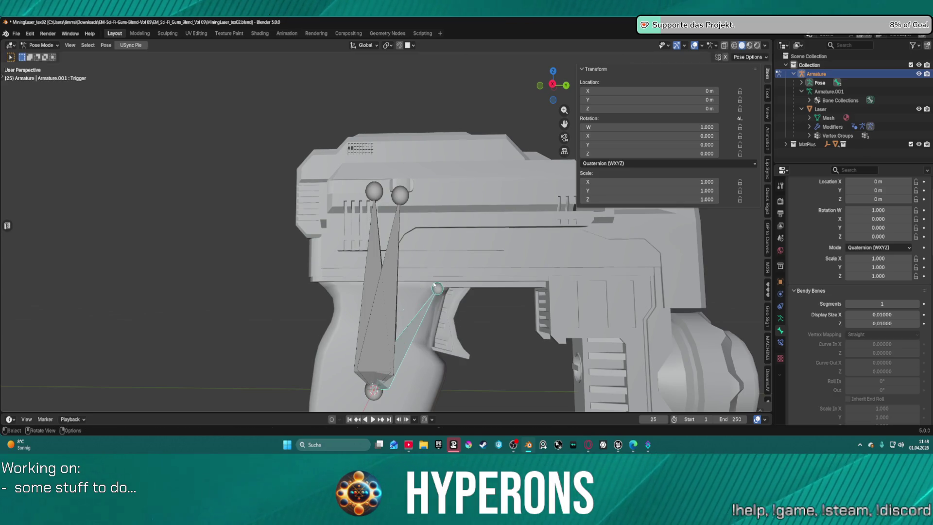
key(r)
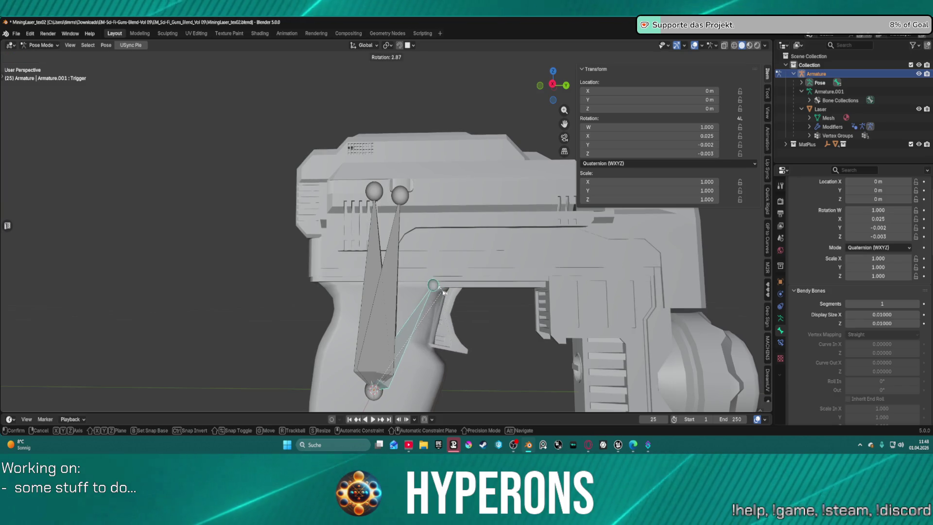
key(Escape)
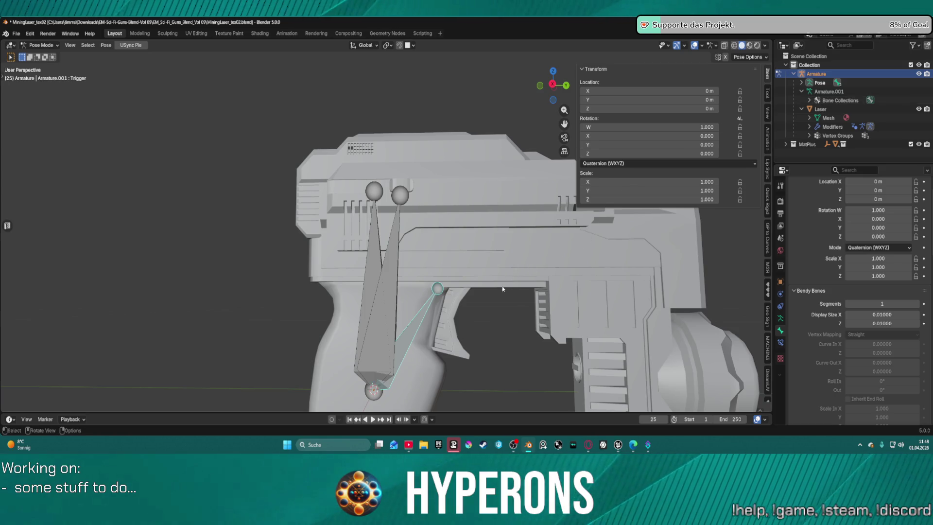
click(809, 135)
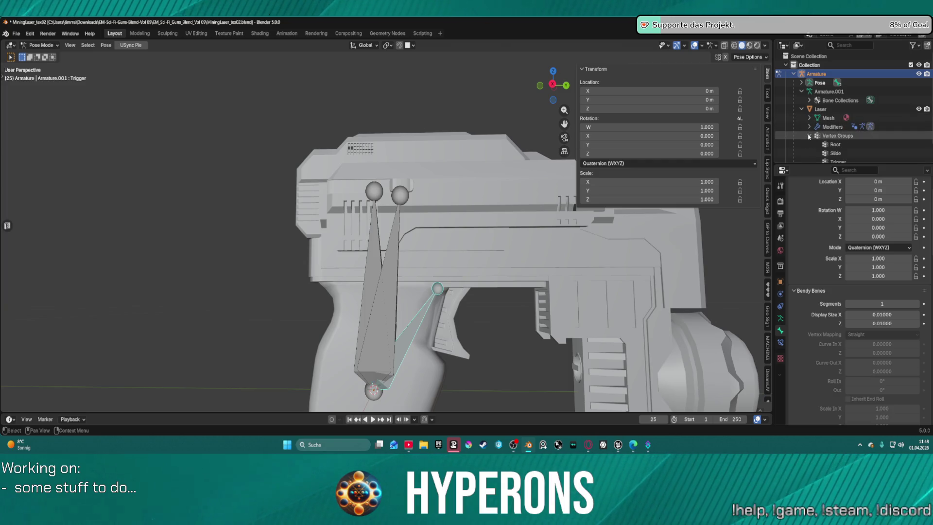
Orbit around the gun and bring up the armature's data properties
scroll(545, 264, down, 2)
mouse_move(519, 267)
mouse_down()
mouse_move(545, 287)
mouse_move(599, 290)
mouse_move(529, 292)
mouse_up()
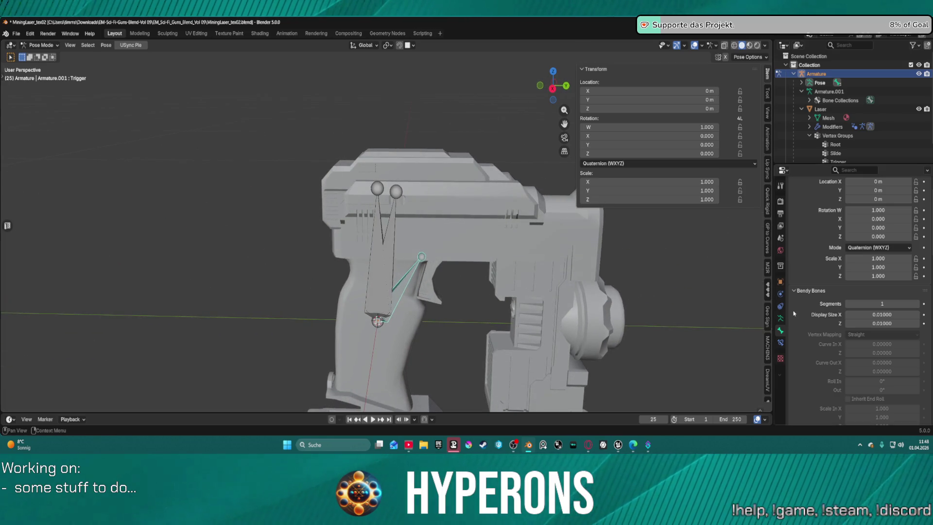
click(780, 319)
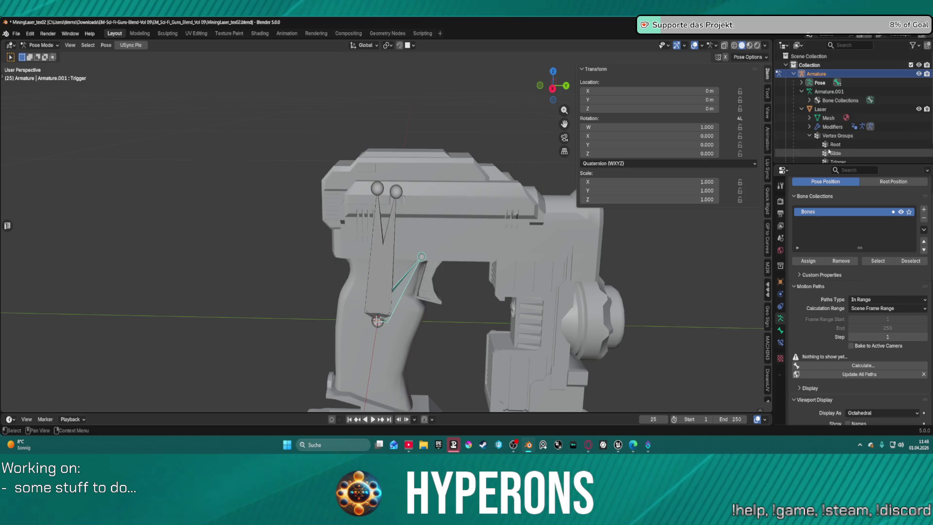
scroll(855, 146, down, 2)
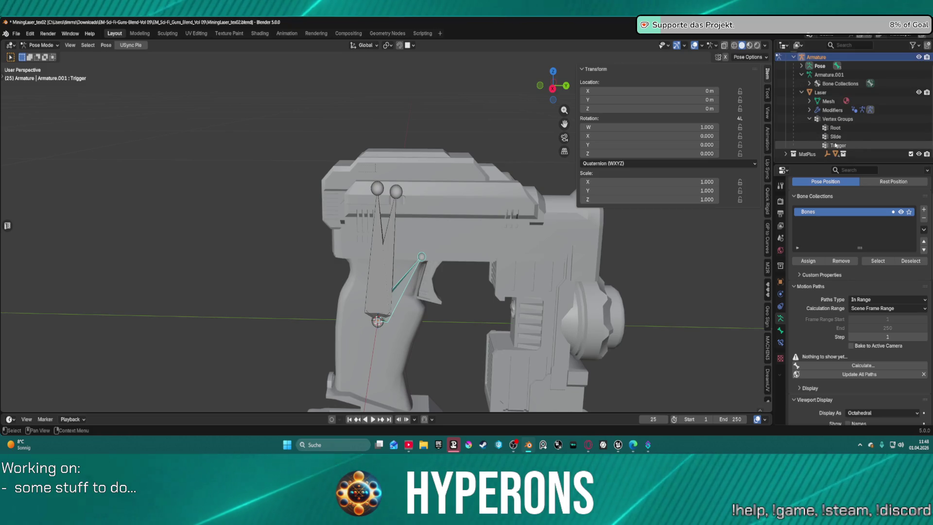
scroll(819, 109, up, 2)
Expand Armature > Pose > Root in the Outliner to list Trigger and Slide, then scroll Bone properties down
click(808, 100)
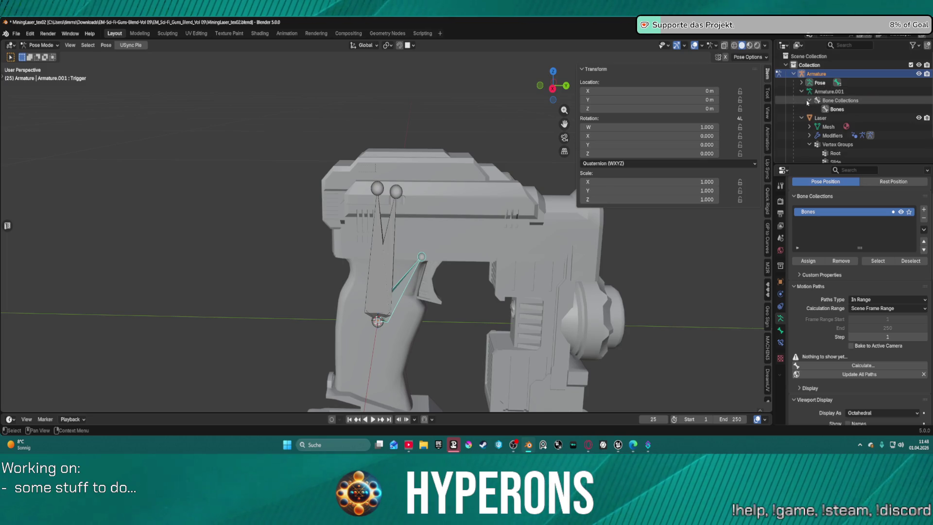
click(808, 101)
click(801, 83)
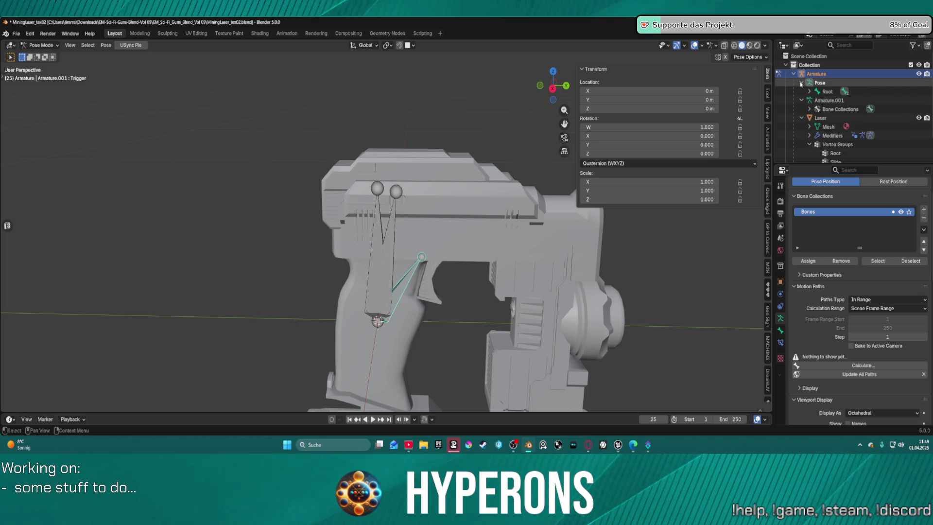
click(808, 92)
scroll(851, 109, down, 3)
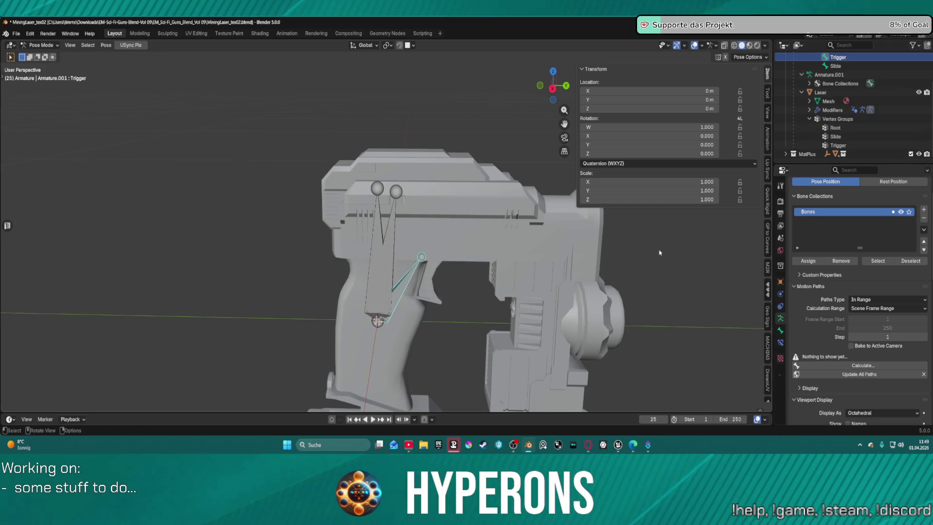
scroll(831, 335, down, 10)
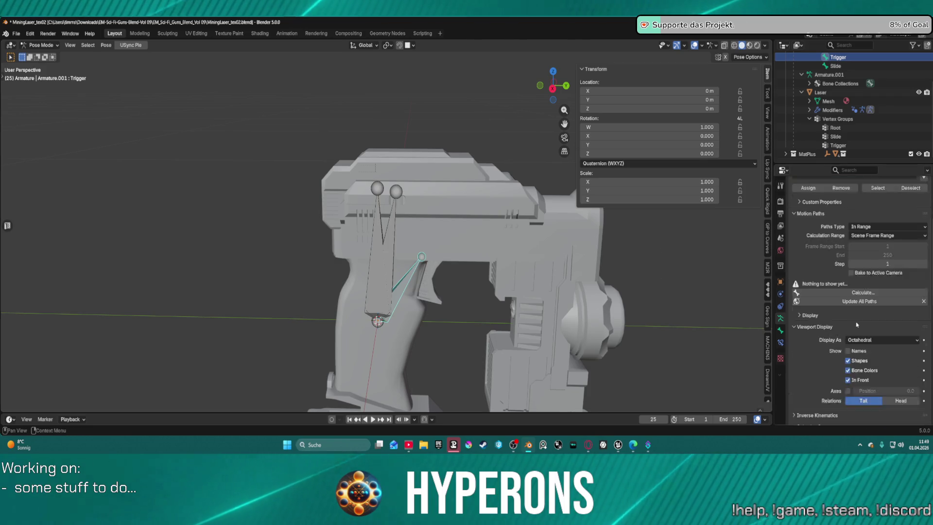
scroll(831, 335, down, 1)
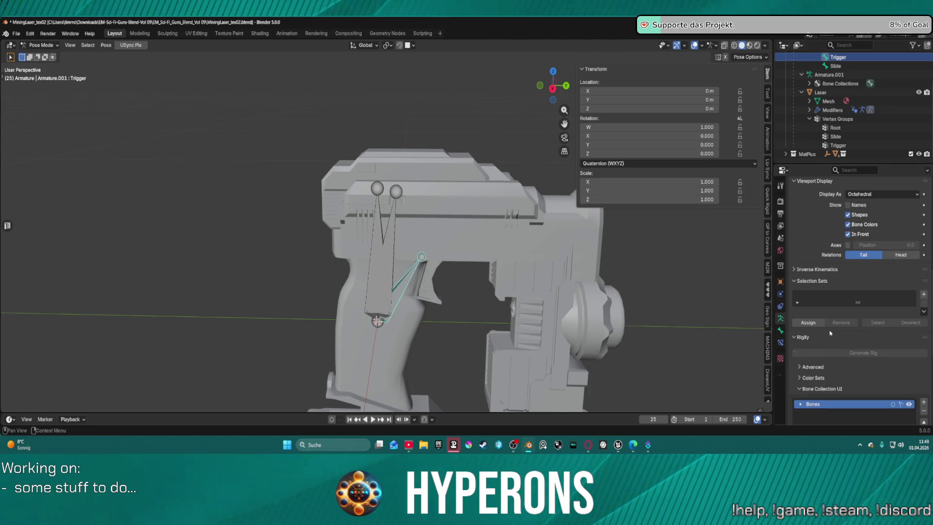
scroll(825, 326, down, 9)
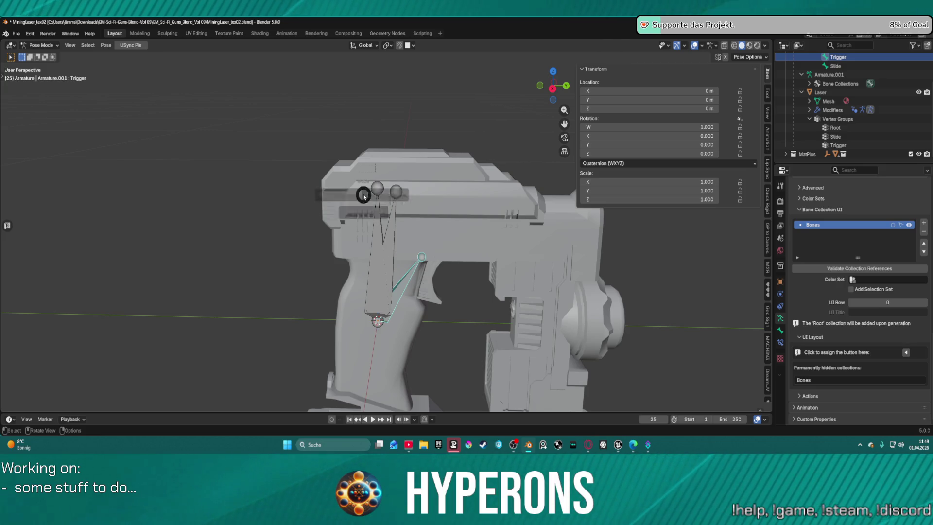
In Edit Mode, select the Trigger bone's tip and lower it along Z
key(Tab)
click(422, 248)
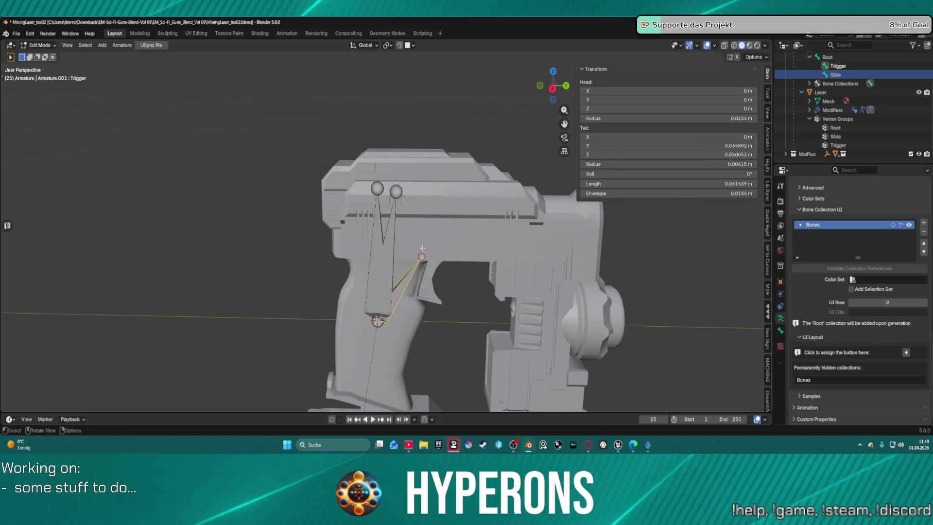
key(g)
key(z)
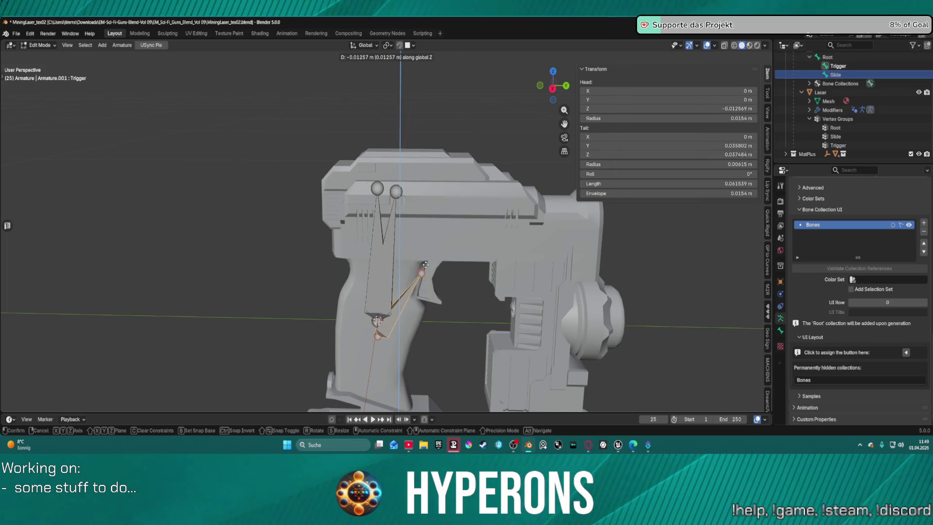
key(Escape)
click(421, 256)
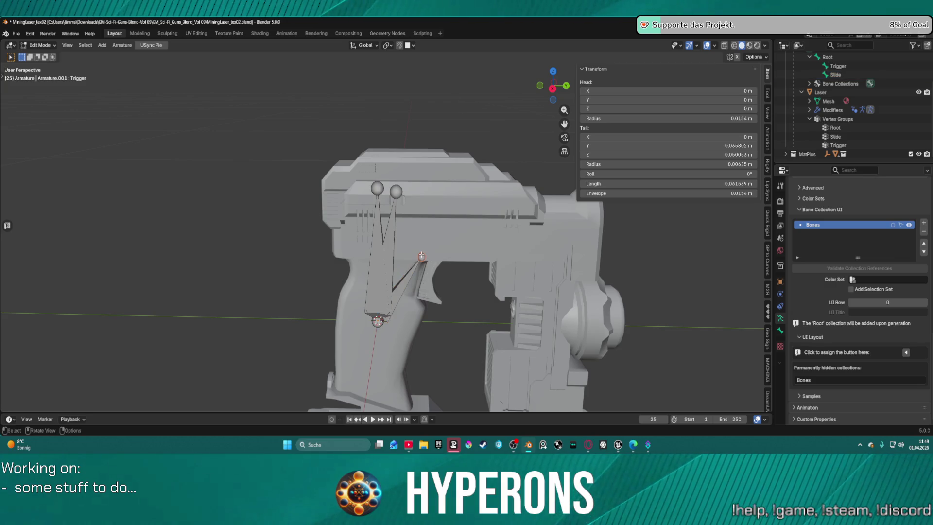
key(g)
key(z)
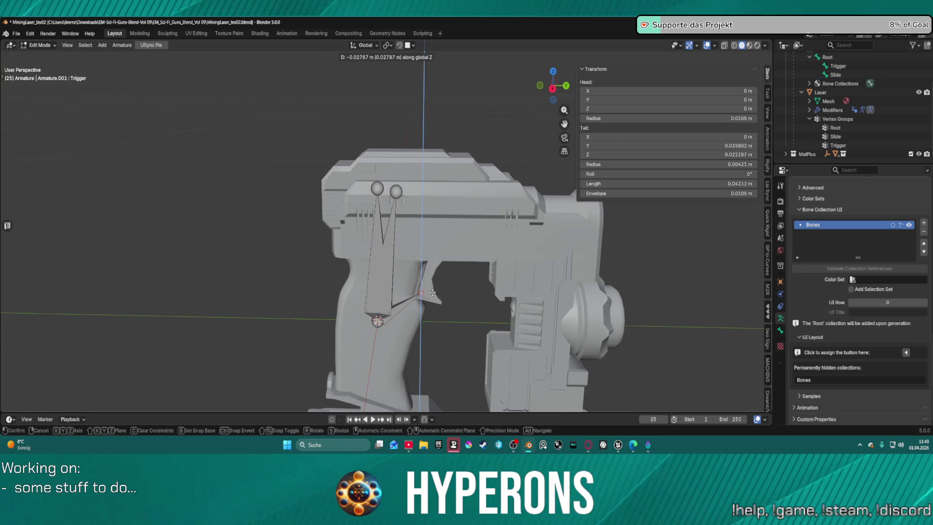
click(431, 290)
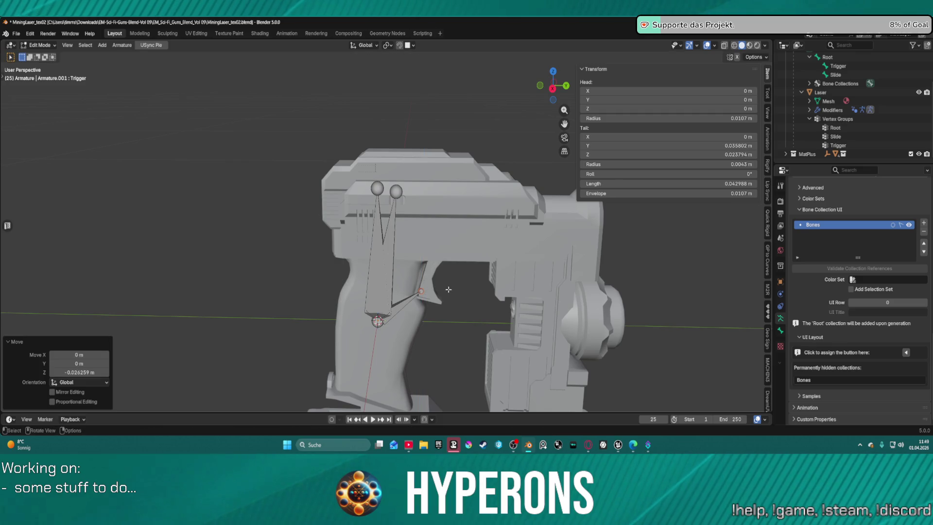
In Pose Mode, test-rotate the Trigger bone around X to check its pivot, then cancel
scroll(448, 289, up, 4)
key(ctrl+Tab)
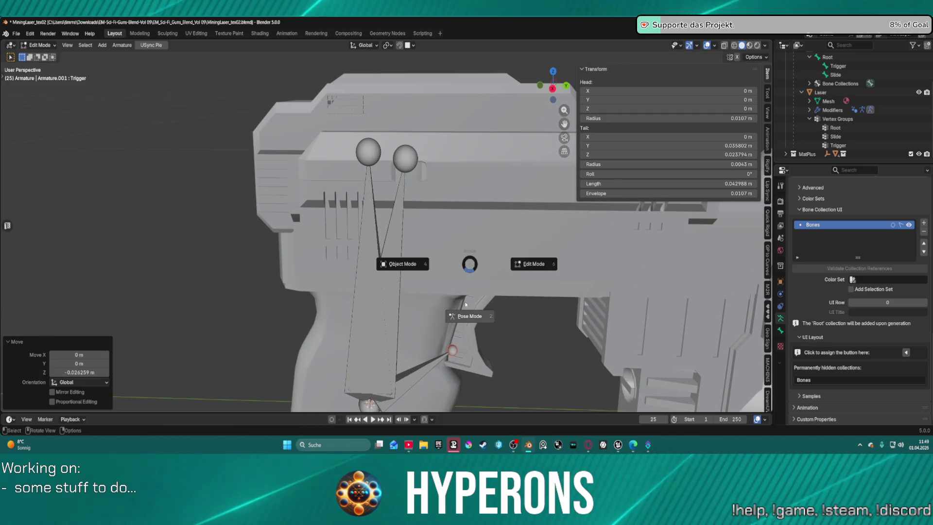
click(465, 310)
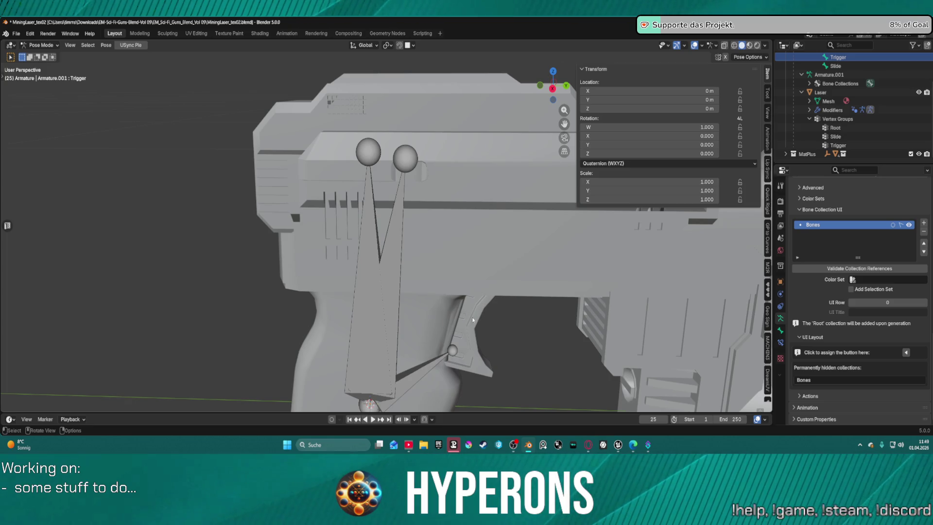
click(452, 349)
key(r)
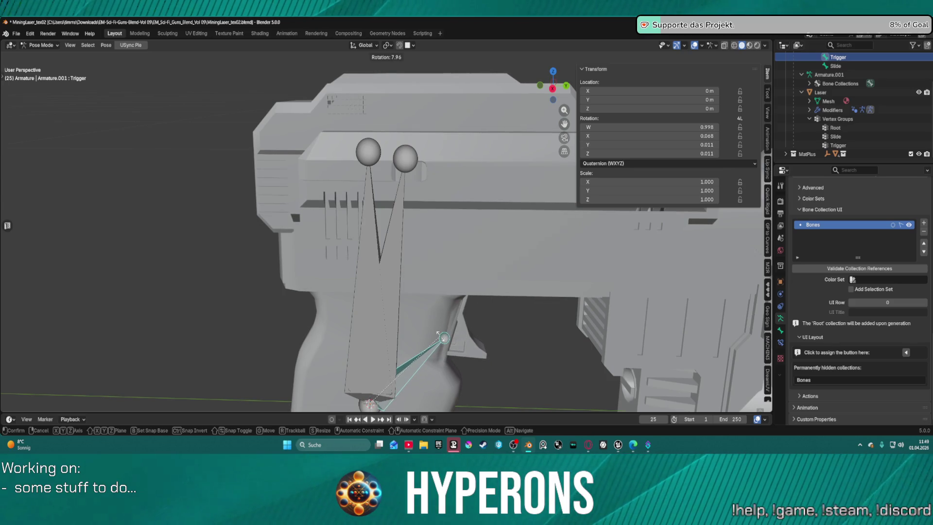
key(x)
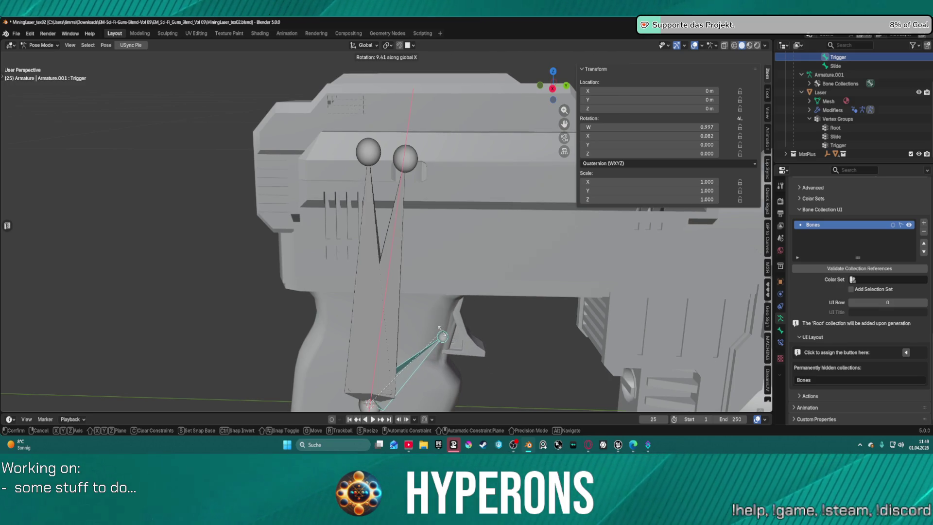
key(Escape)
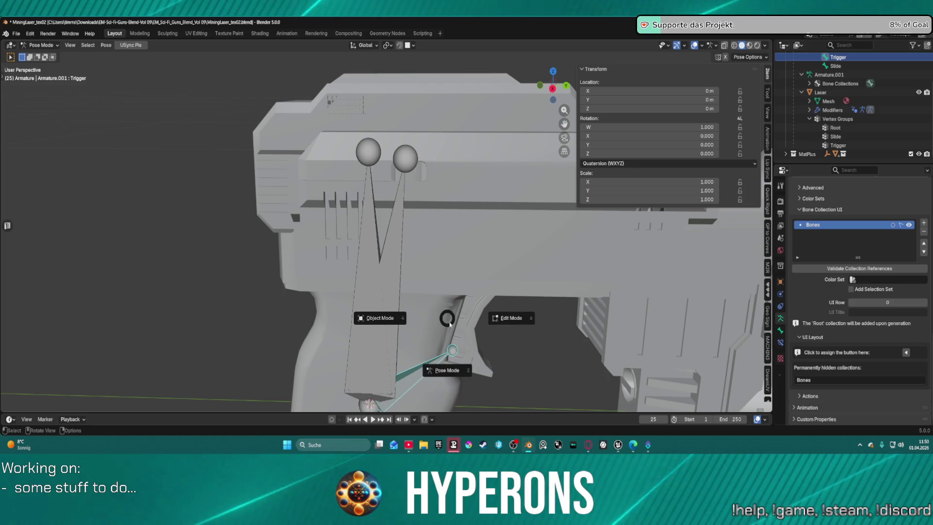
Back in Edit Mode, raise the Trigger bone's tip along Z to the trigger's top
key(ctrl+Tab)
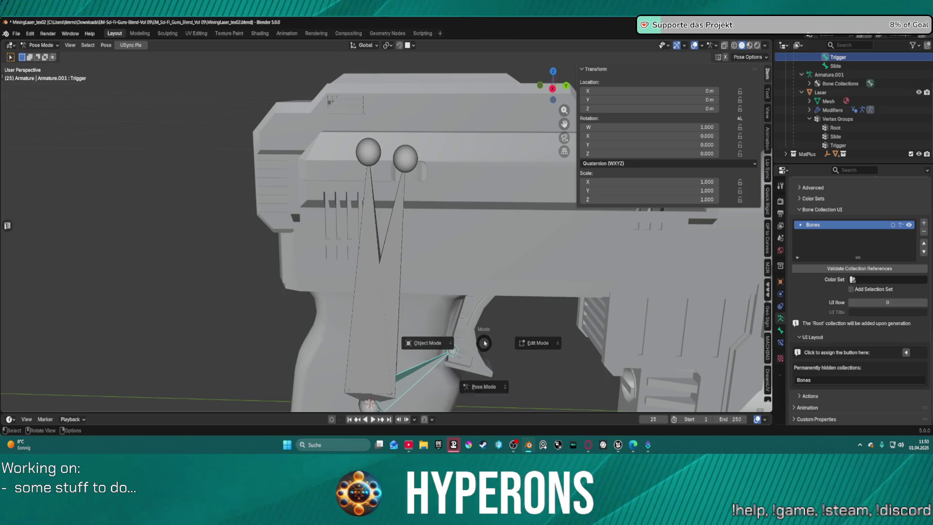
click(523, 339)
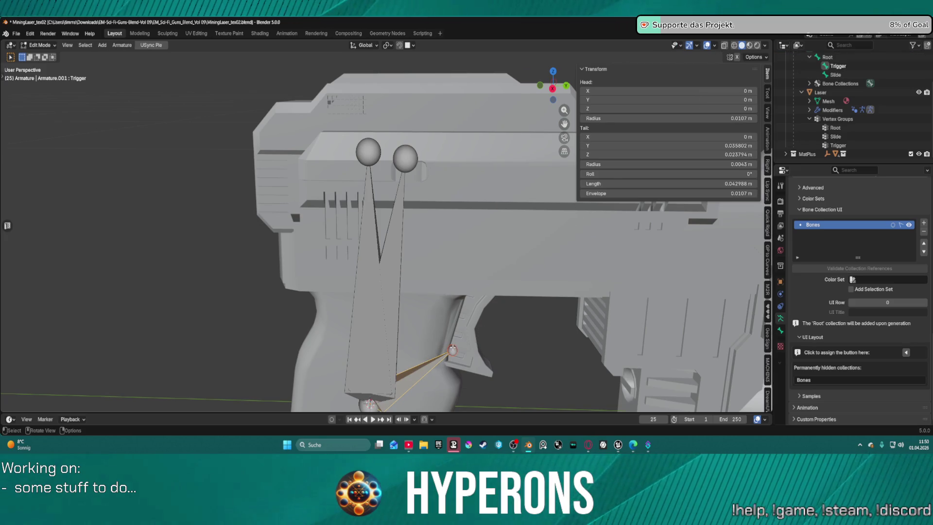
key(alt+a)
key(g)
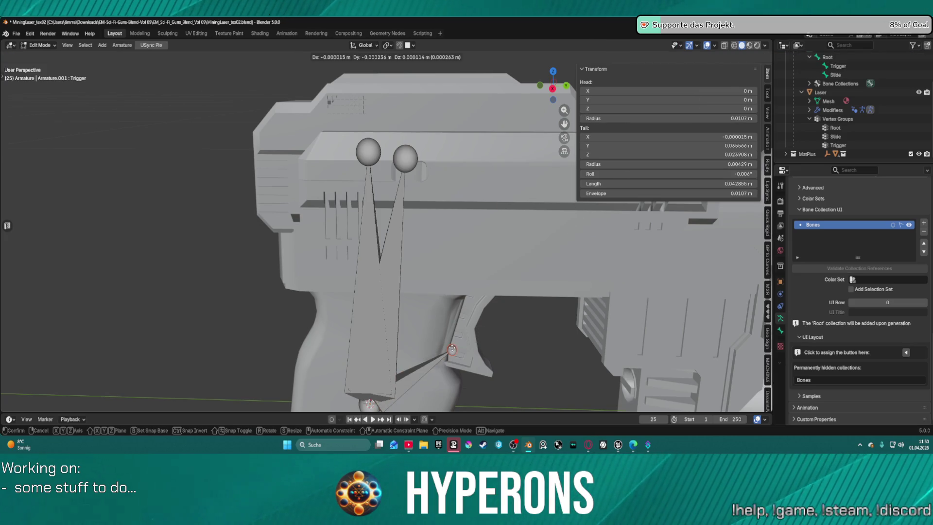
key(z)
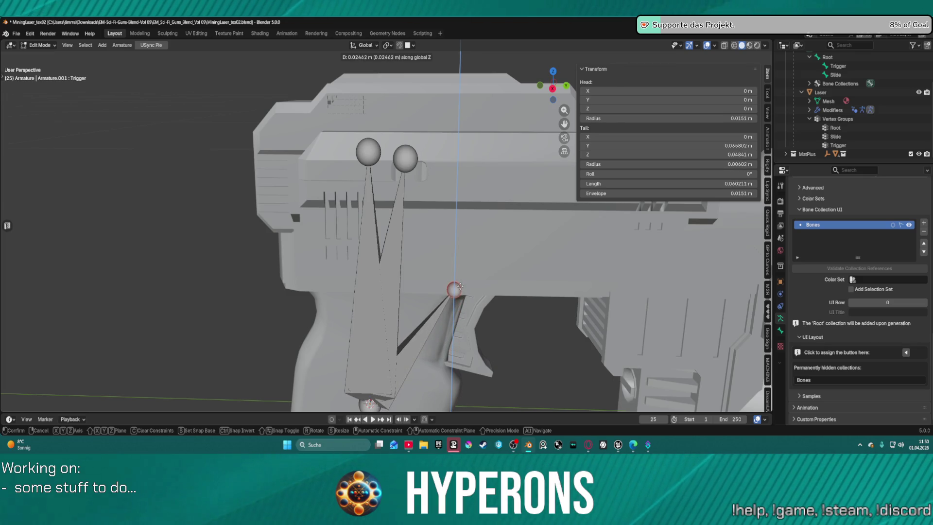
click(459, 287)
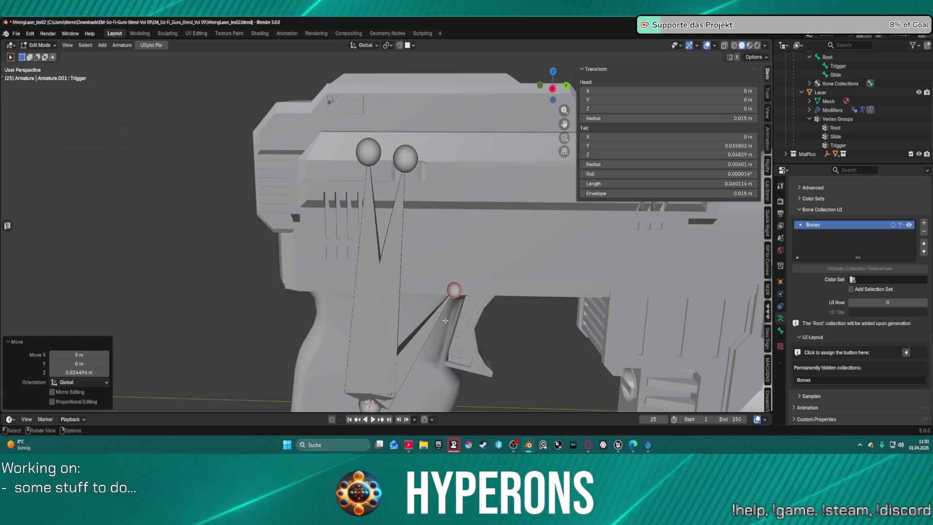
Test-rotate the Trigger bone again in Pose Mode, then switch over to Unreal Engine
scroll(445, 320, down, 1)
scroll(446, 319, down, 1)
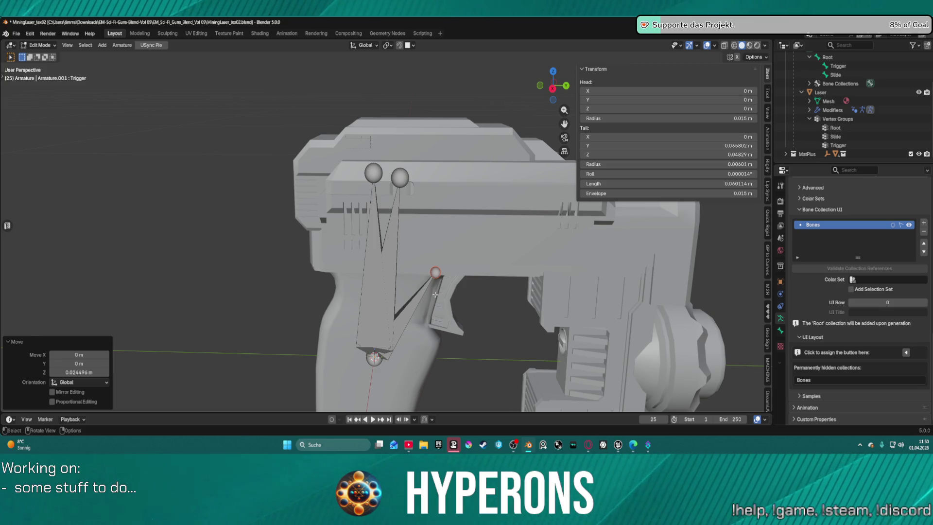
key(ctrl+Tab)
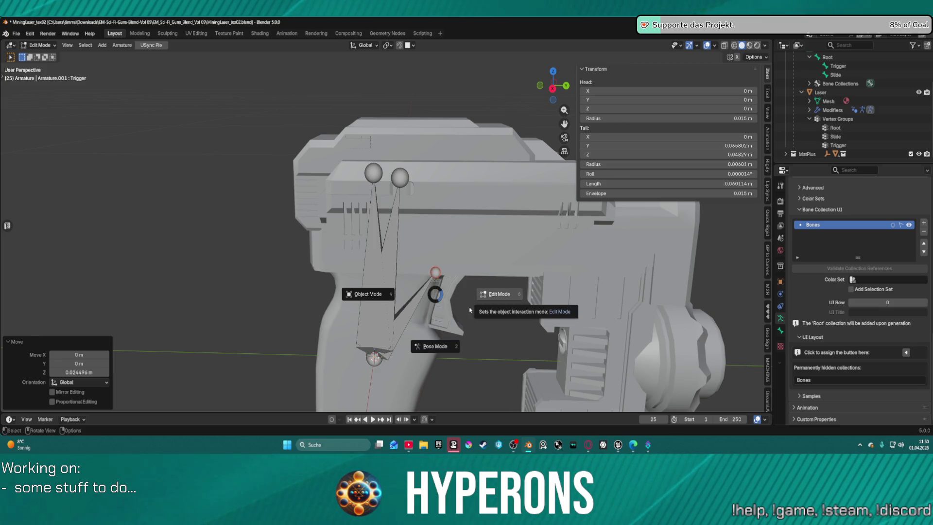
click(434, 325)
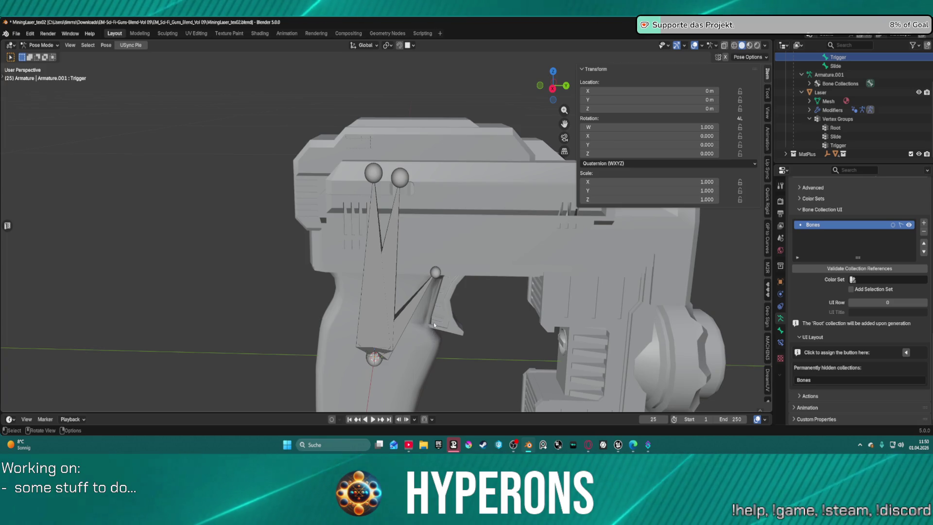
click(436, 278)
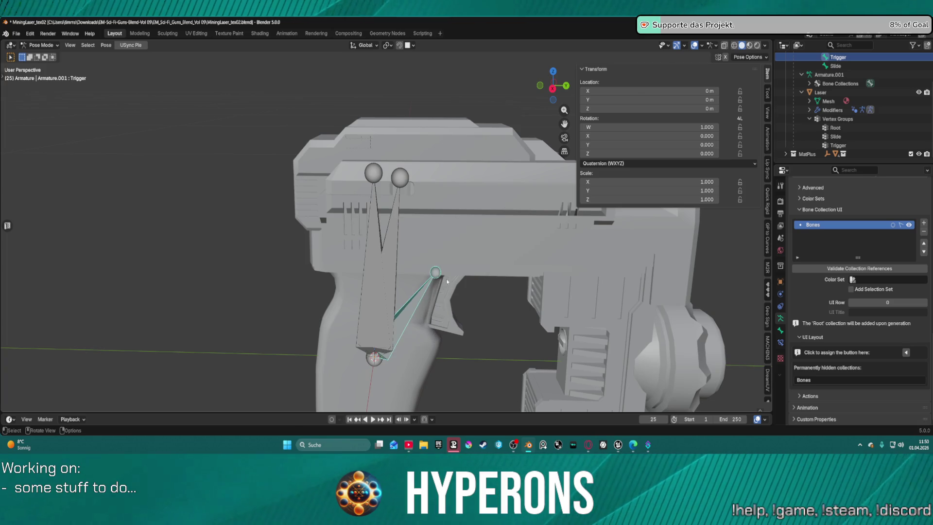
key(r)
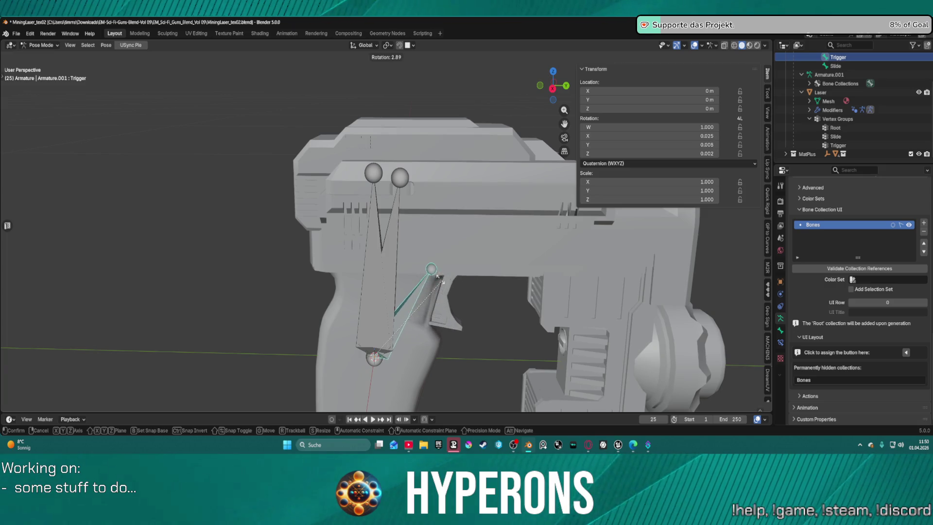
key(Escape)
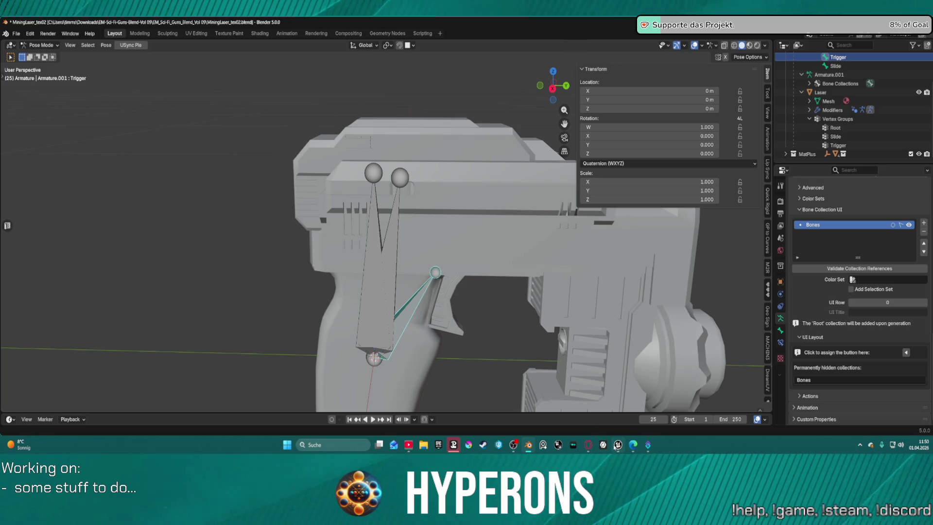
click(616, 445)
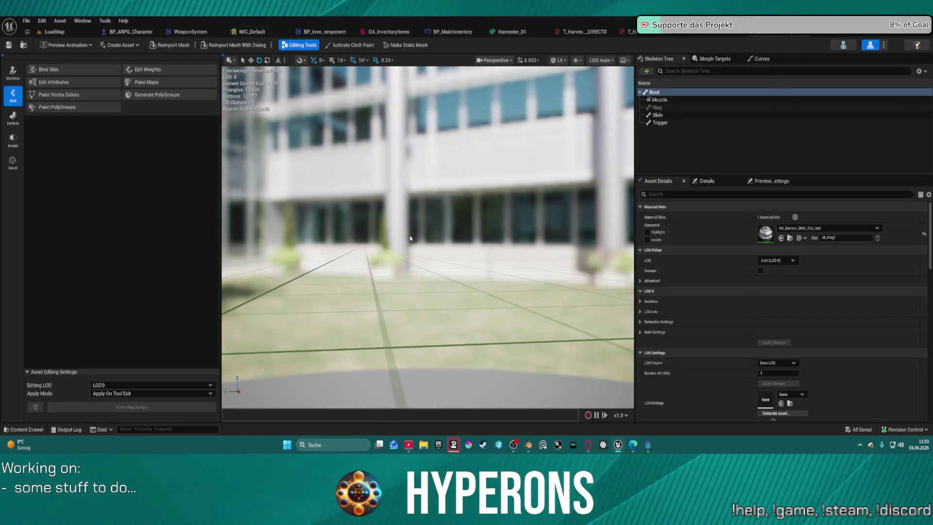
Select the skeleton's Trigger bone and swing the trigger around its pivot with the rotate gizmo
click(414, 203)
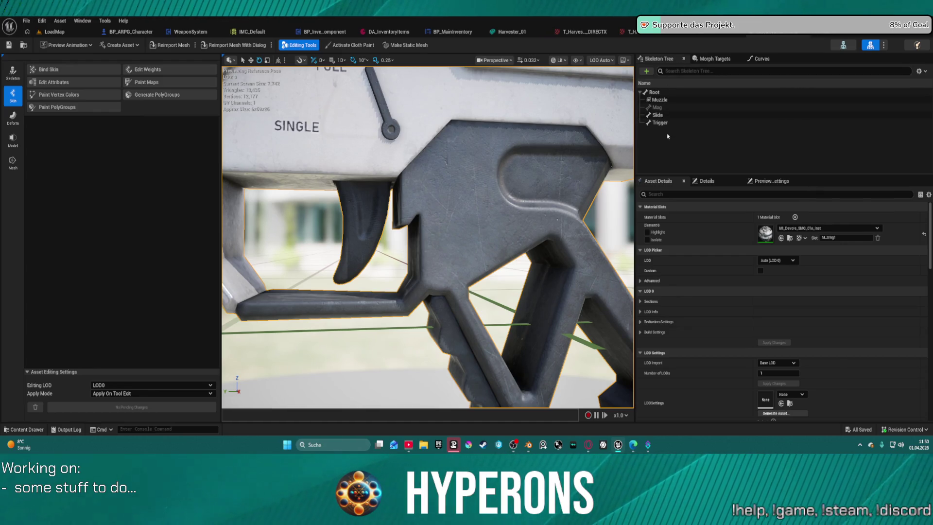
click(659, 116)
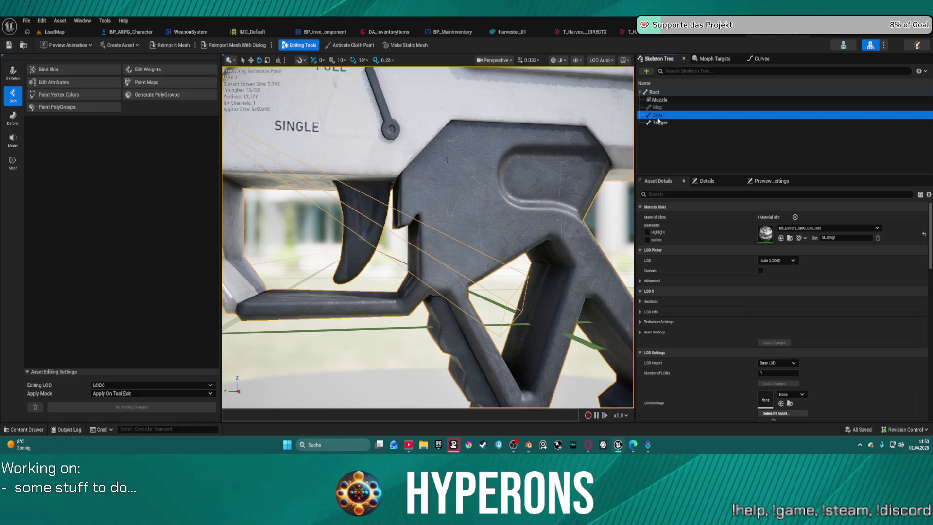
click(659, 122)
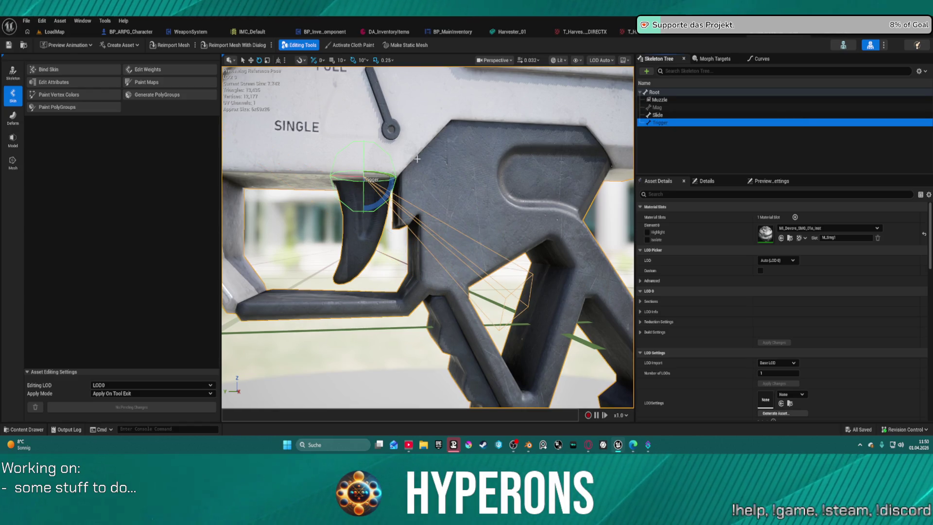
key(w)
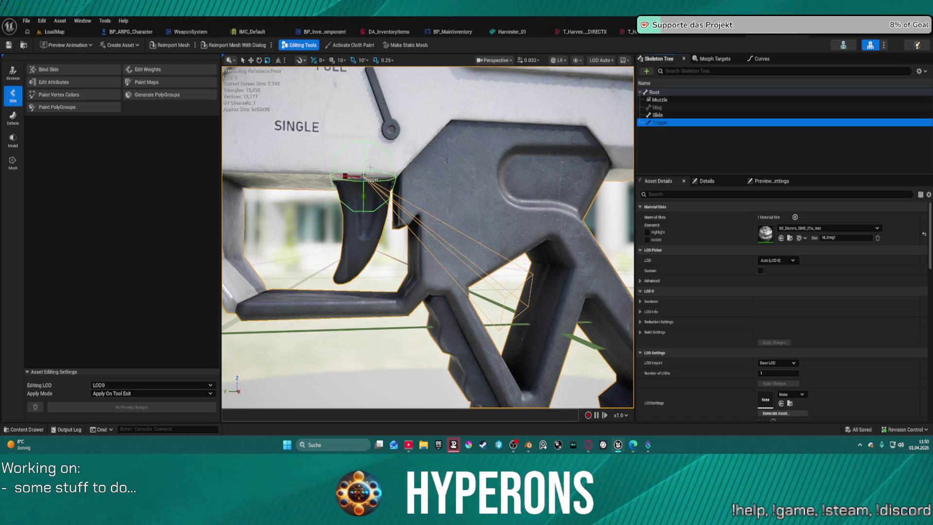
mouse_move(370, 169)
mouse_down()
mouse_move(329, 185)
mouse_move(332, 171)
mouse_move(340, 195)
mouse_up()
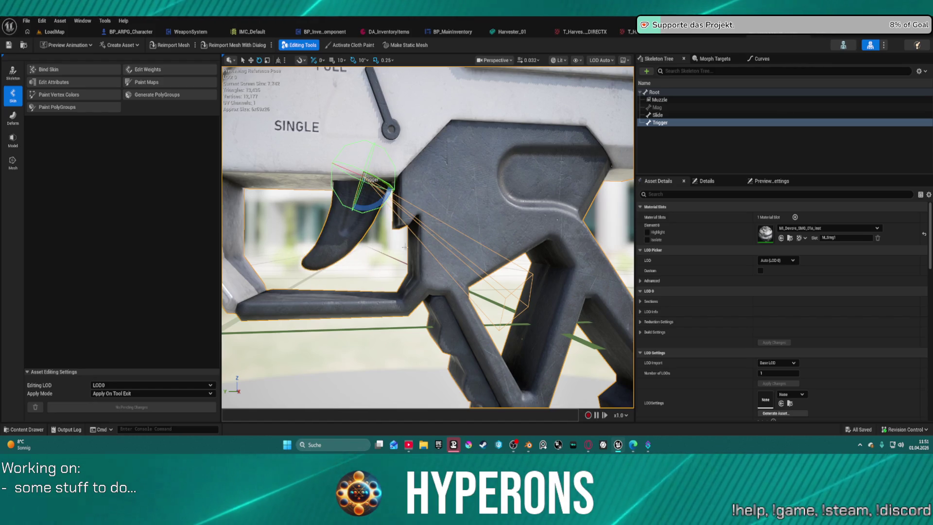
Deselect the bone, undo the trigger rotation, and return to Blender
click(418, 330)
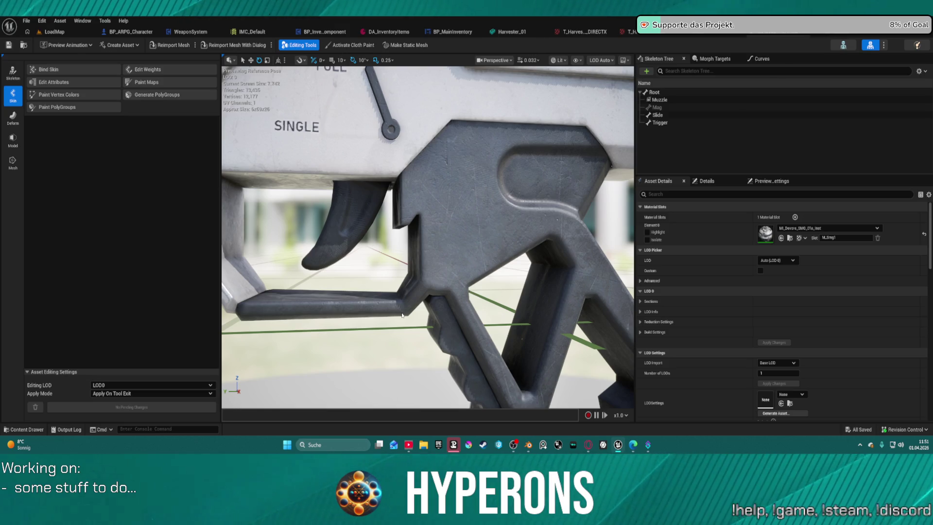
key(ctrl+z)
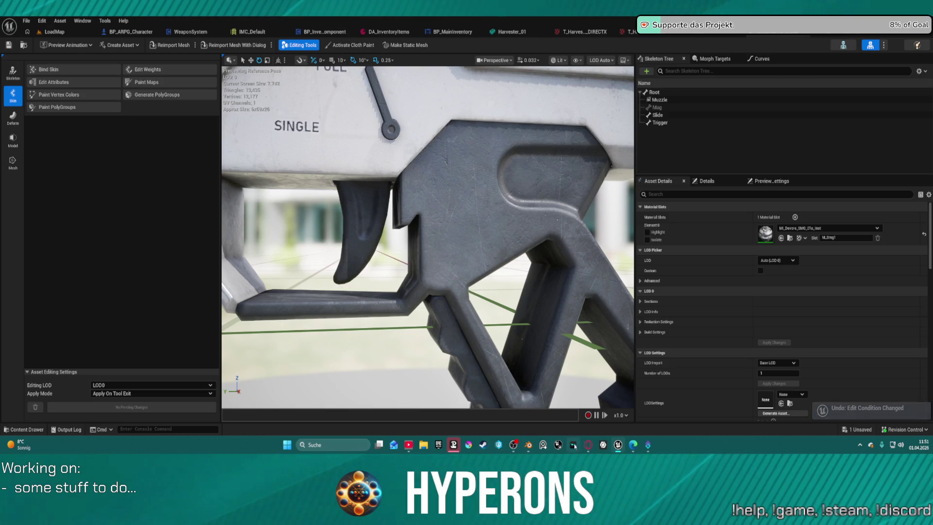
click(527, 445)
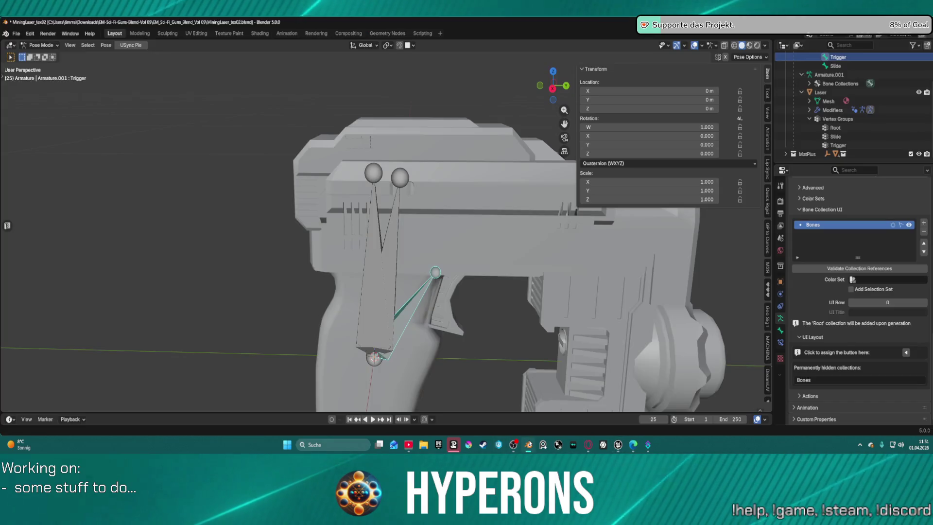
In Edit Mode, raise the Trigger bone's tail 0.007058 m along Z
mouse_move(474, 310)
mouse_down()
mouse_move(541, 304)
mouse_move(524, 270)
mouse_up()
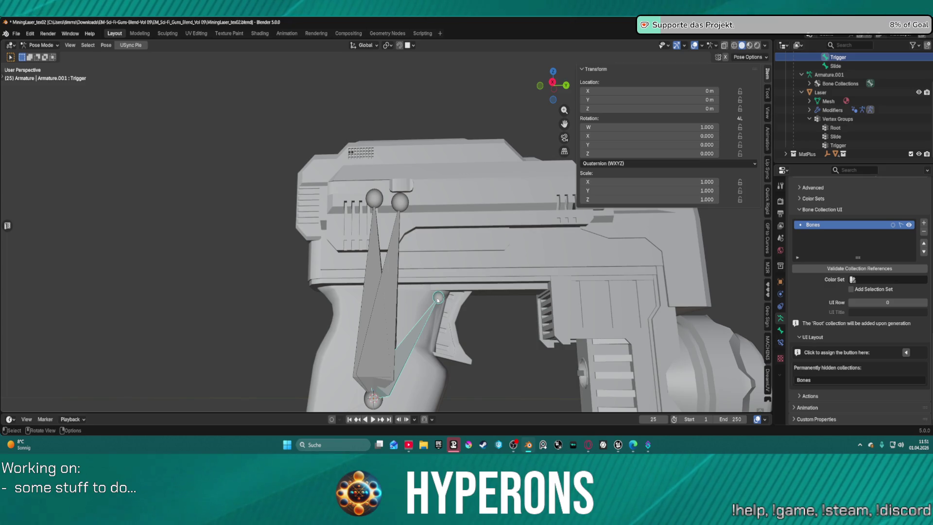
key(ctrl+Tab)
key(Tab)
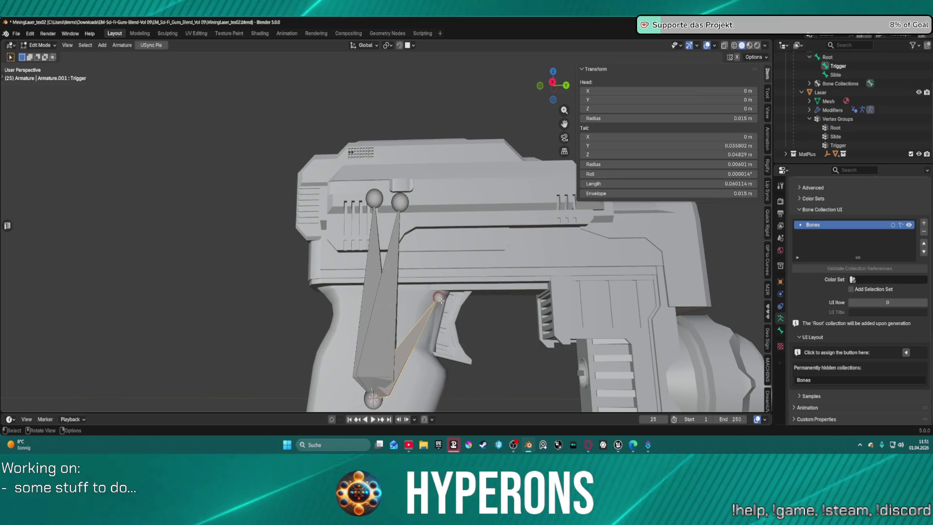
click(439, 298)
key(g)
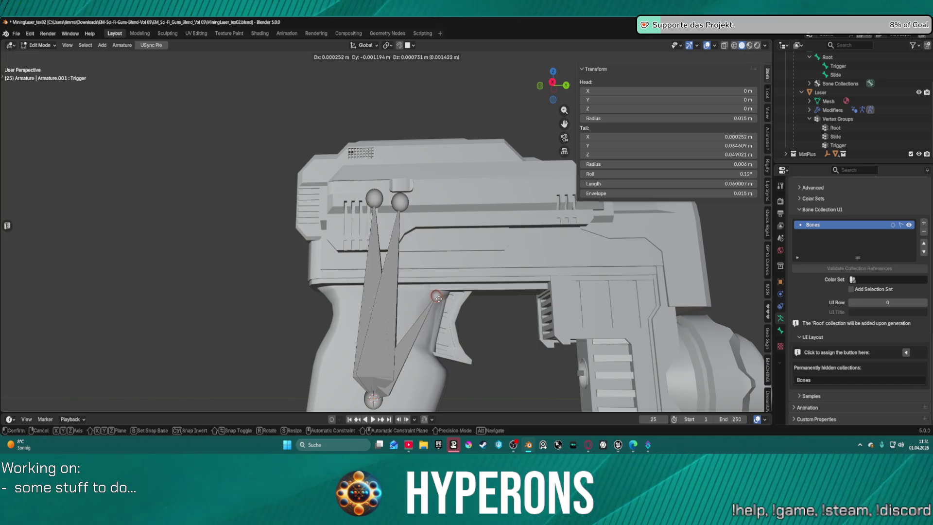
key(z)
click(451, 286)
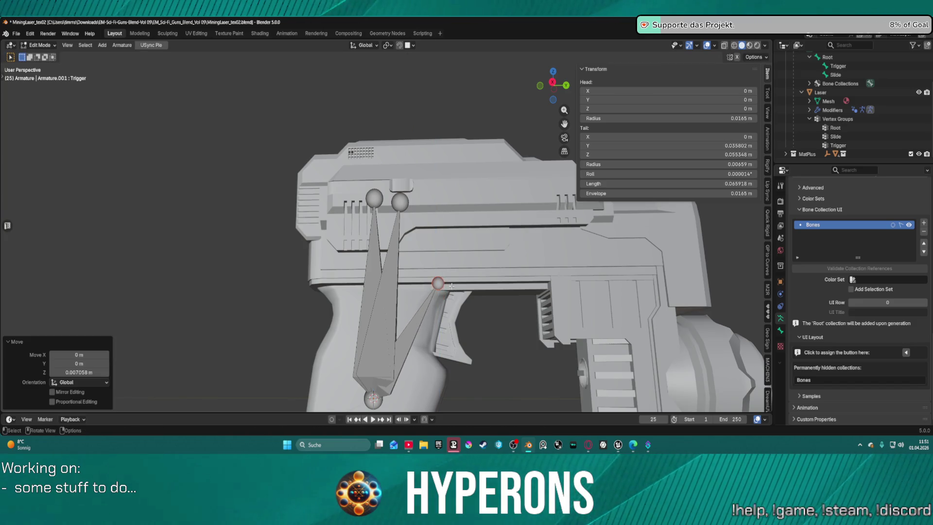
Shift the Trigger bone's tail 0.008172 m along Y
key(z)
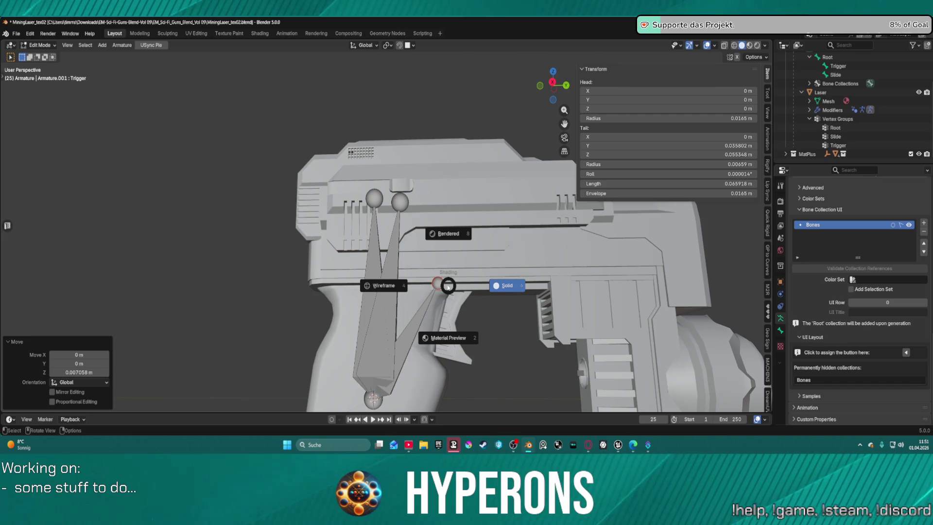
click(462, 290)
key(g)
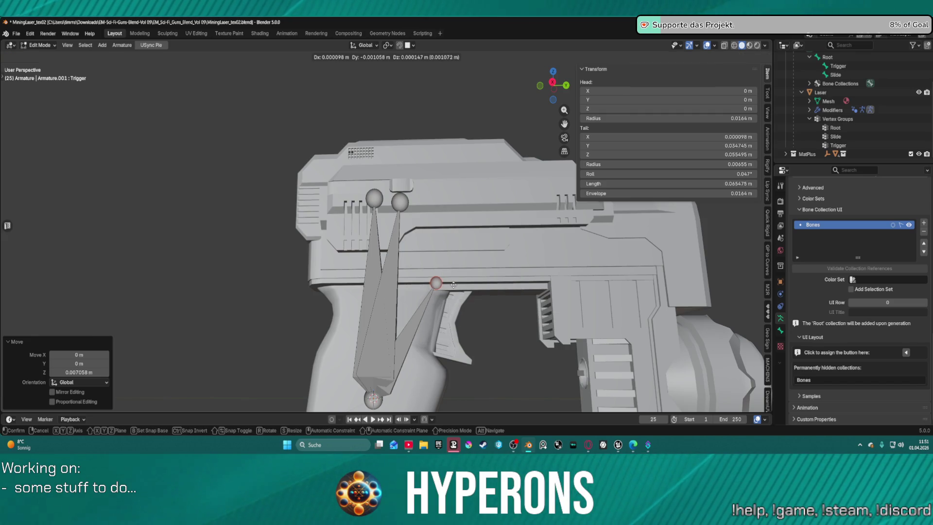
key(y)
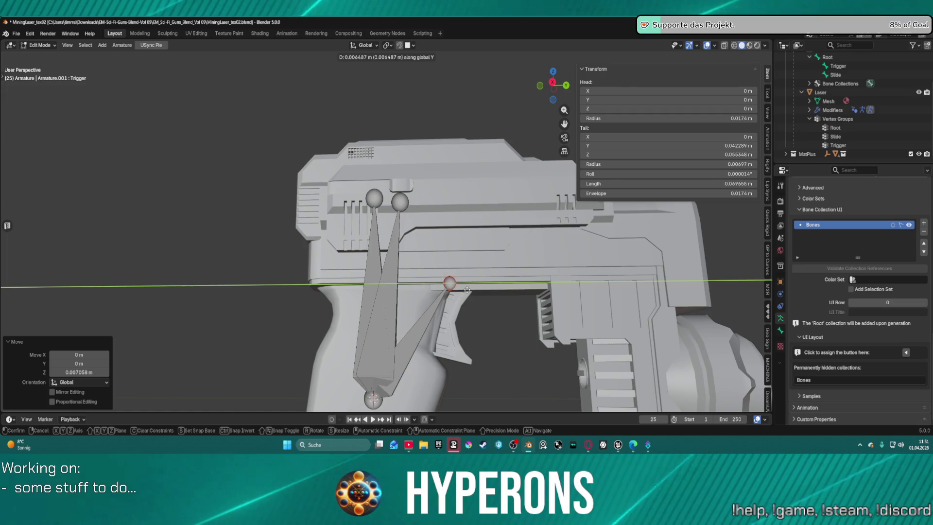
click(470, 287)
mouse_move(470, 286)
mouse_down()
mouse_move(533, 370)
mouse_move(635, 78)
mouse_move(456, 306)
mouse_move(442, 288)
mouse_move(465, 258)
mouse_up()
Return to Pose Mode, test-rotate the Trigger bone, cancel, and switch to Unreal Engine
key(ctrl+Tab)
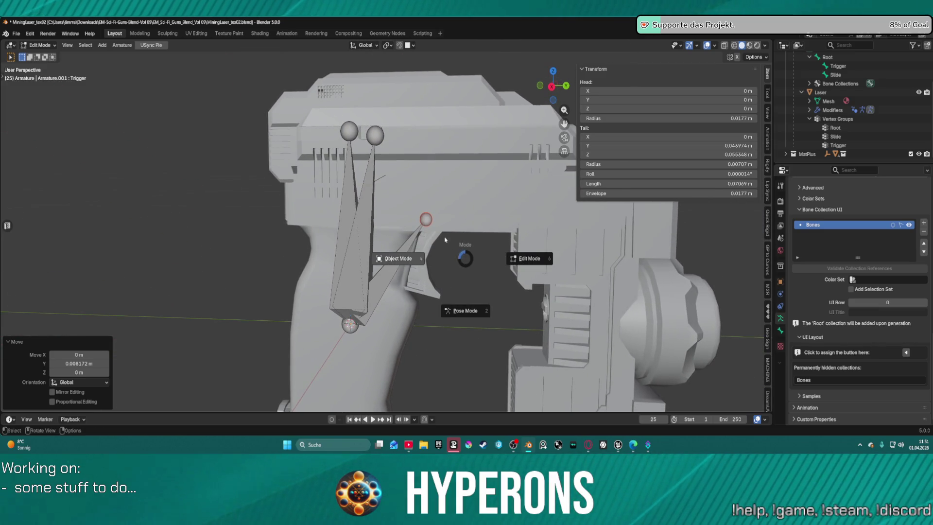
click(481, 317)
key(r)
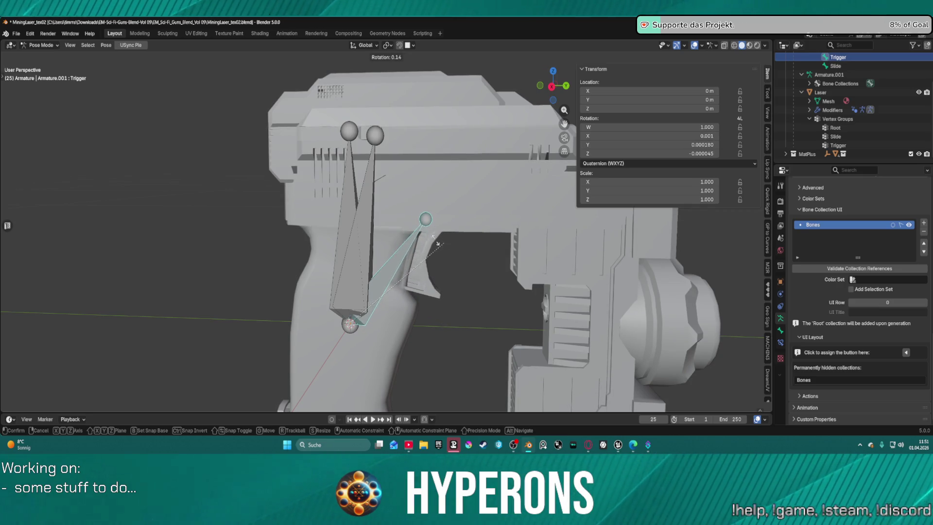
key(Escape)
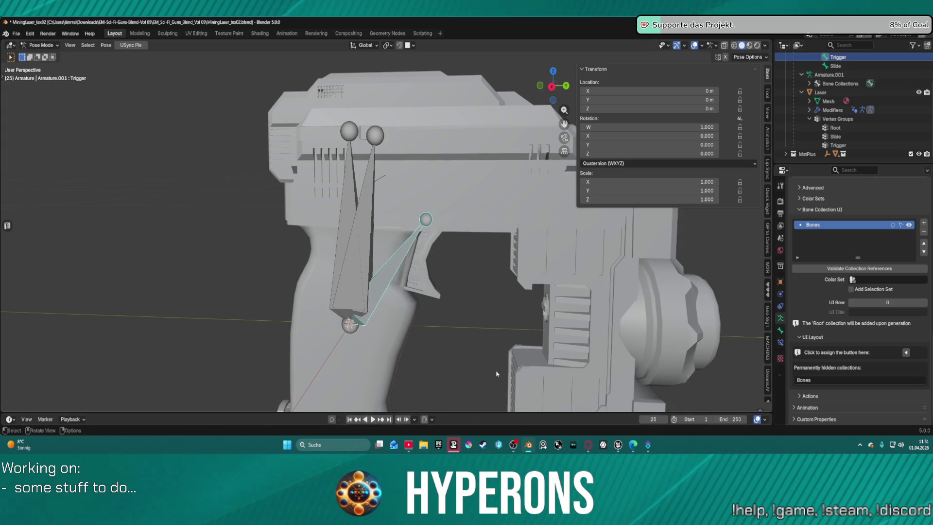
click(618, 445)
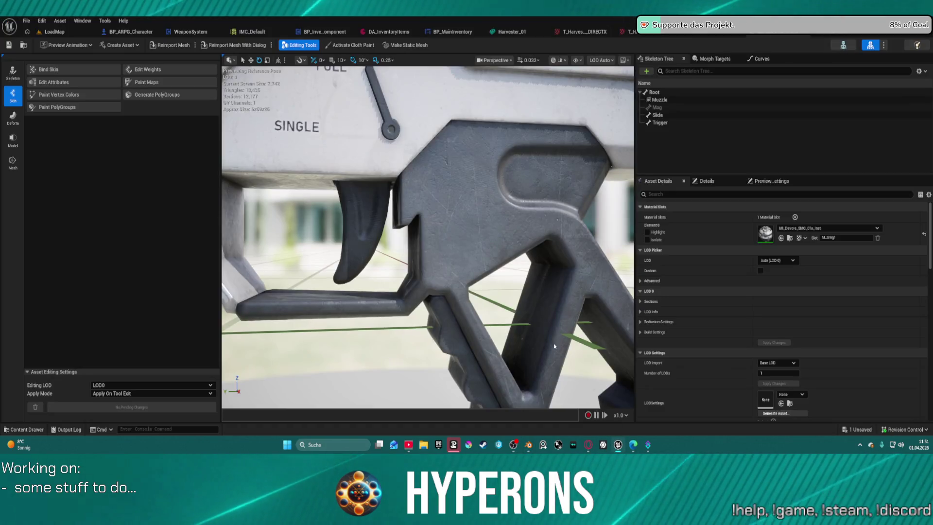
Select and frame the Slide, Root and Trigger bones in Unreal's Skeleton Tree, then return to Blender
click(657, 115)
key(f)
scroll(478, 191, down, 10)
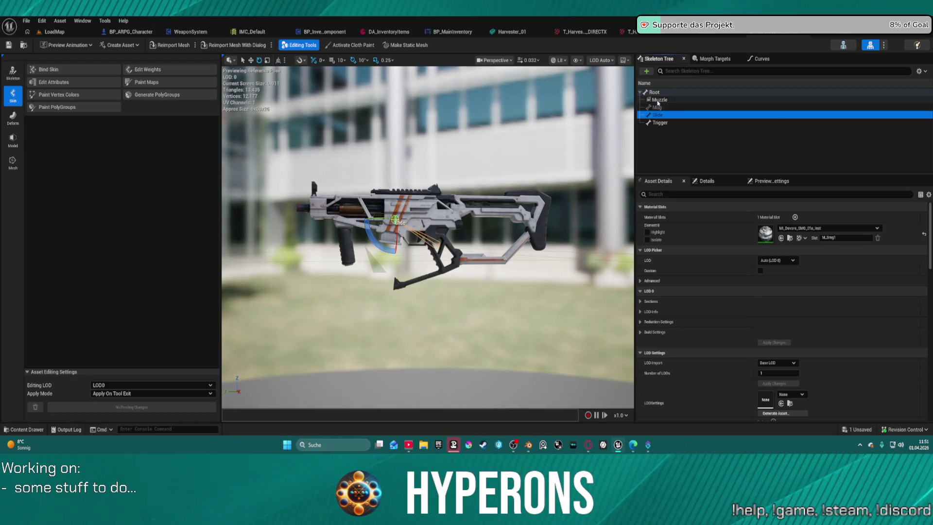
click(654, 94)
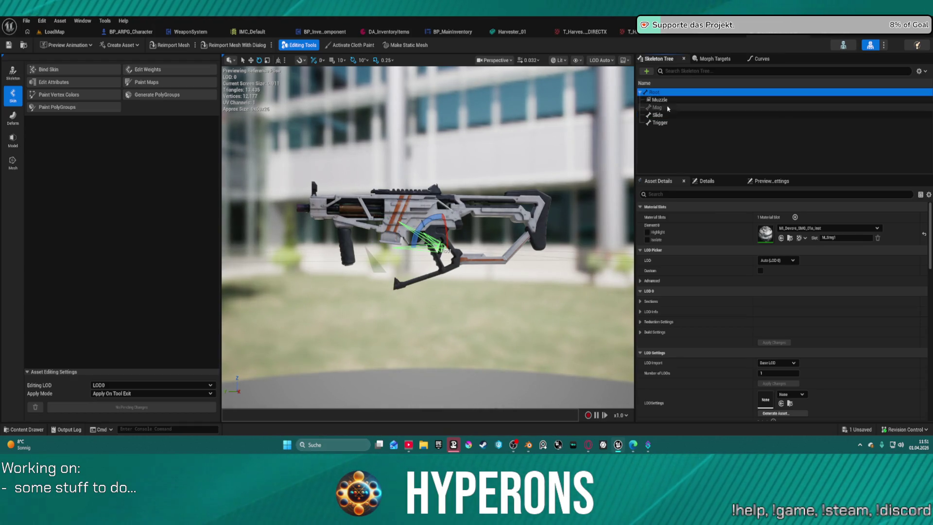
click(661, 115)
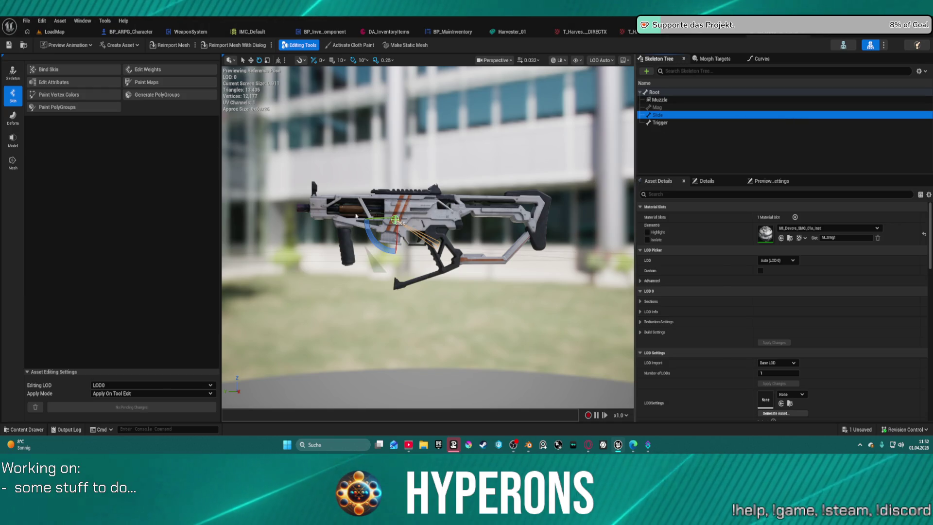
scroll(415, 213, up, 10)
scroll(415, 212, down, 10)
scroll(414, 212, up, 10)
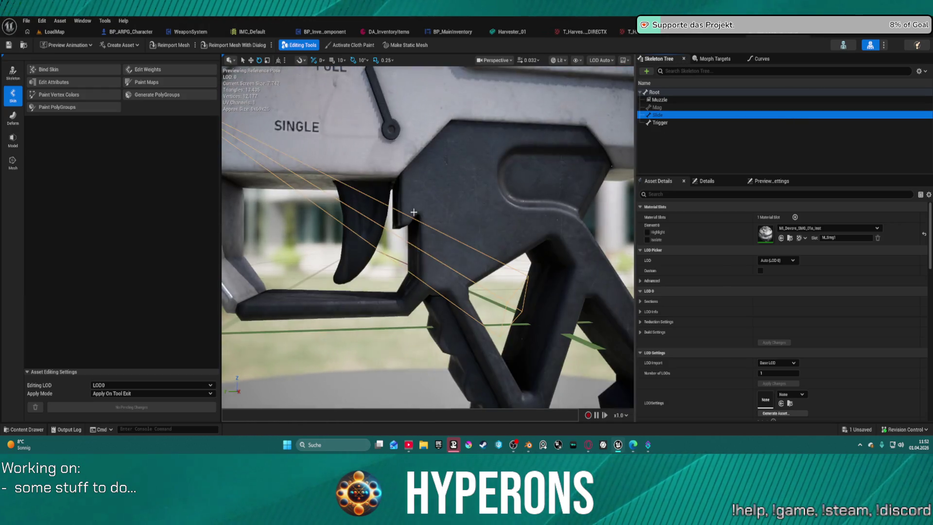
scroll(413, 212, down, 10)
scroll(414, 212, up, 10)
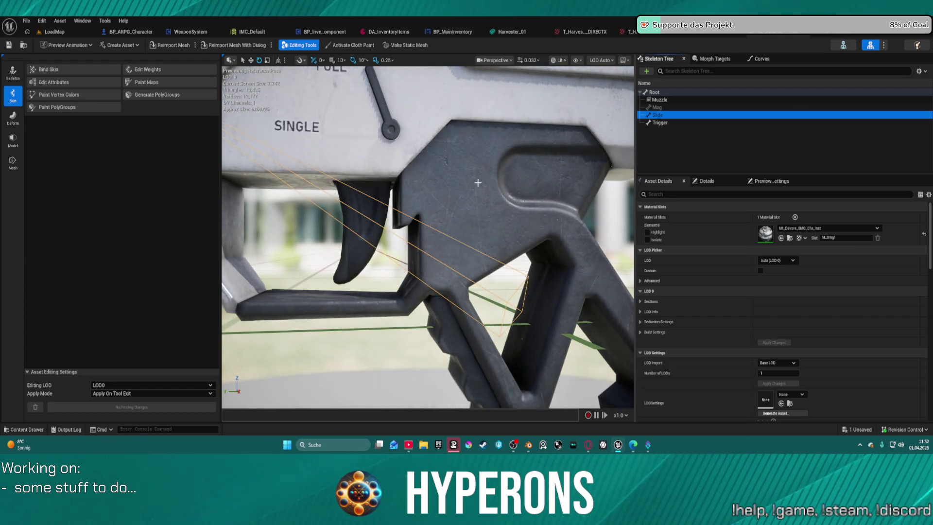
click(659, 122)
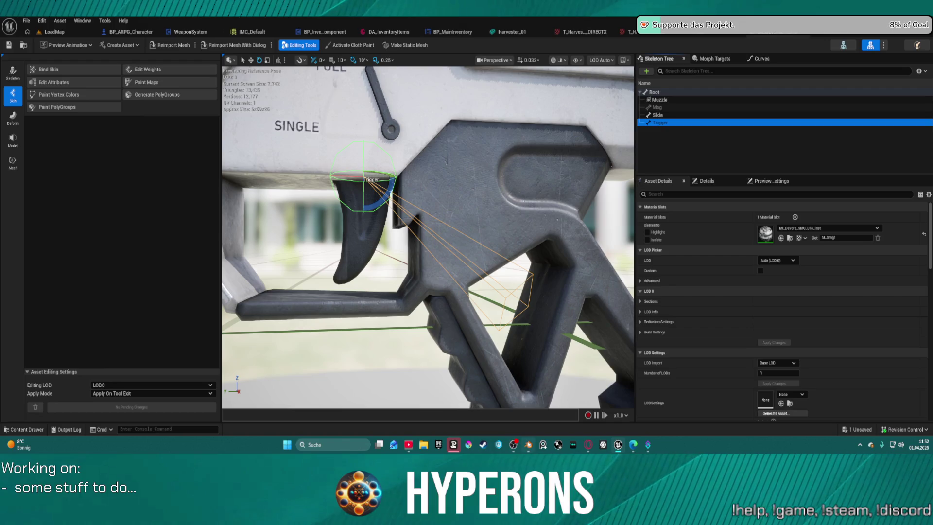
click(528, 445)
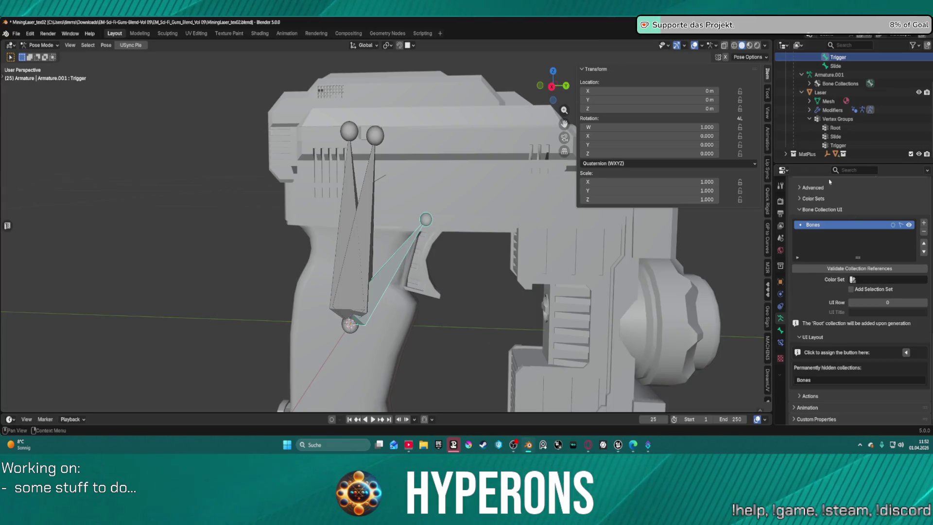
Select the Trigger bone and show its Bone properties
click(847, 138)
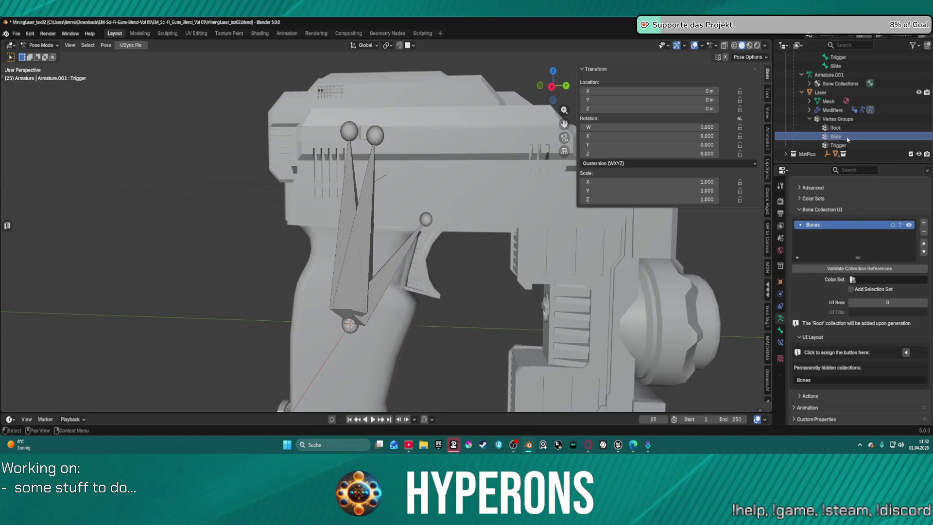
click(843, 145)
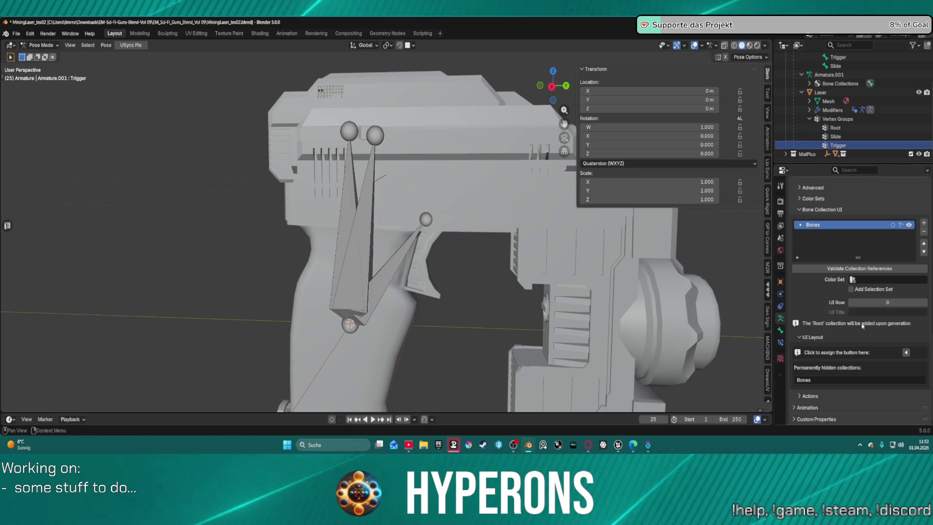
scroll(816, 359, up, 15)
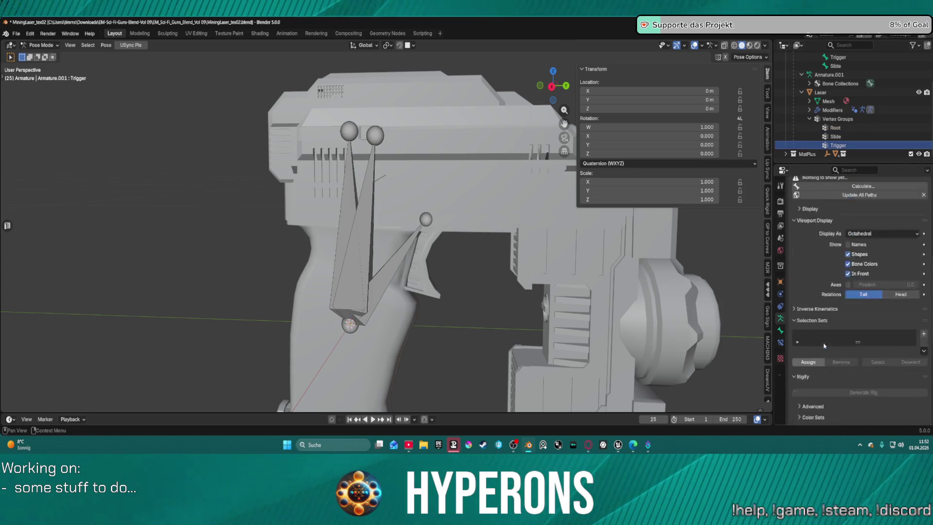
scroll(824, 342, up, 5)
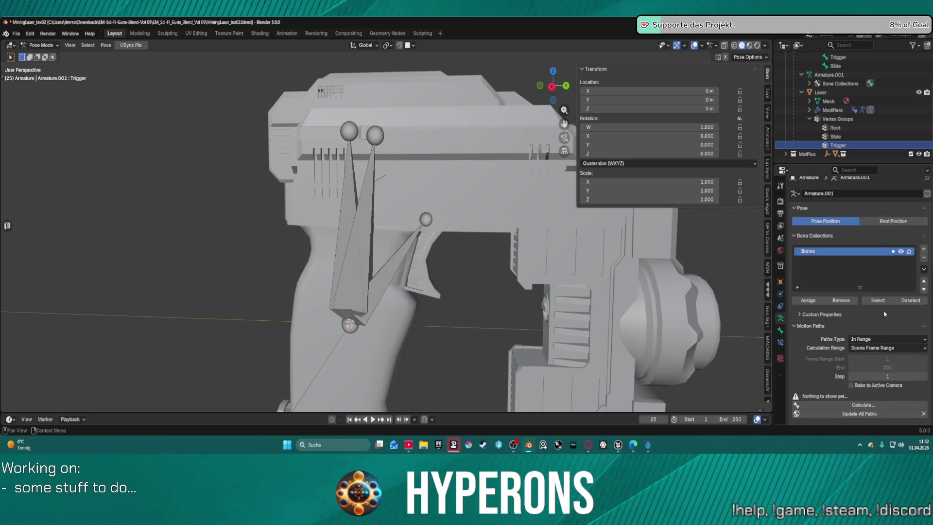
click(780, 331)
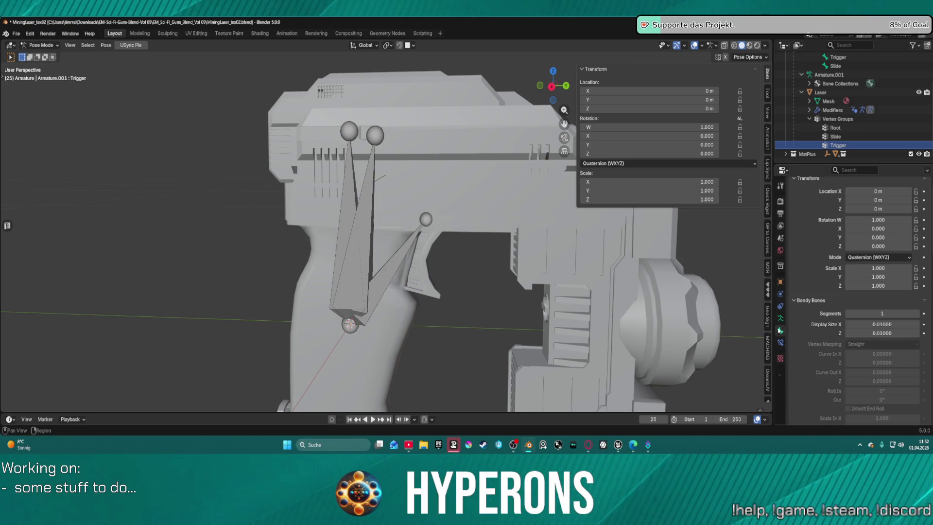
scroll(863, 293, down, 10)
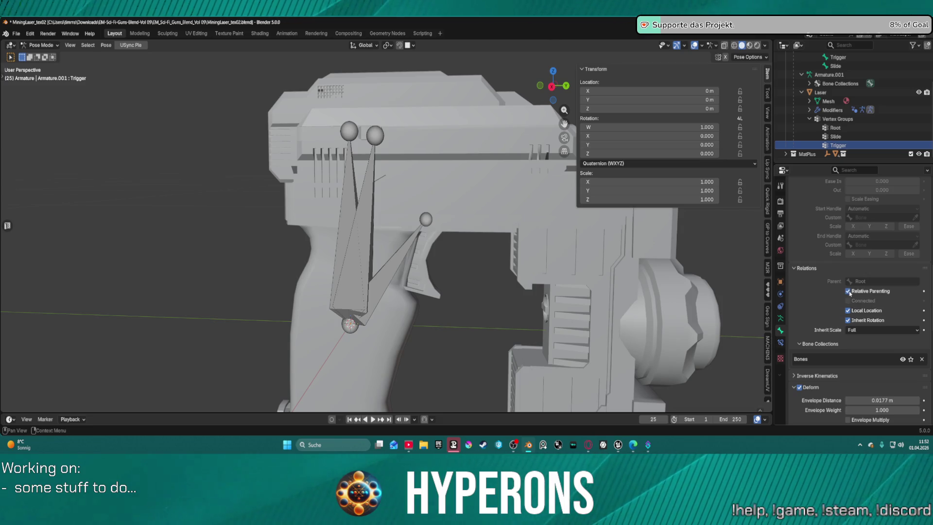
scroll(883, 284, down, 2)
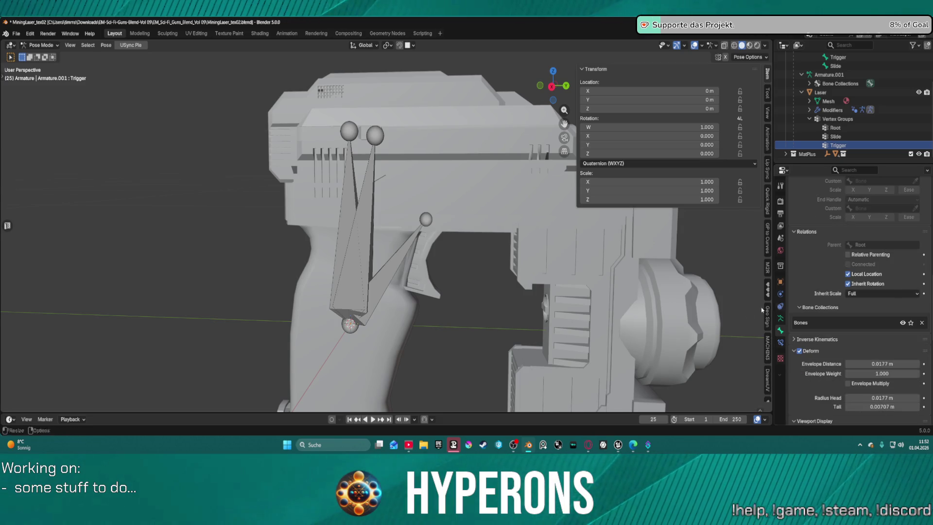
click(414, 246)
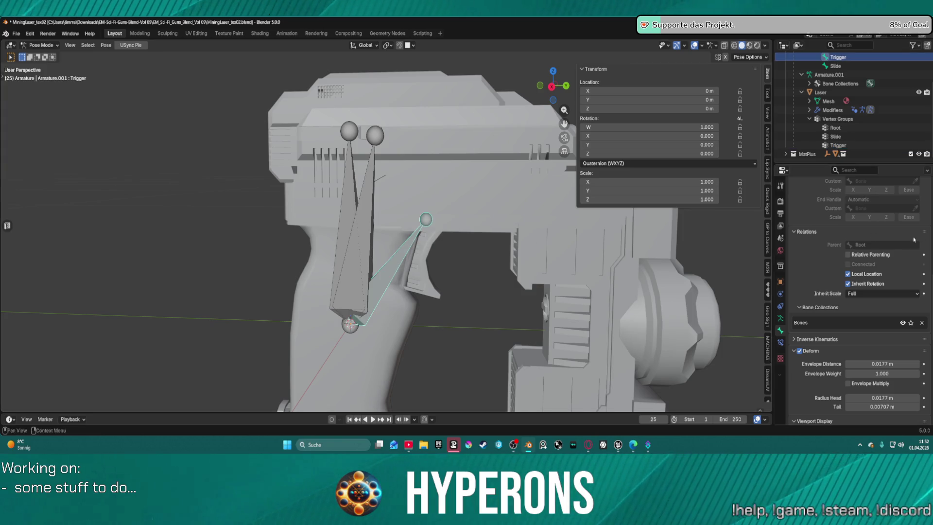
scroll(837, 81, up, 2)
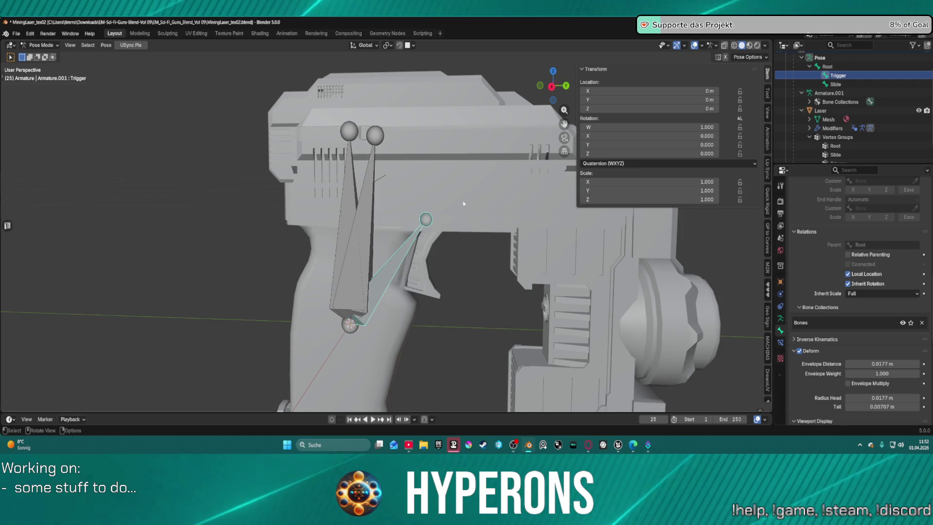
In Edit Mode, clear the Trigger bone's Root parent, then return to Pose Mode
key(ctrl+Tab)
click(522, 215)
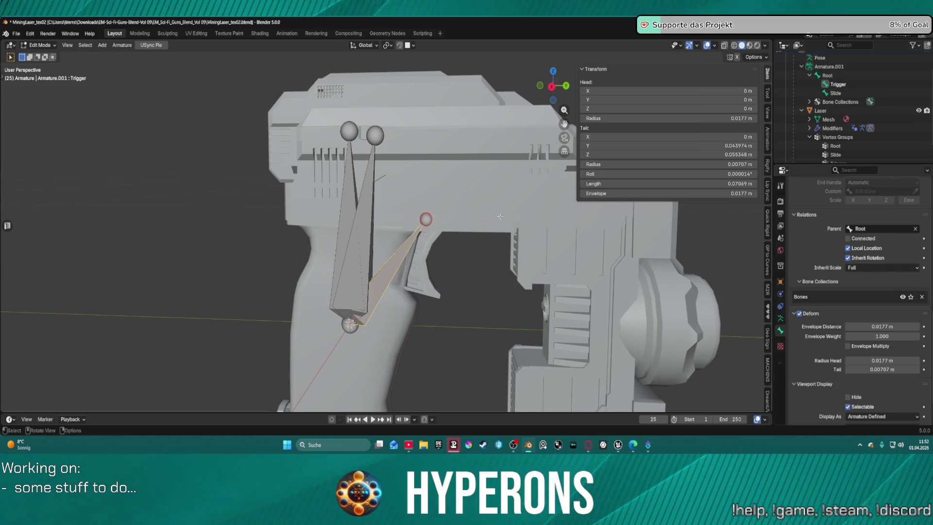
click(915, 228)
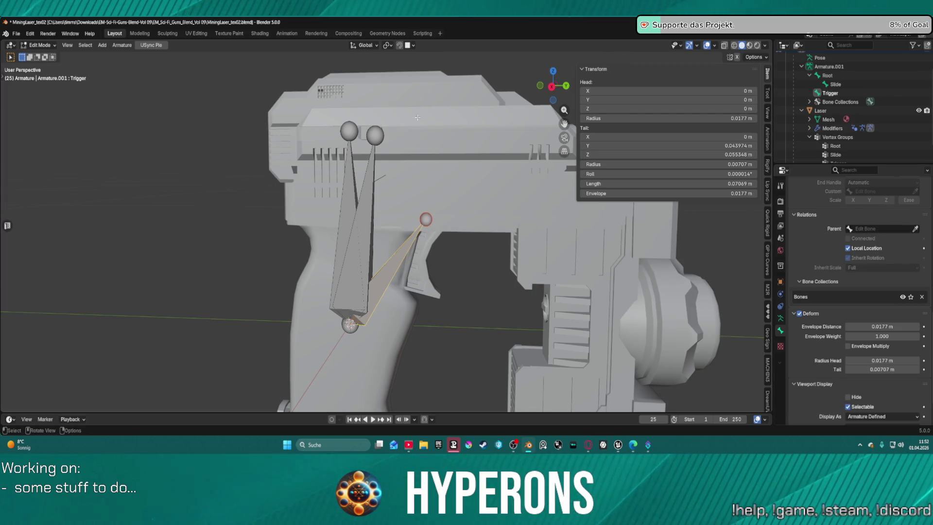
key(ctrl+Tab)
click(441, 171)
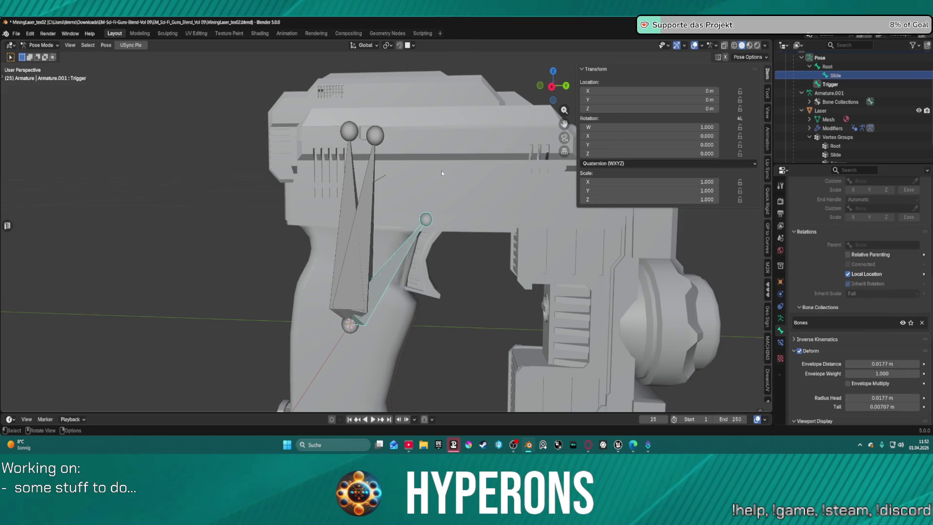
click(428, 222)
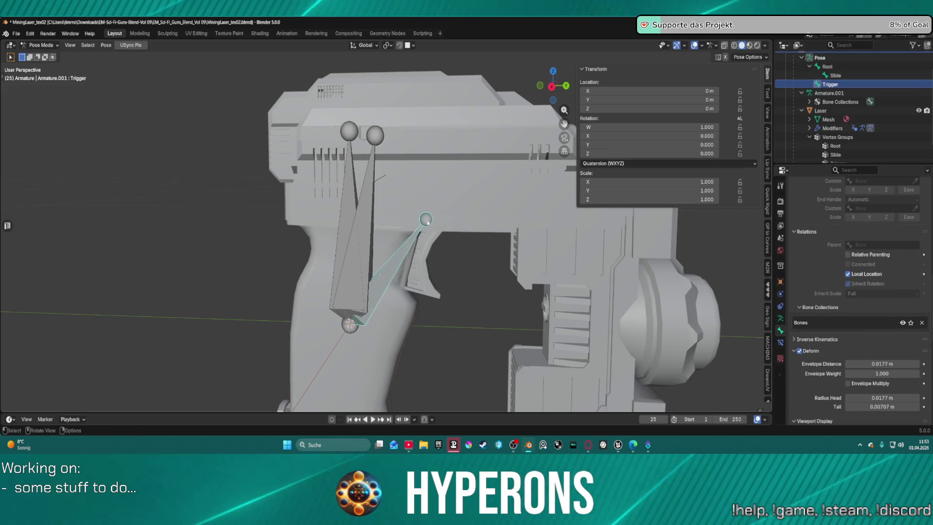
key(r)
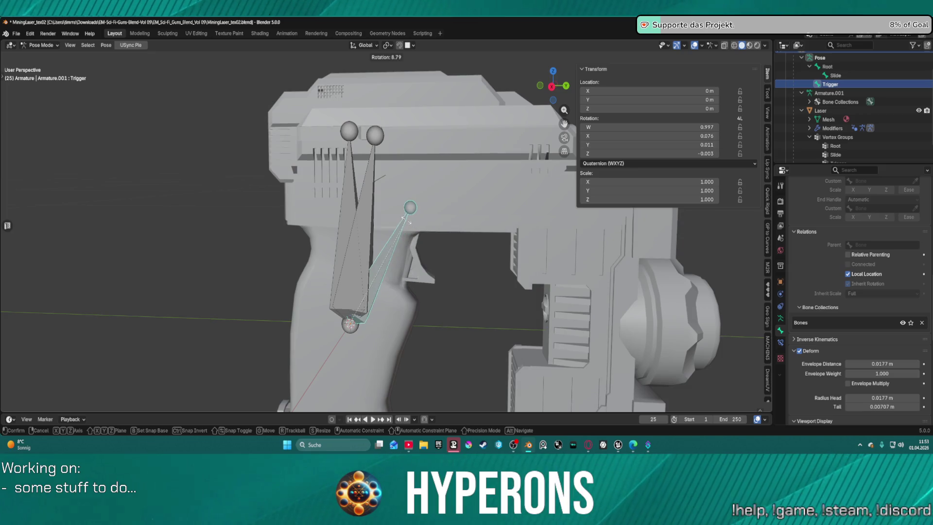
right_click(408, 222)
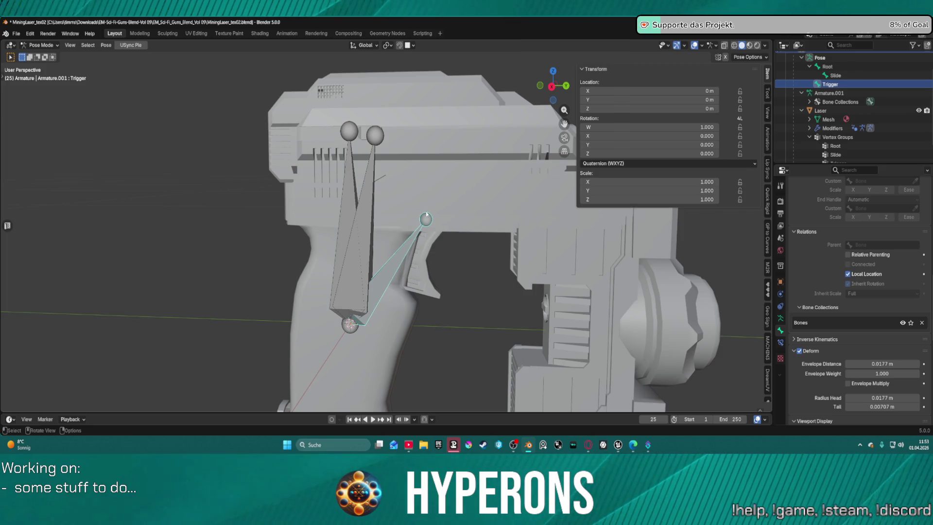
mouse_move(513, 444)
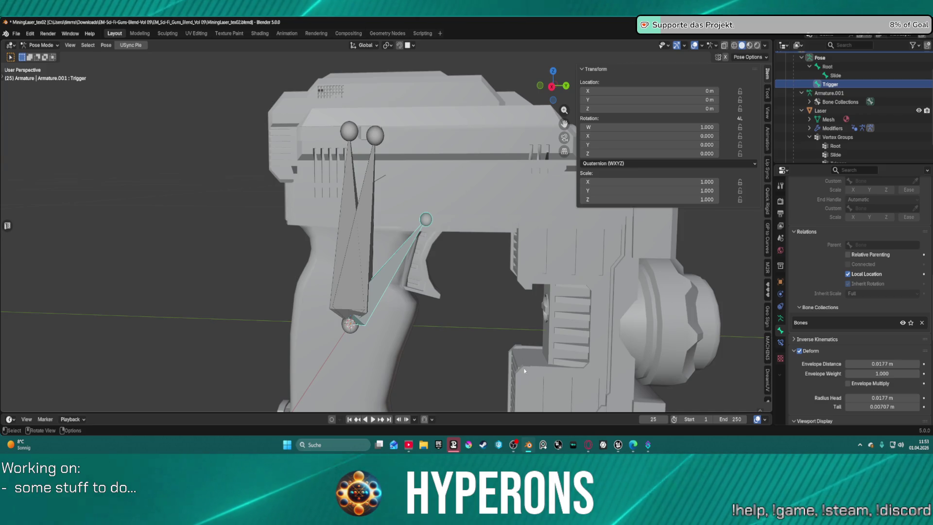
mouse_move(476, 288)
mouse_down()
mouse_move(380, 268)
mouse_move(456, 298)
mouse_move(456, 269)
mouse_up()
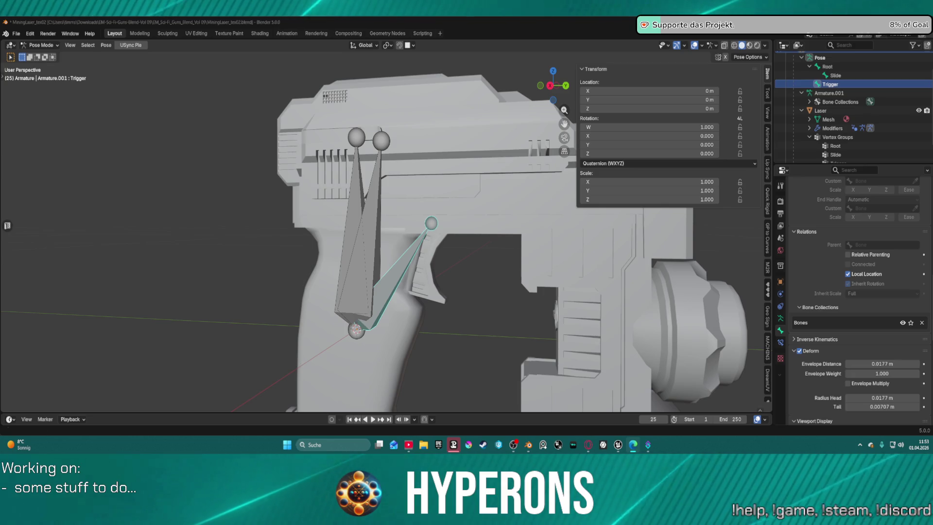
click(452, 325)
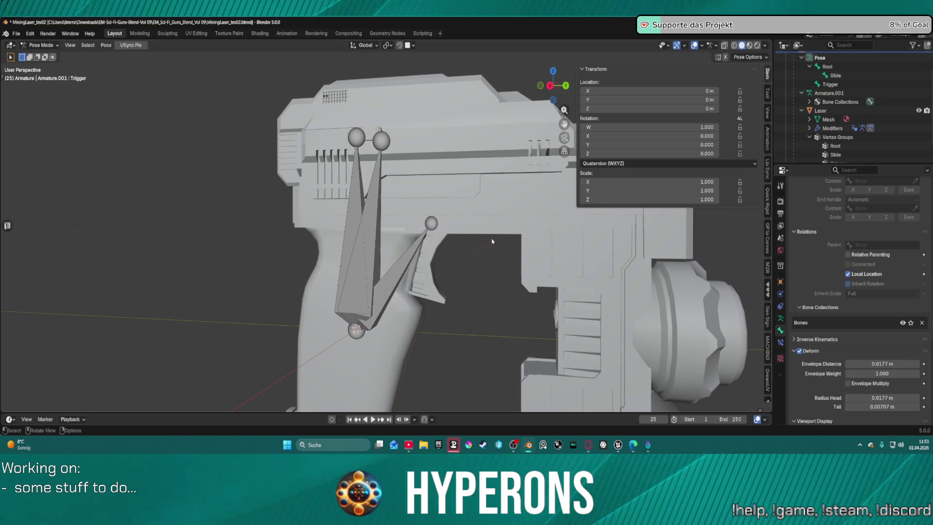
scroll(485, 320, down, 2)
mouse_move(480, 306)
mouse_down()
mouse_move(529, 298)
mouse_move(489, 304)
mouse_up()
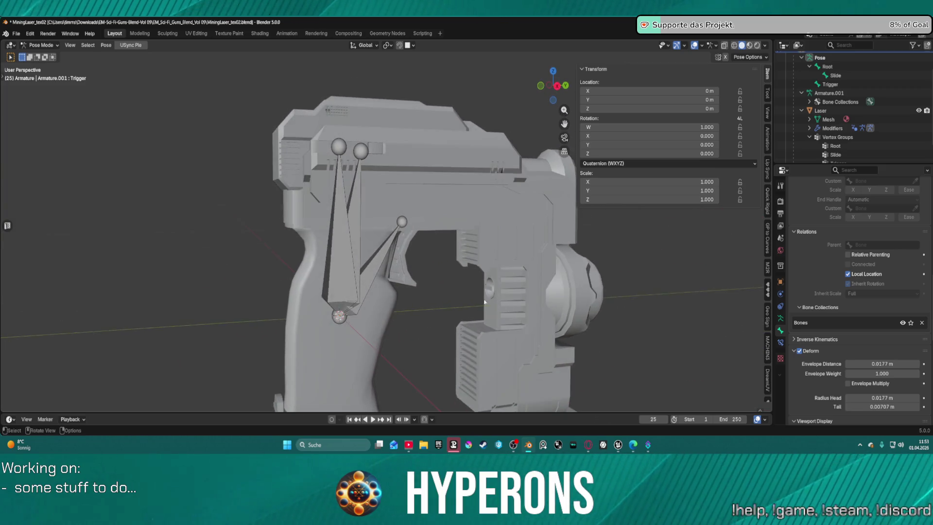
scroll(490, 305, up, 3)
drag(487, 273, 454, 272)
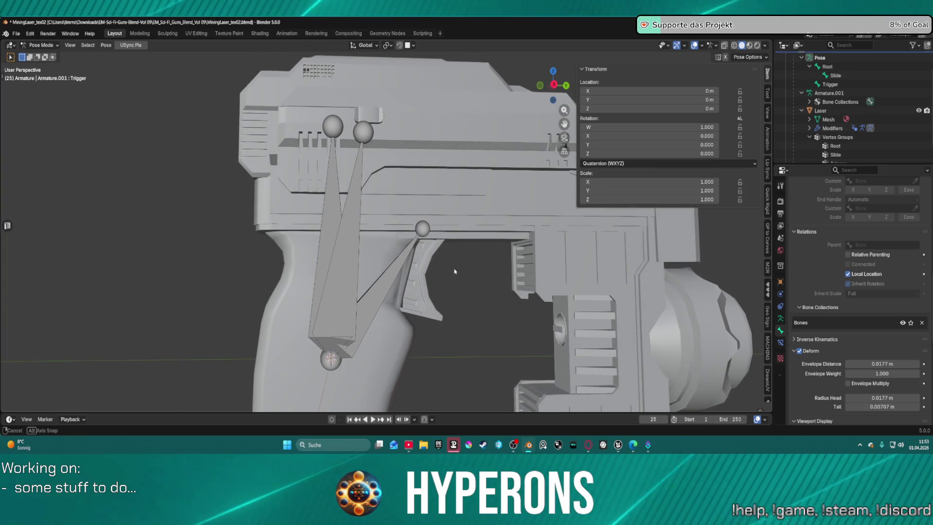
drag(454, 271, 453, 270)
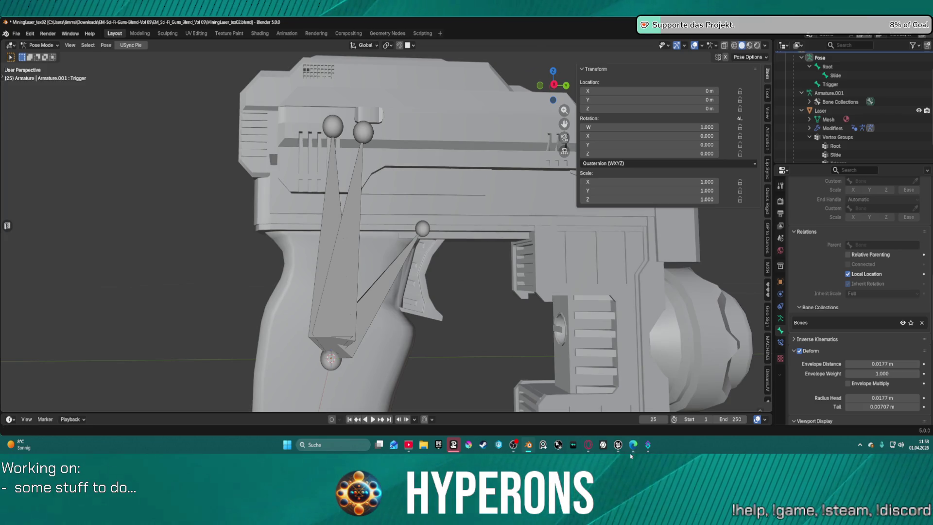
mouse_move(617, 444)
click(617, 410)
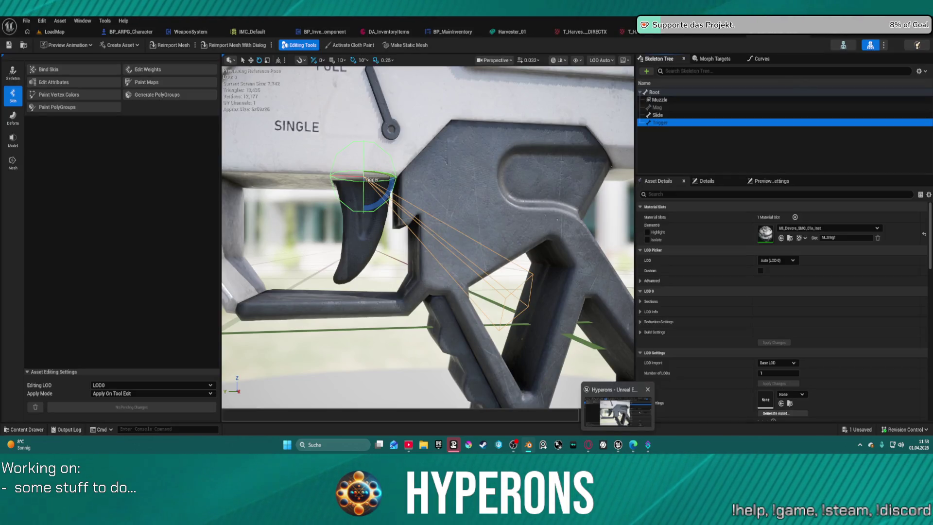
click(615, 412)
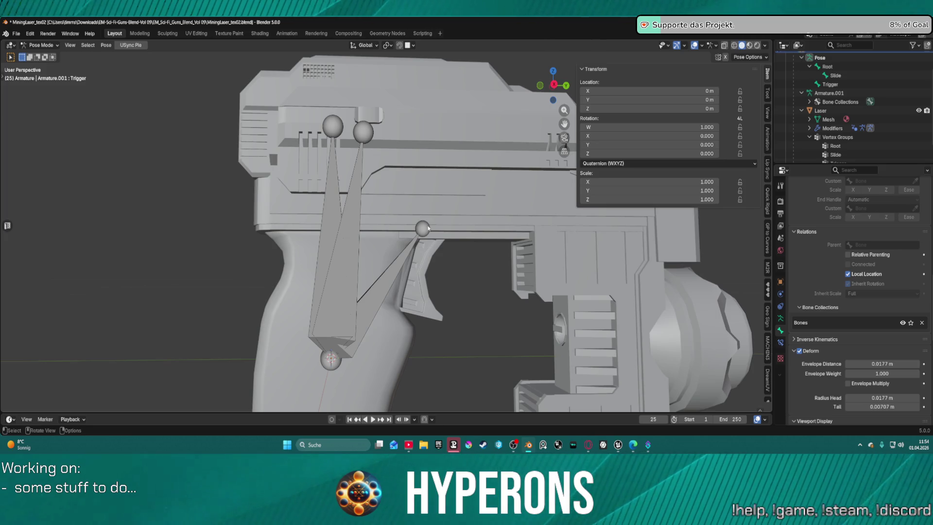
key(ctrl+Tab)
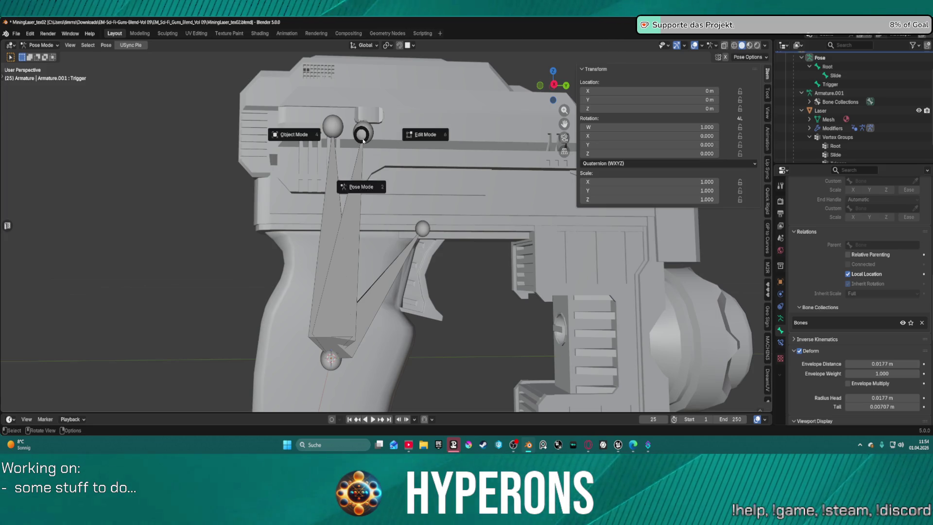
click(358, 161)
click(367, 133)
key(ctrl+Tab)
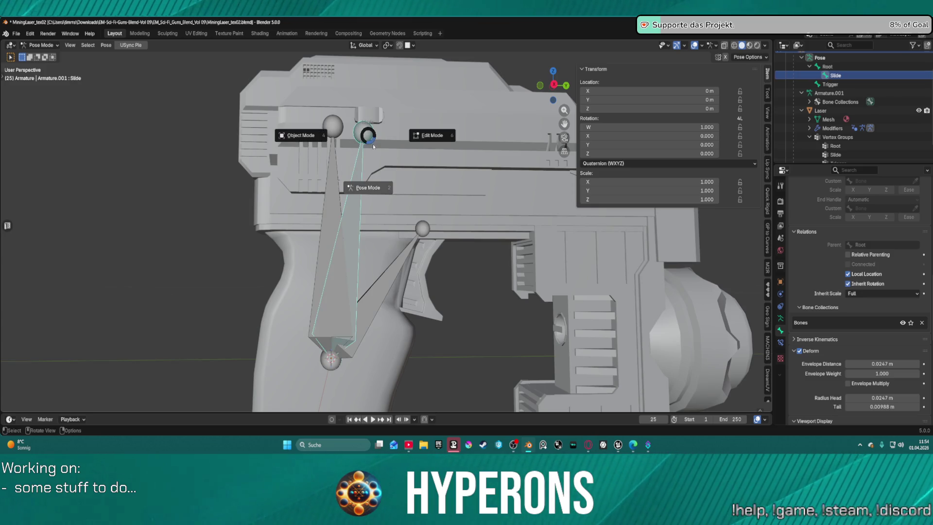
click(368, 186)
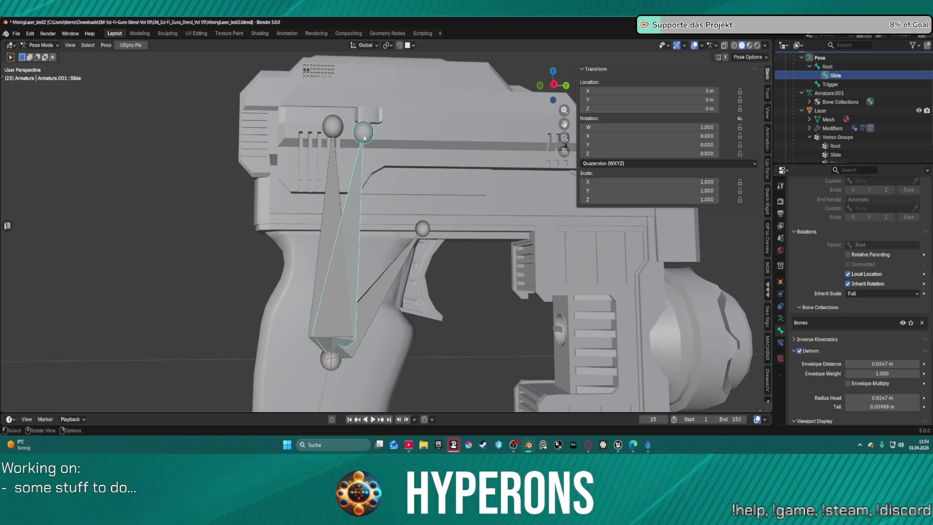
key(r)
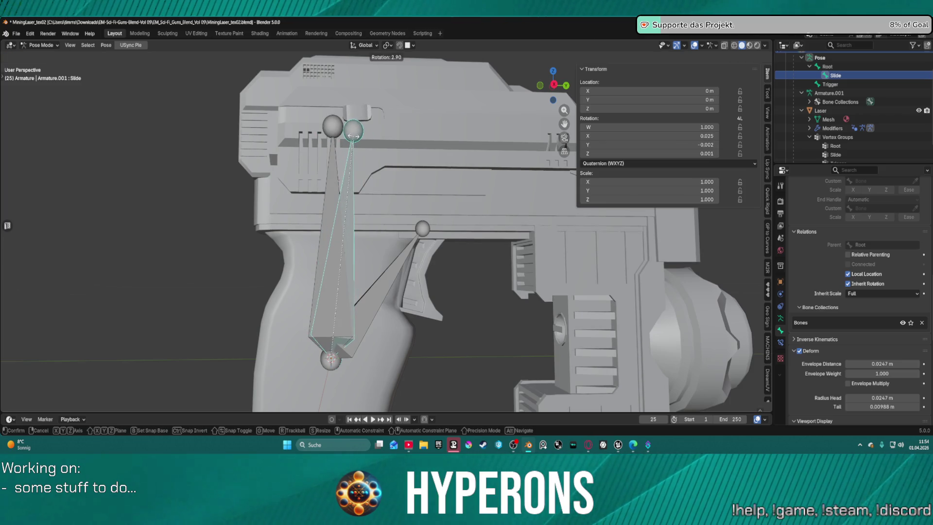
key(Escape)
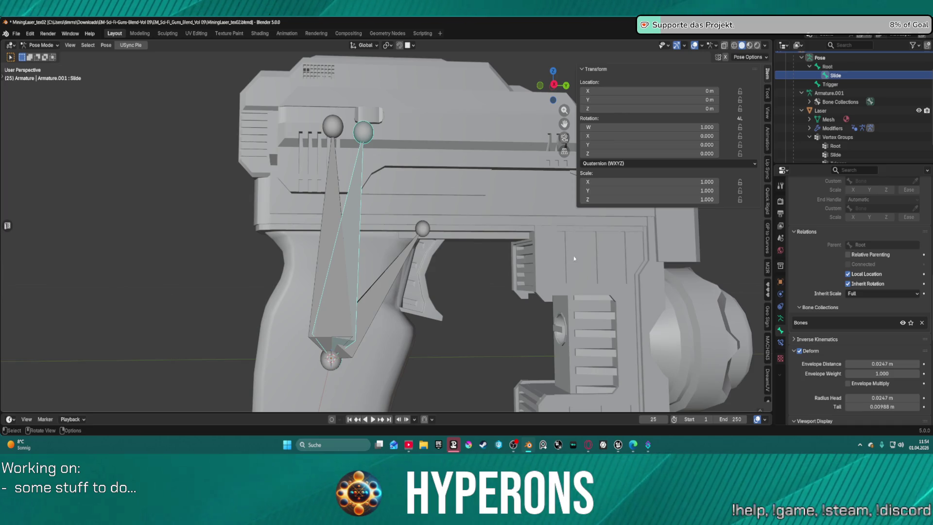
scroll(574, 257, down, 5)
mouse_move(574, 258)
mouse_down()
mouse_move(471, 239)
mouse_move(545, 250)
mouse_up()
scroll(837, 106, up, 2)
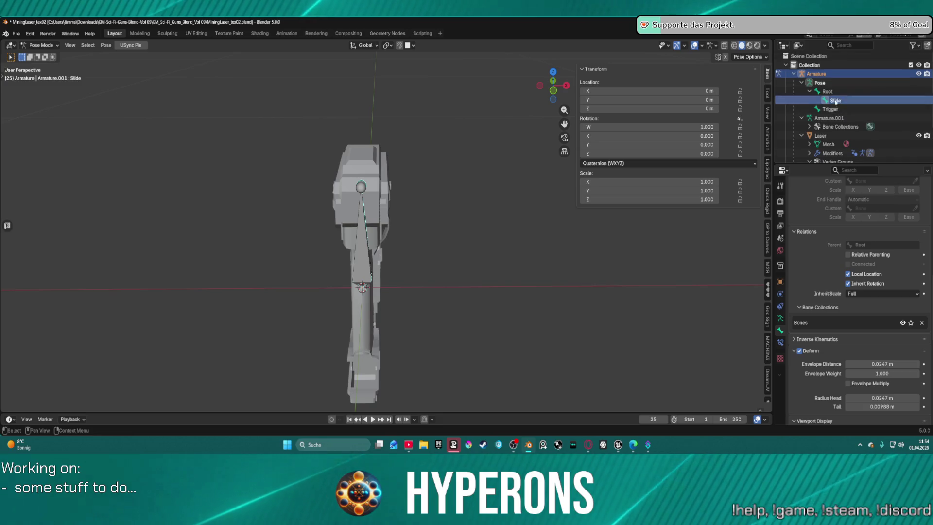
Collapse the Armature in the Outliner and view the gun in material preview from a perspective angle
click(793, 74)
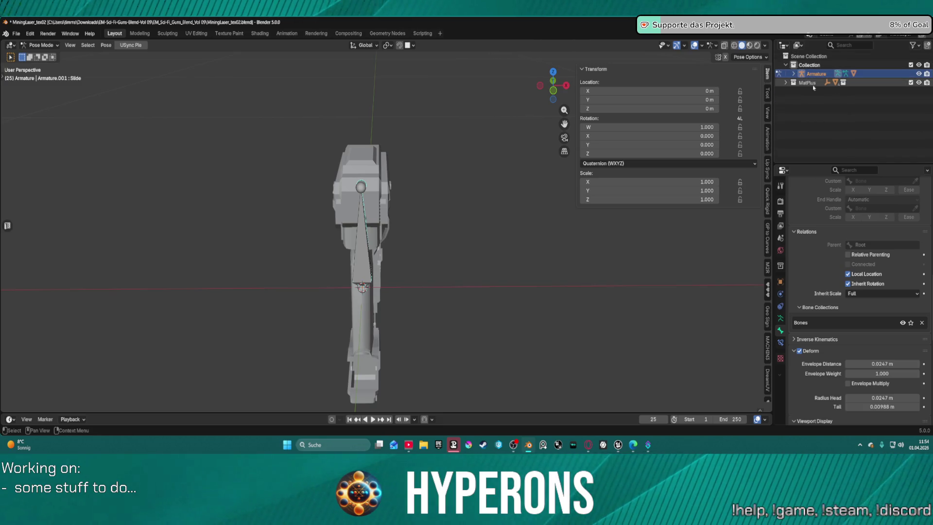
mouse_move(494, 208)
mouse_down()
mouse_move(486, 217)
mouse_move(410, 209)
mouse_up()
scroll(410, 209, down, 10)
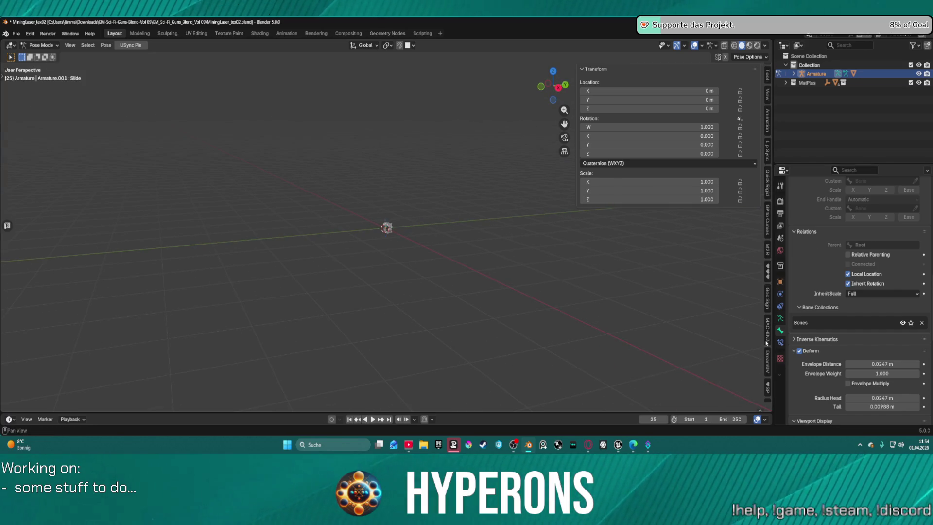
scroll(464, 243, up, 6)
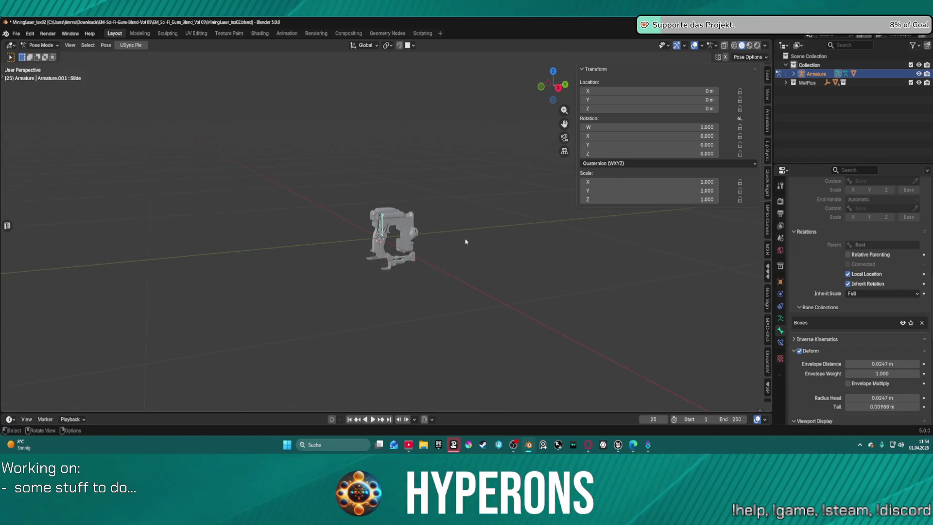
click(749, 45)
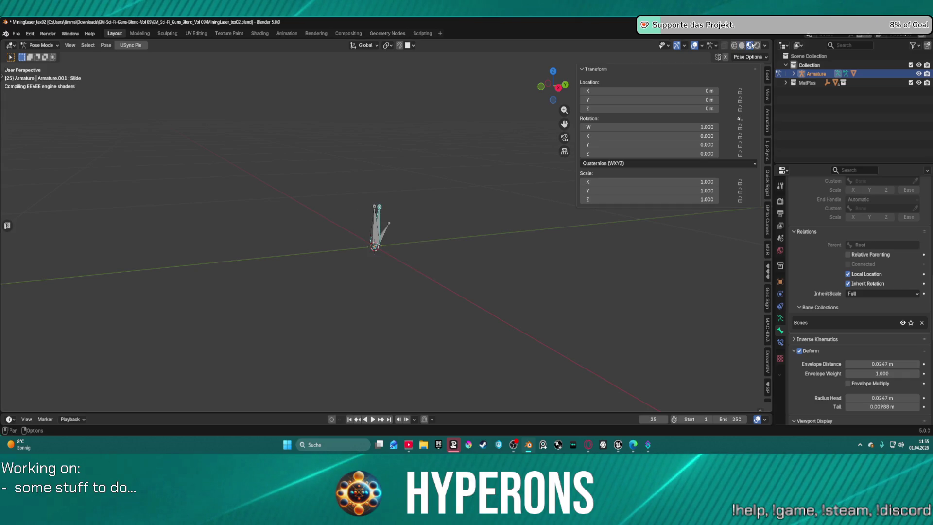
In USync settings, set the character export base path to Meshes\ and add the Armature for export
click(767, 221)
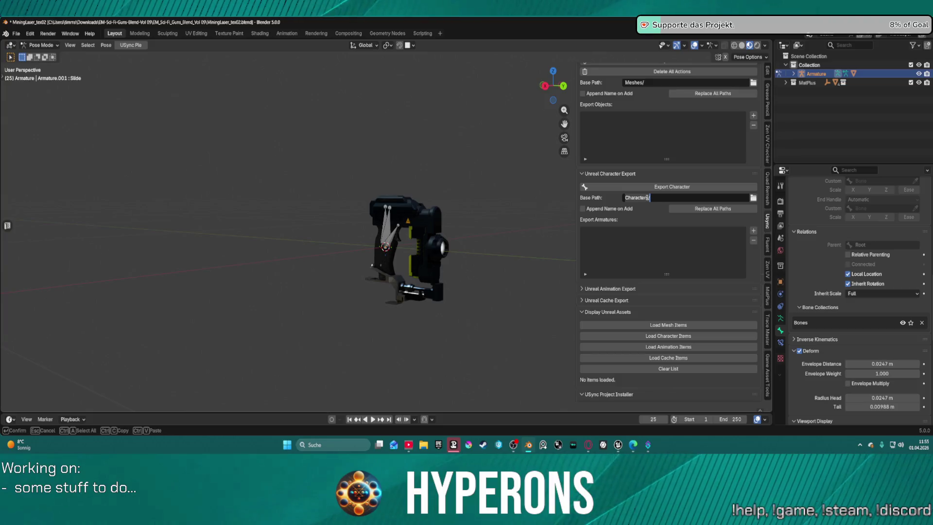
click(646, 198)
drag(646, 198, 626, 197)
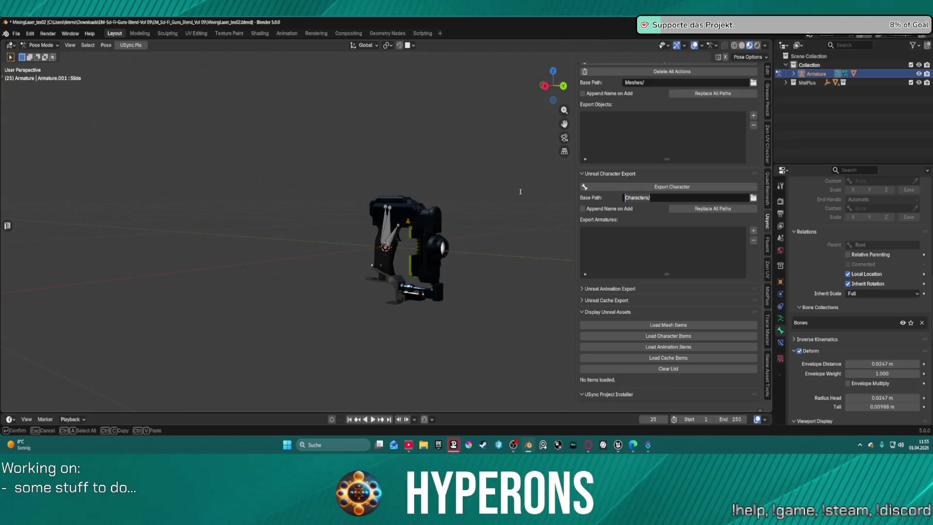
text(Meshes)
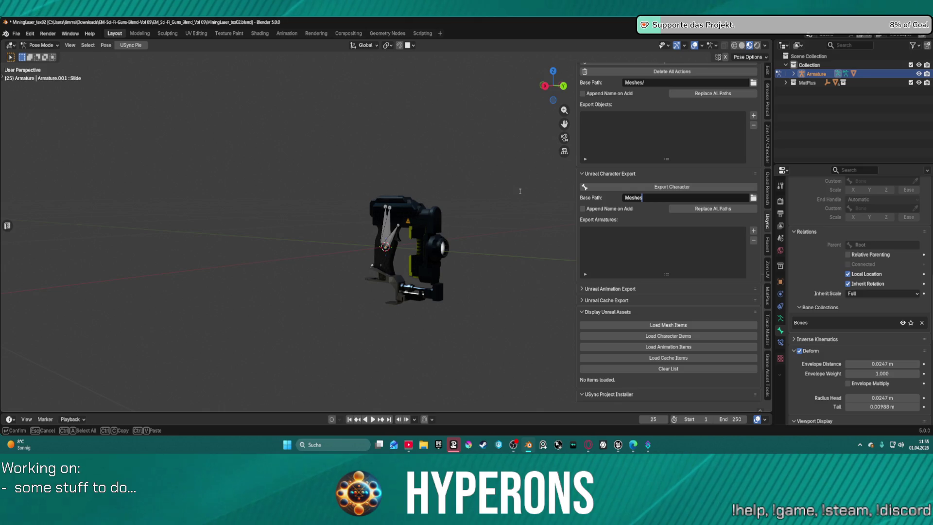
text(/)
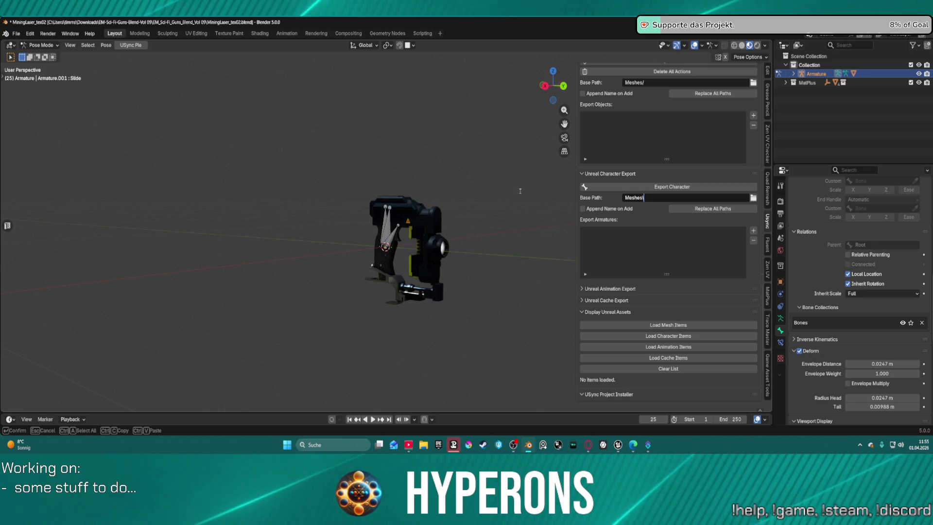
key(Return)
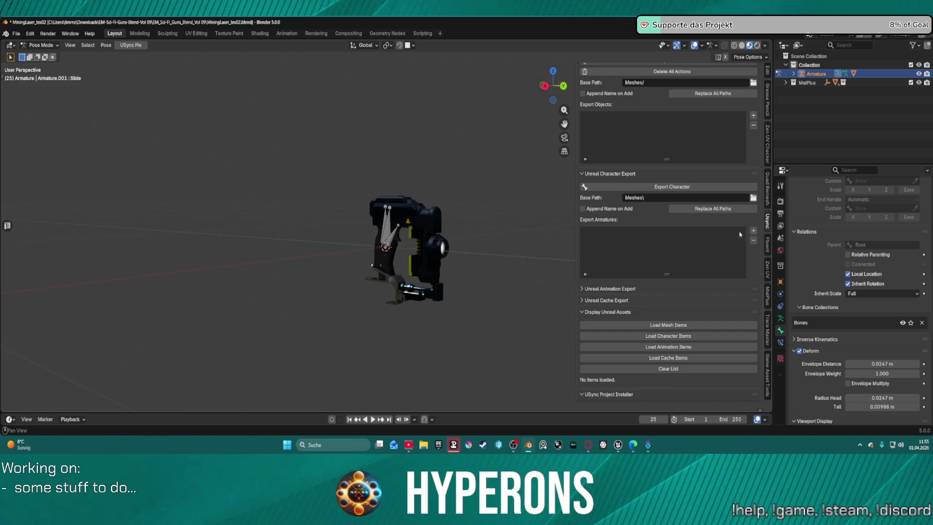
click(753, 231)
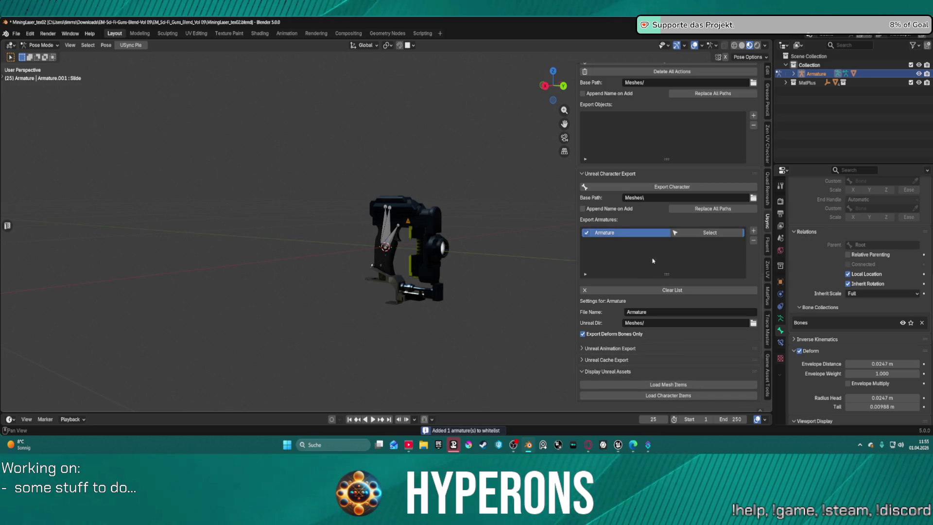
Rename the armature Harvester_01 and re-add it to the Export Armatures list
double_click(816, 74)
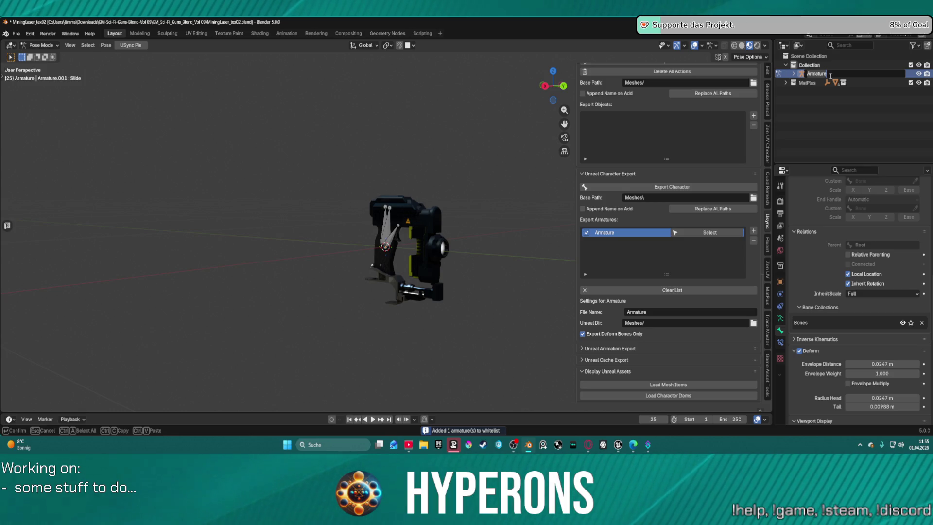
text(Harve)
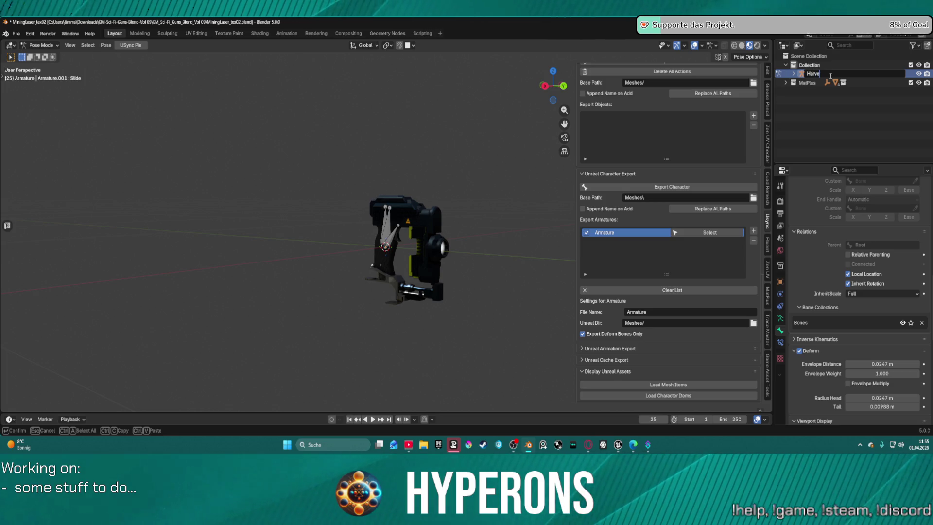
text(ster_01)
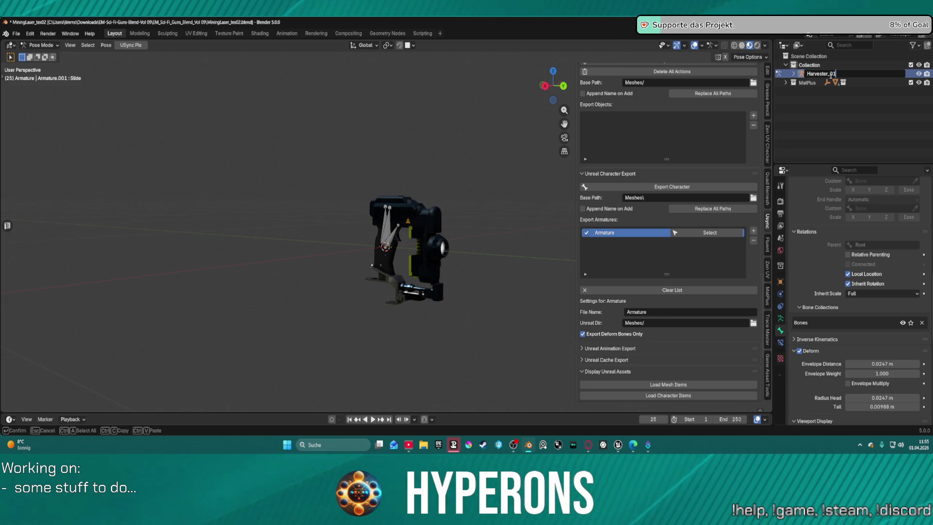
key(Return)
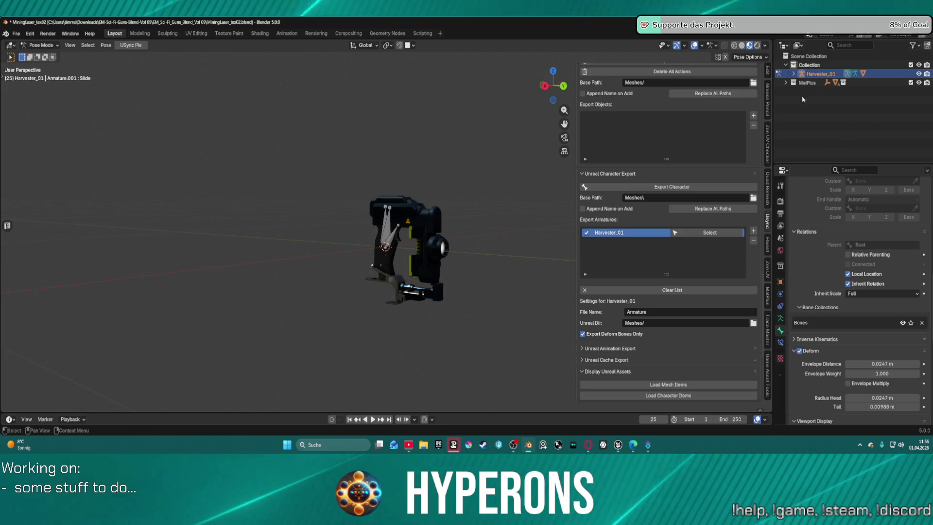
click(753, 241)
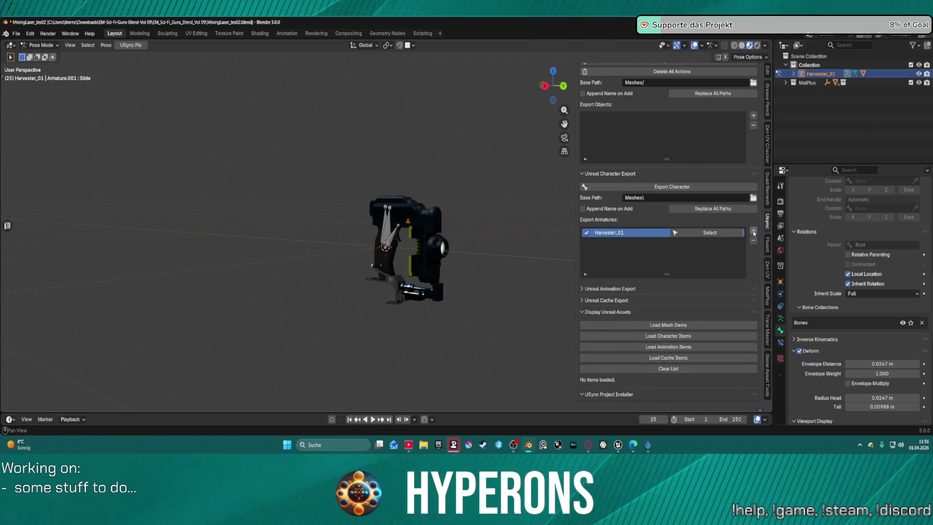
click(753, 230)
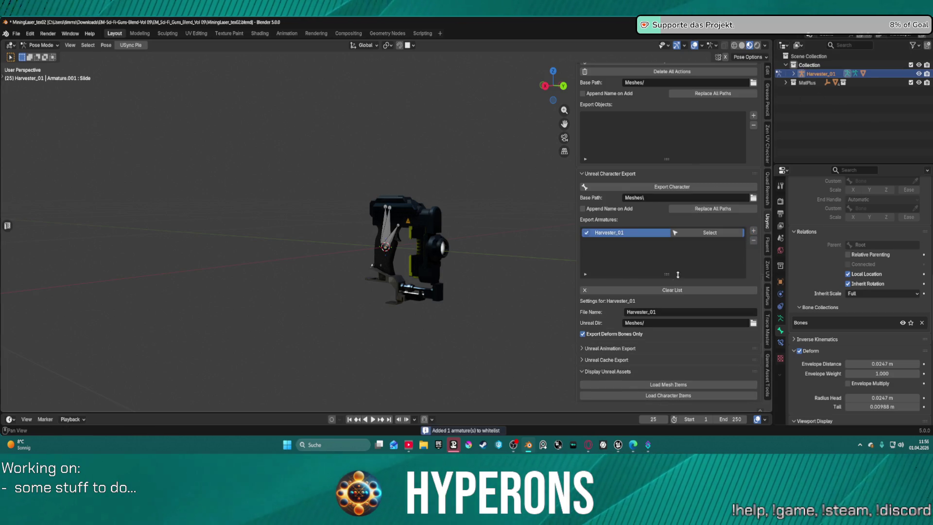
Export Harvester_01 as a character and return to Unreal's LoadMap level
click(581, 348)
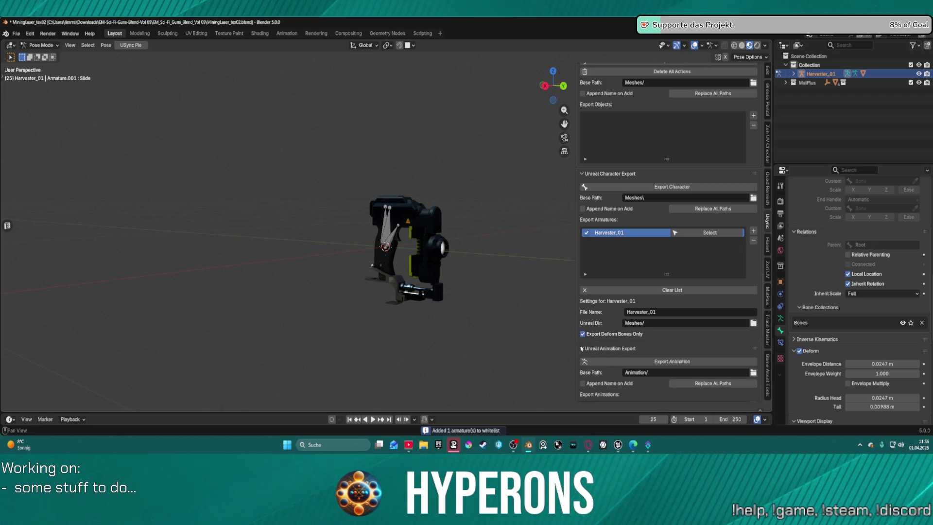
click(582, 349)
click(582, 348)
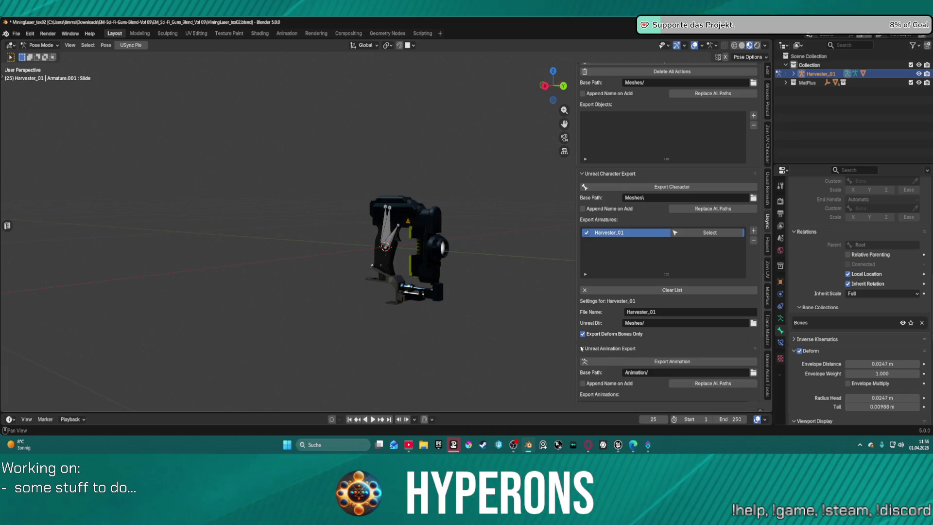
click(581, 348)
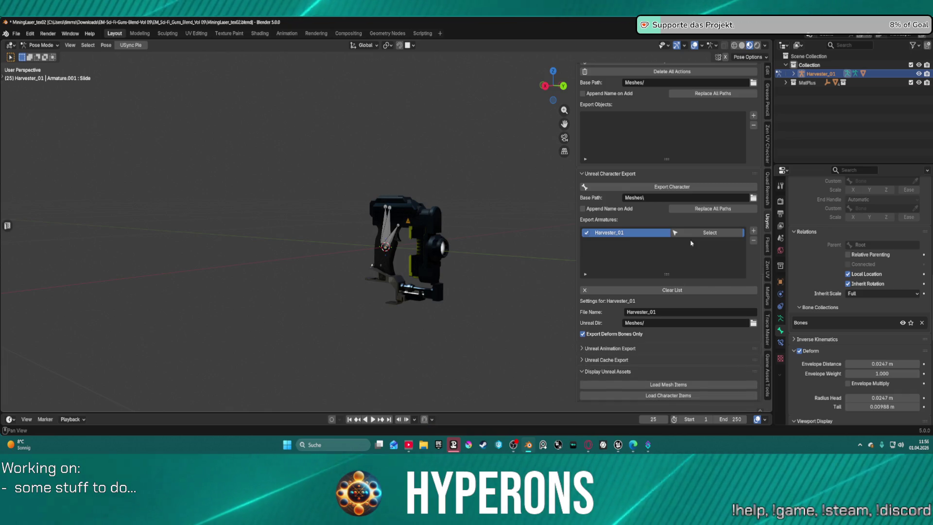
click(667, 187)
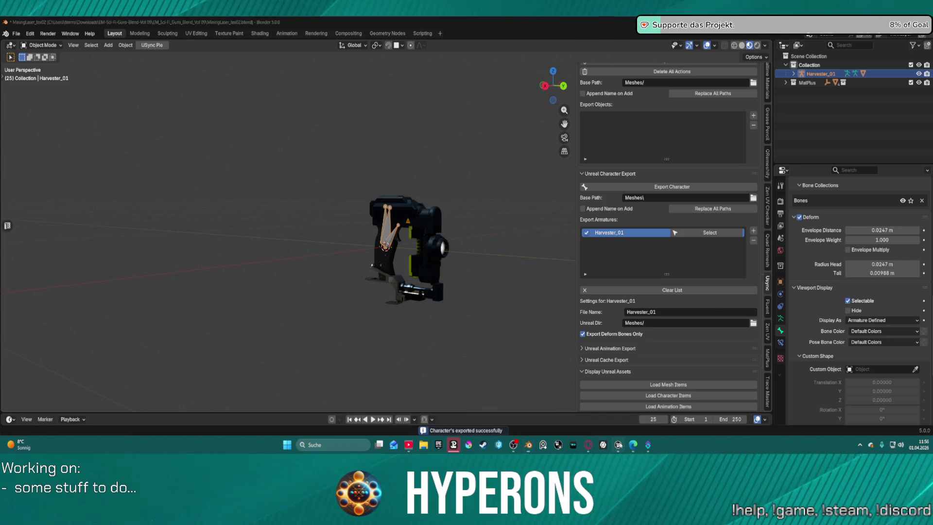
key(alt+Tab)
click(67, 32)
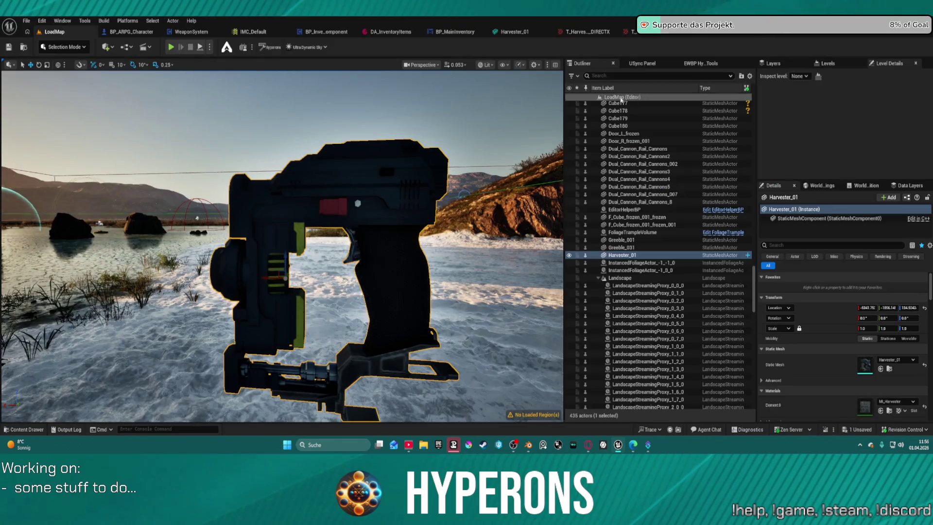
Run USync Import Characters, frame the harvester, then delete the Harvester_01 actor from LoadMap
click(642, 63)
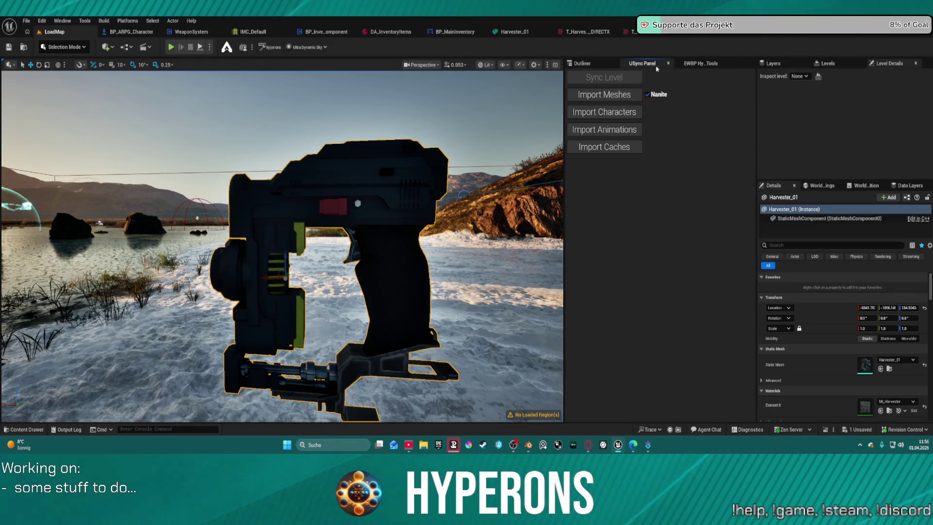
click(624, 115)
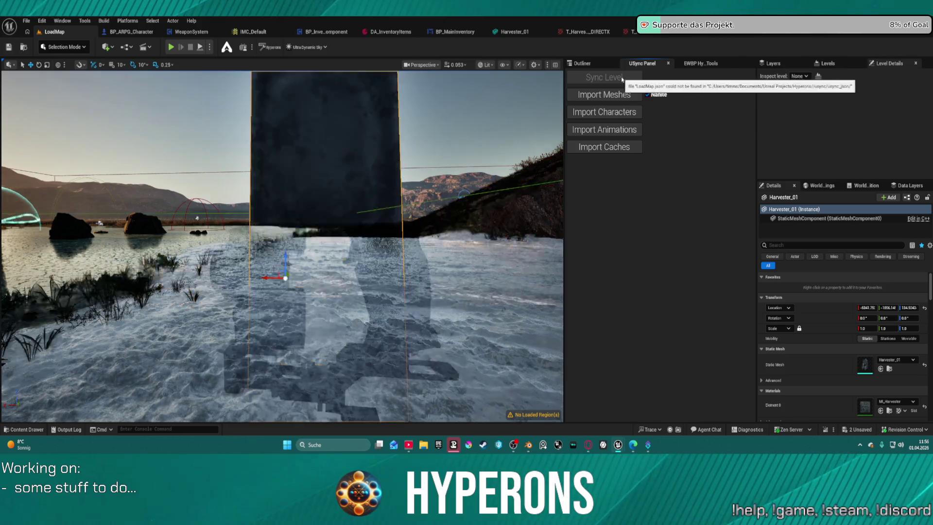
mouse_move(516, 172)
mouse_down()
mouse_move(513, 126)
mouse_move(447, 139)
mouse_up()
key(f)
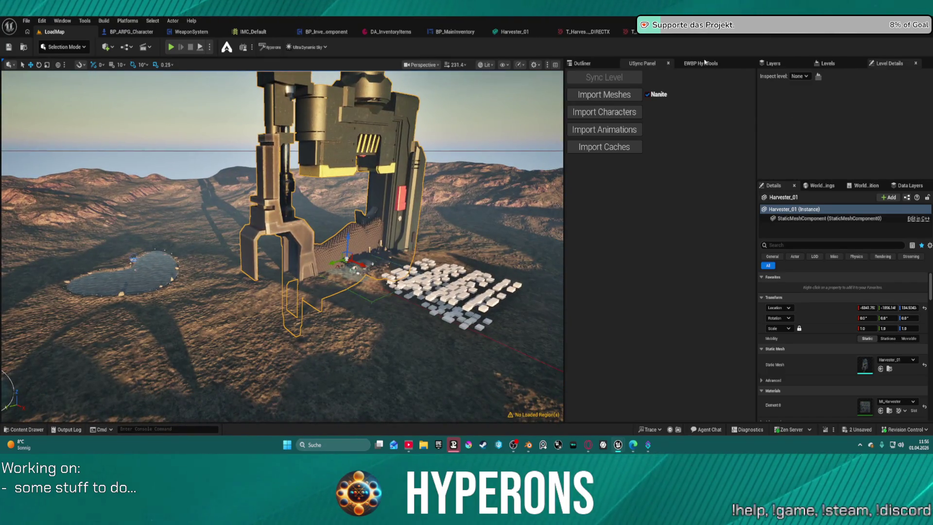
click(587, 64)
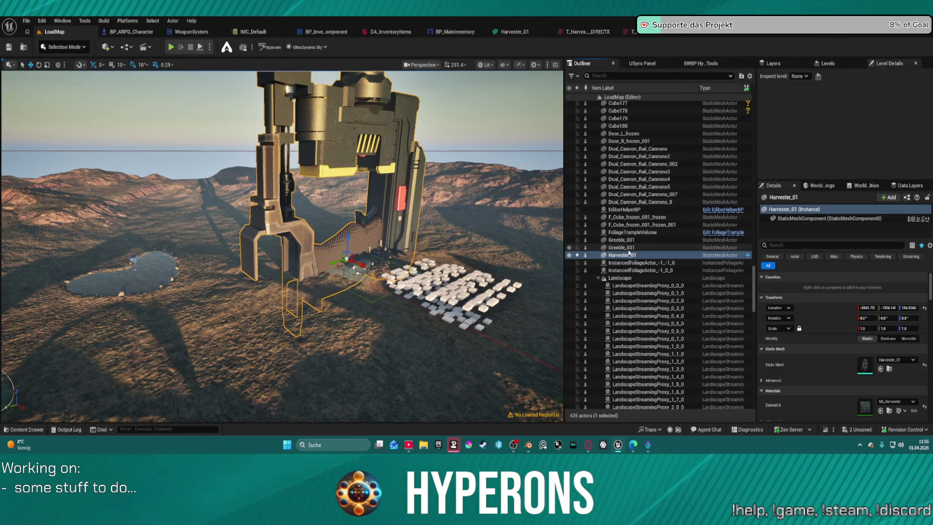
key(Delete)
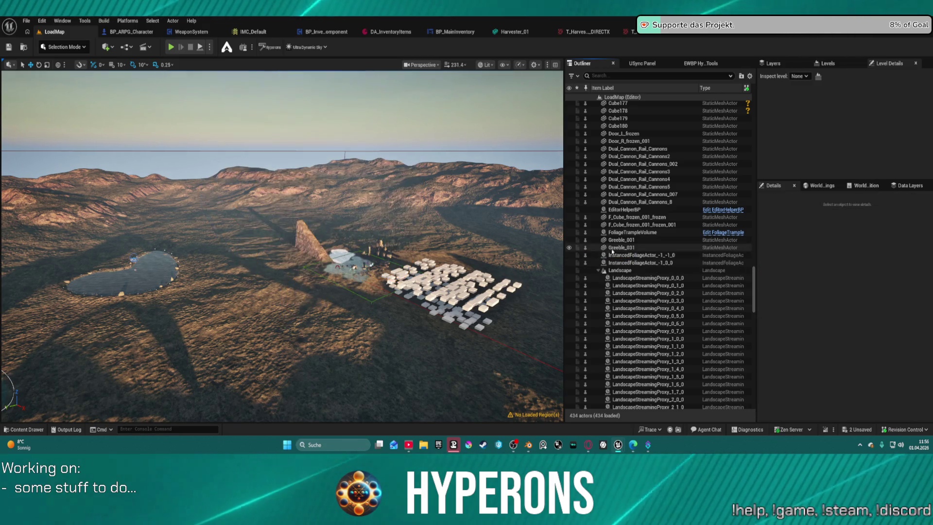
Open the Content Drawer and navigate to Content > Meshes to find the Harvester_01 asset
key(ctrl+space)
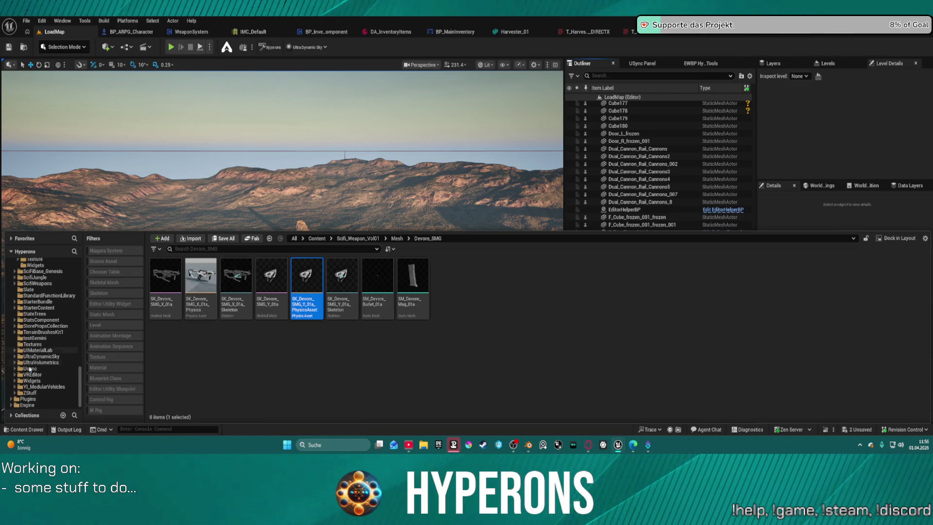
scroll(30, 368, up, 5)
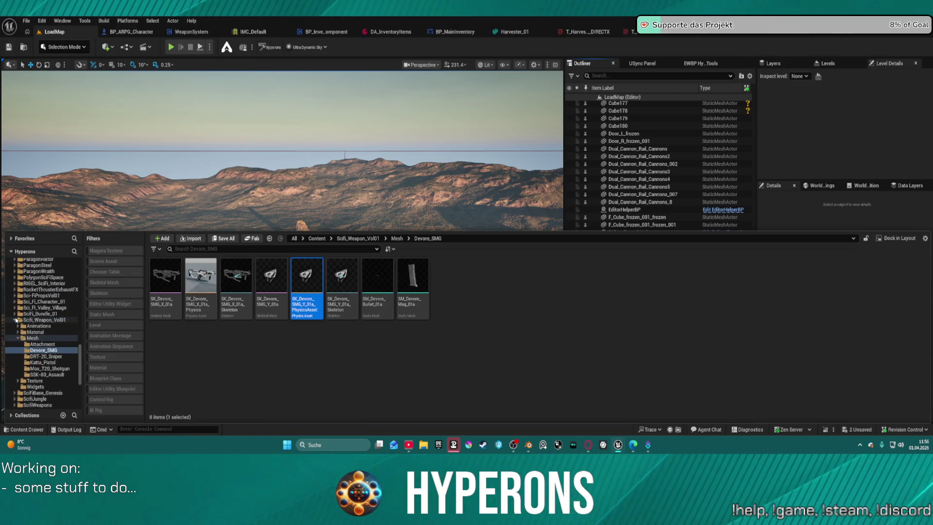
click(16, 320)
scroll(39, 315, up, 4)
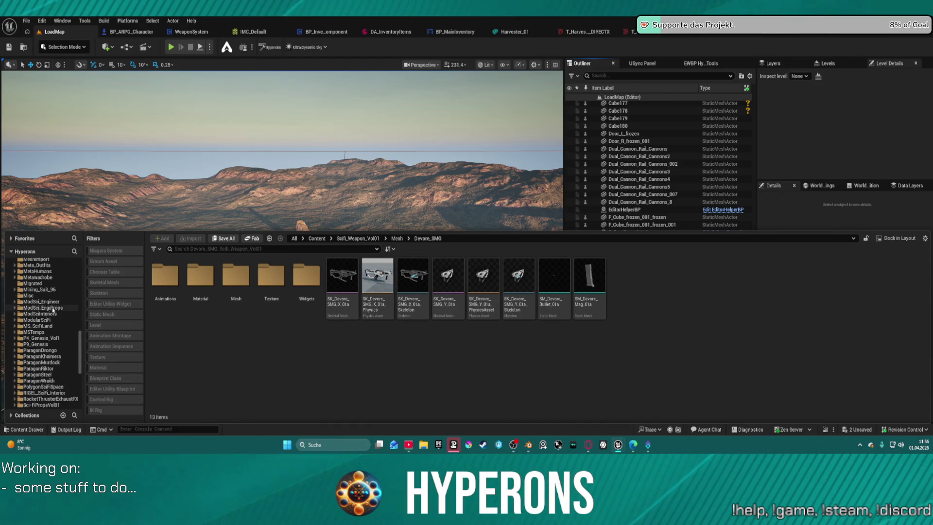
scroll(53, 301, up, 5)
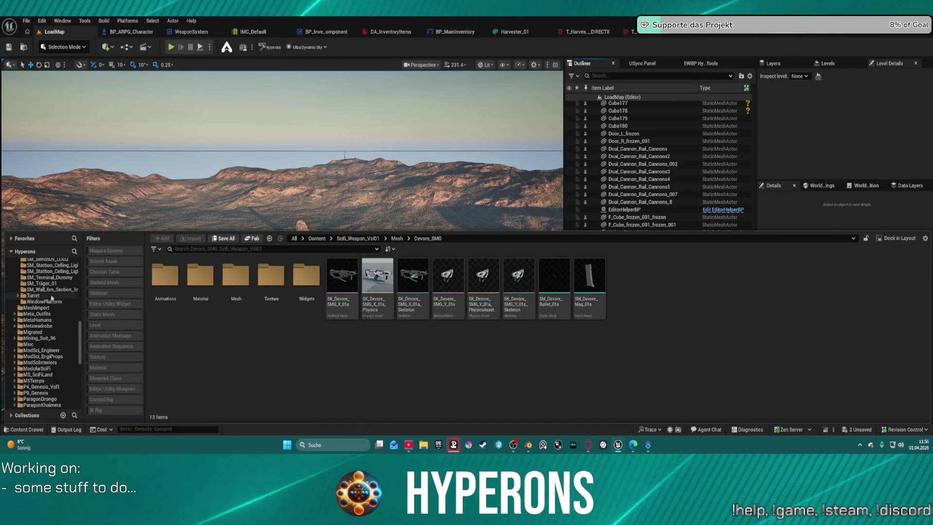
click(32, 308)
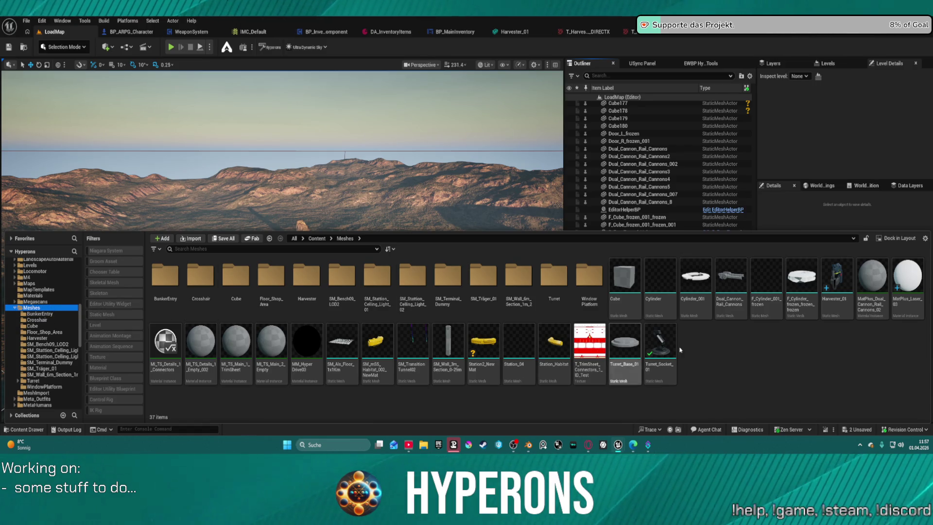
mouse_move(407, 375)
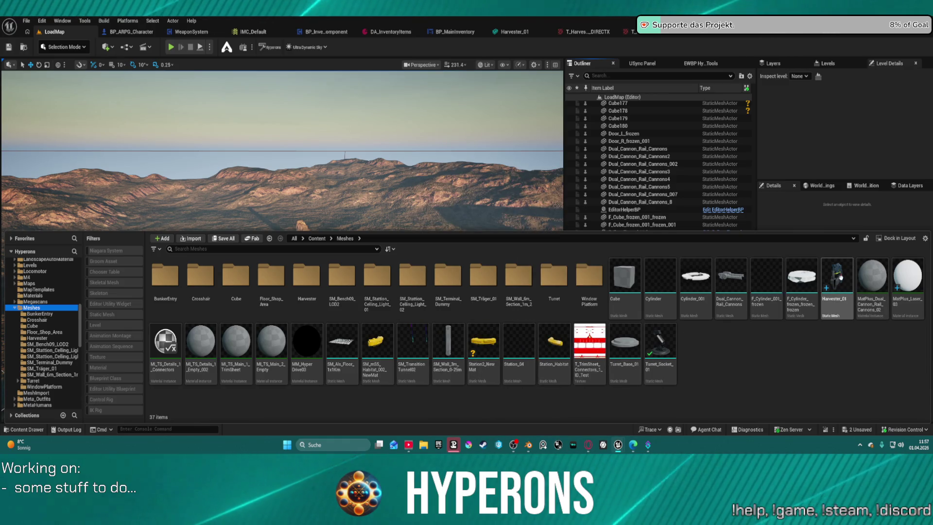
Open Harvester_01 in the Static Mesh Editor, orbit around it, then close the editor
double_click(836, 275)
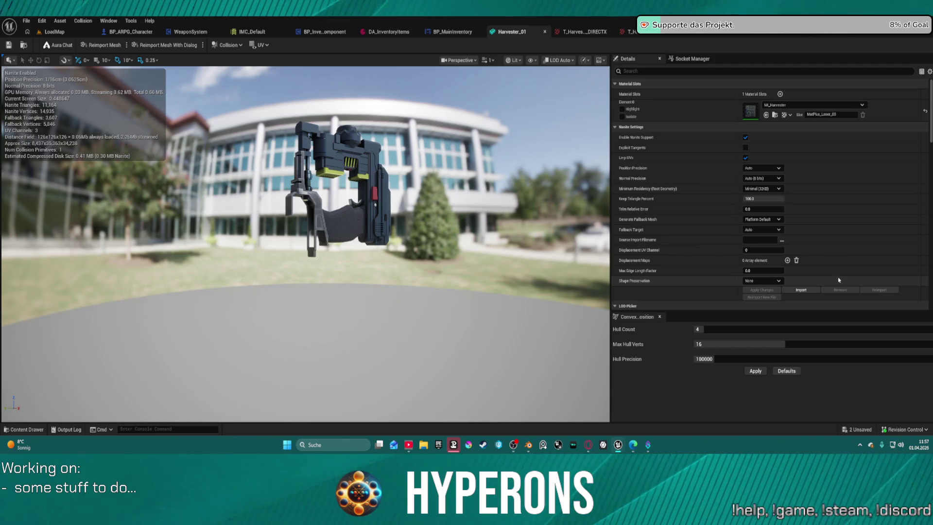
mouse_move(340, 219)
mouse_down()
mouse_move(291, 199)
mouse_move(301, 199)
mouse_move(311, 204)
mouse_move(291, 209)
mouse_up()
scroll(306, 204, up, 3)
drag(421, 240, 421, 240)
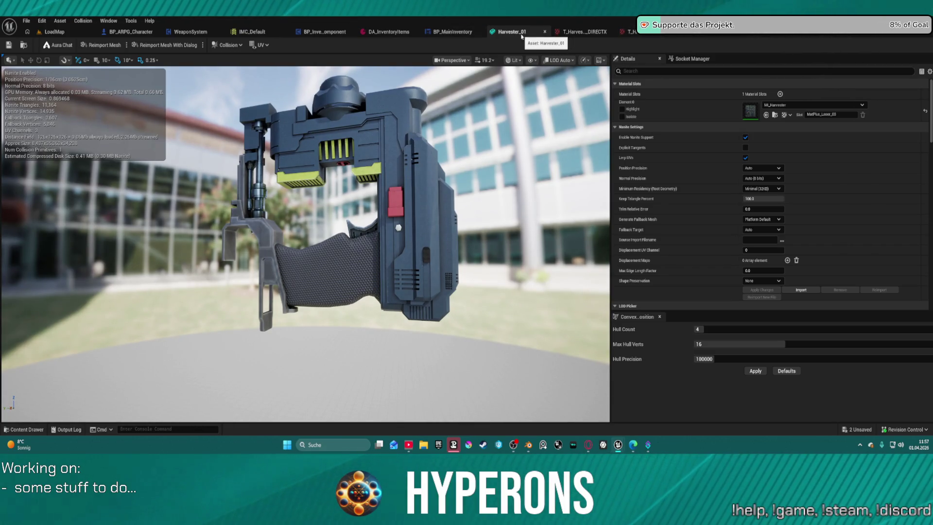
click(545, 32)
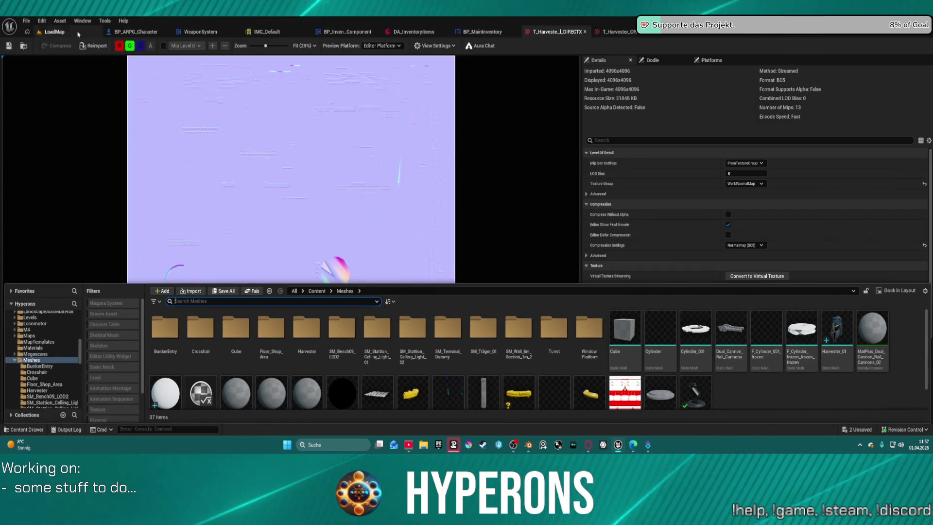
Delete the Harvester_01 static mesh asset from Meshes despite its remaining reference
click(54, 32)
key(ctrl+space)
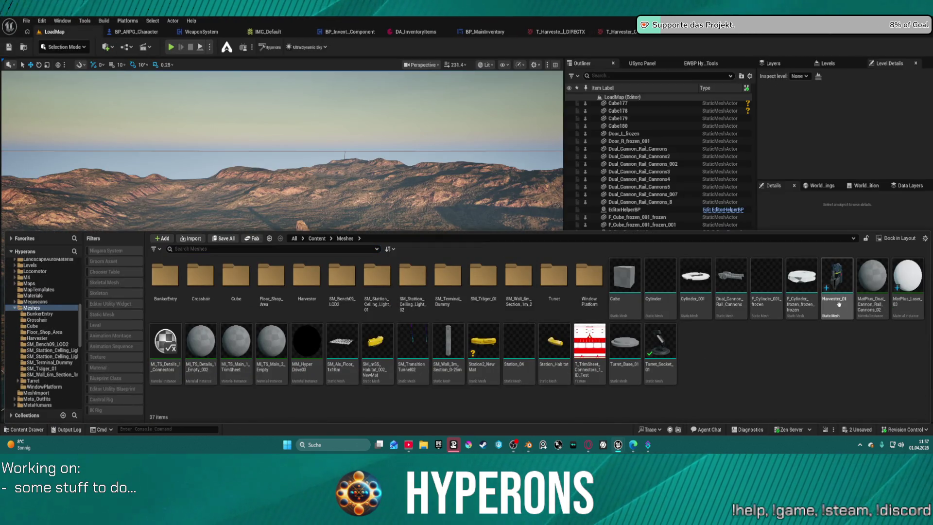
key(Delete)
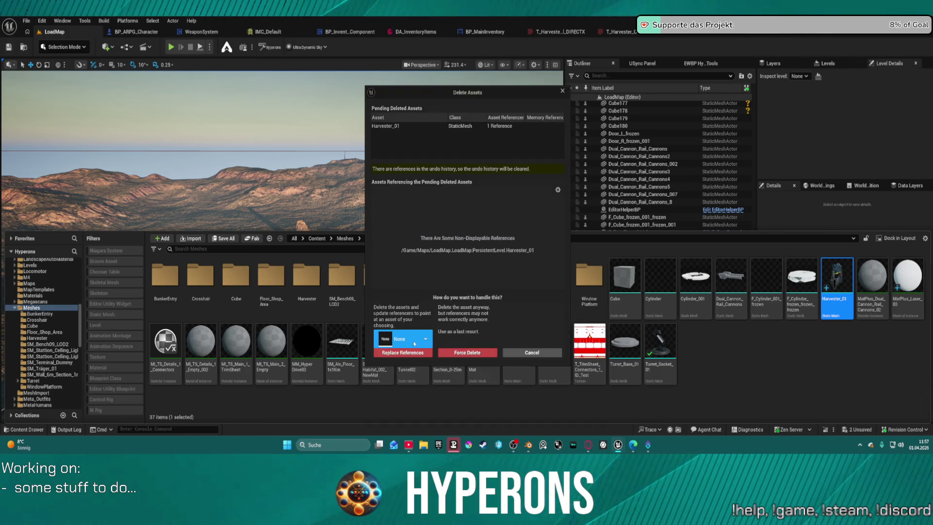
click(455, 353)
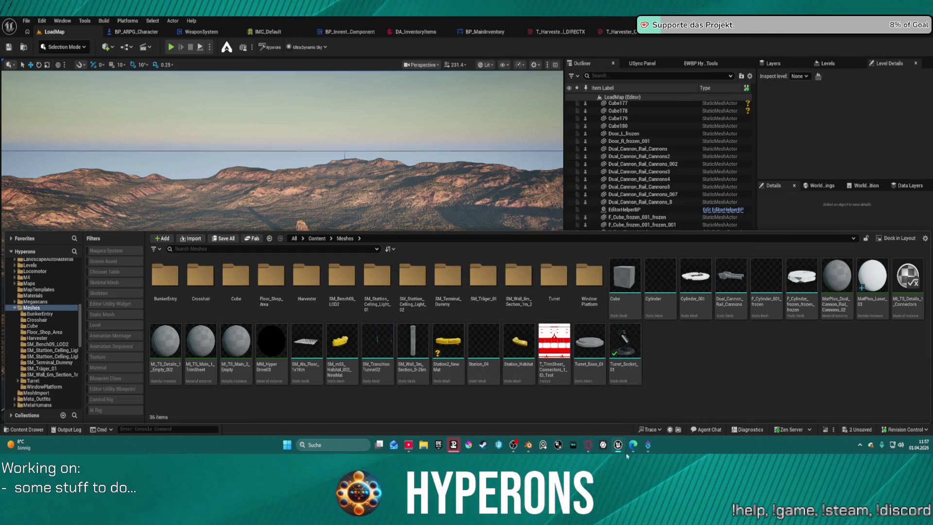
Run USync Import Characters and bring the Meshes folder back up
click(643, 64)
click(614, 112)
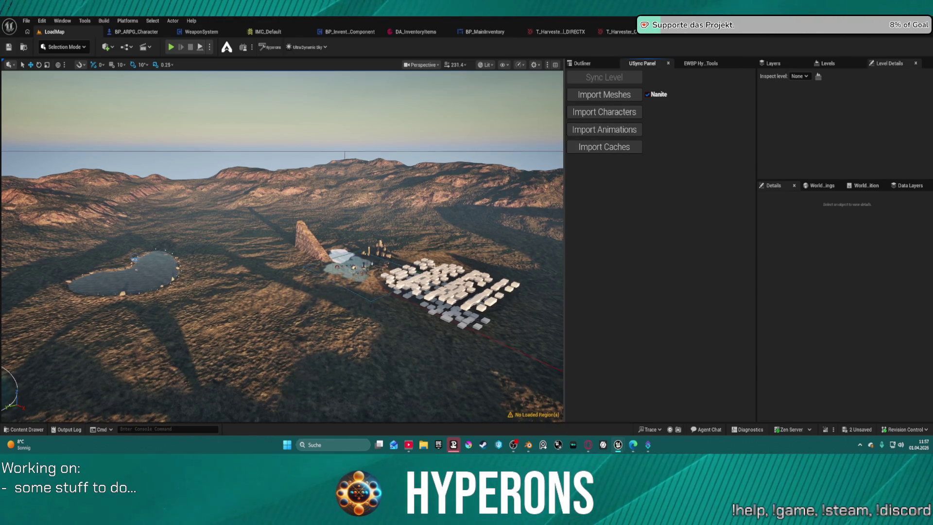
key(ctrl+space)
Re-export Harvester_01 from Blender's USync sidebar, then switch back to the Unreal Editor
click(528, 446)
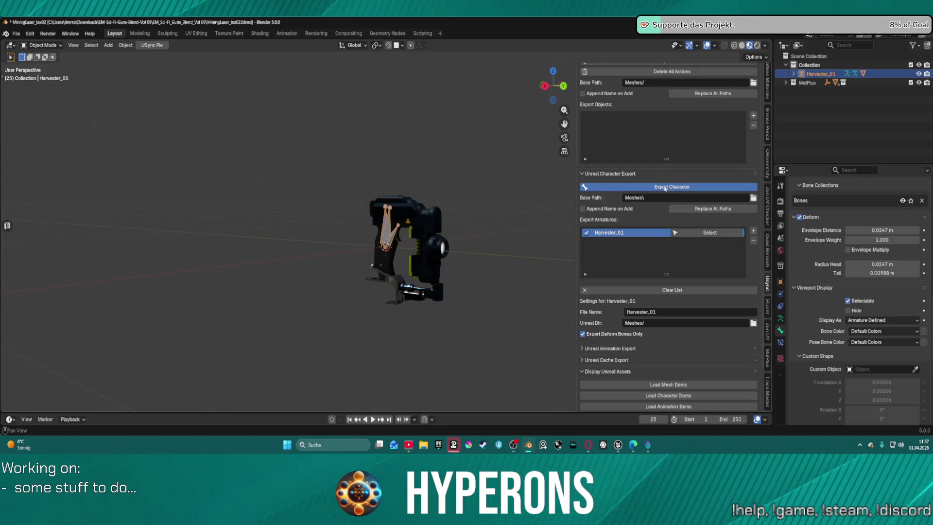
click(661, 192)
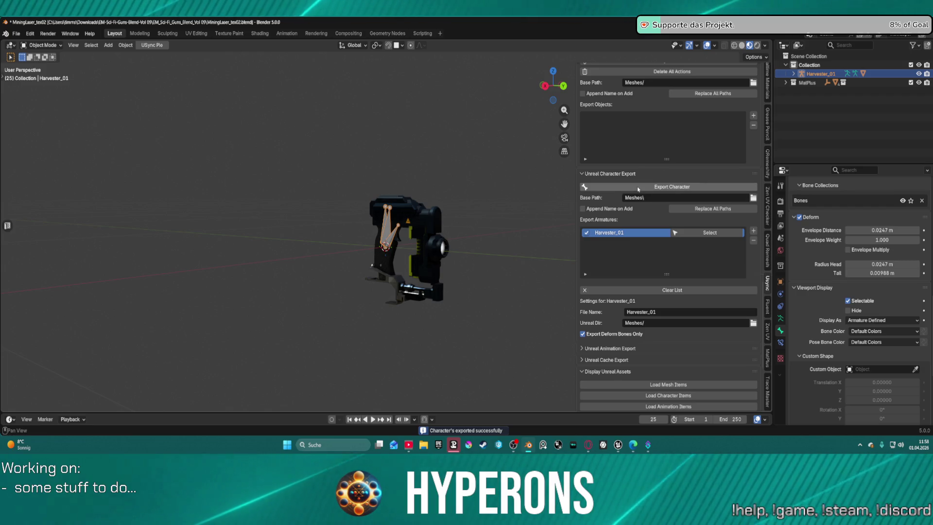
key(ctrl+space)
key(ctrl+space)
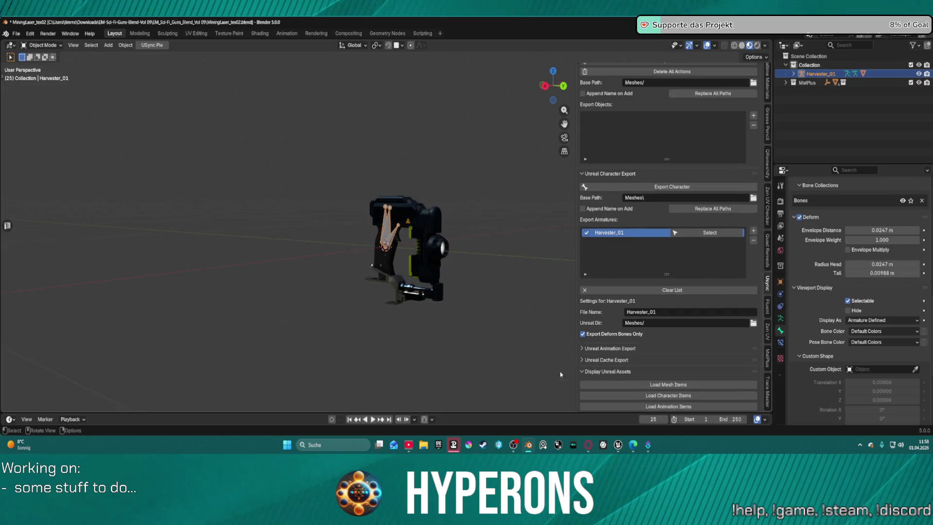
mouse_move(617, 449)
click(580, 406)
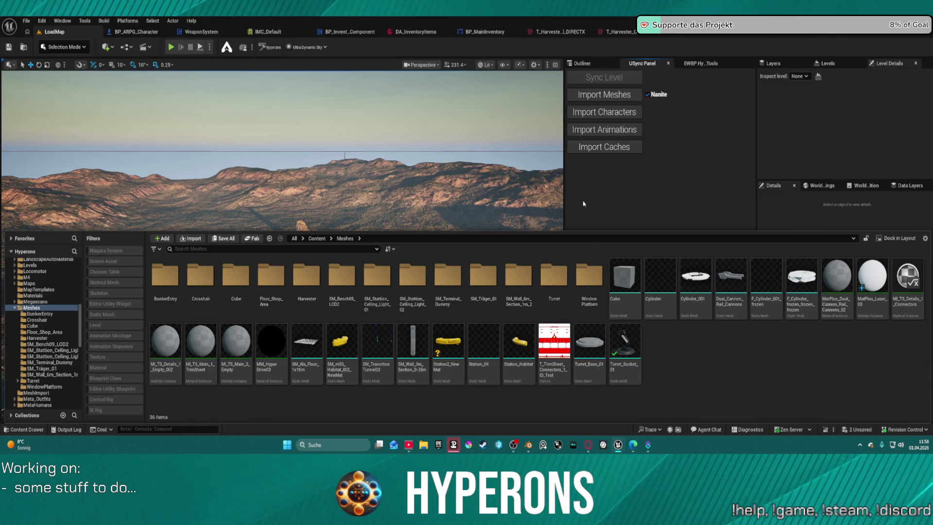
Import the Harvester_01 character into Unreal and orbit its skeletal mesh preview
click(608, 112)
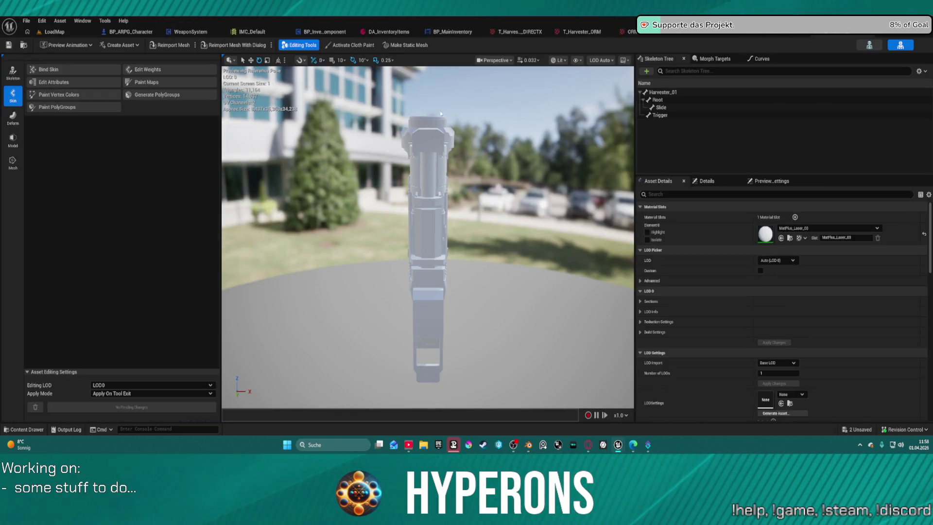
drag(427, 238, 349, 238)
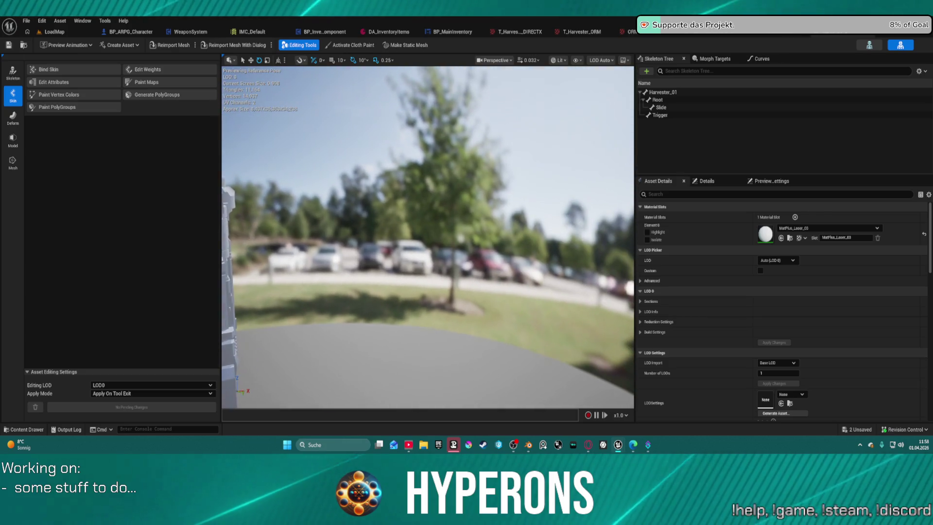
mouse_move(428, 238)
mouse_down()
mouse_move(428, 209)
mouse_move(442, 204)
mouse_move(456, 153)
mouse_up()
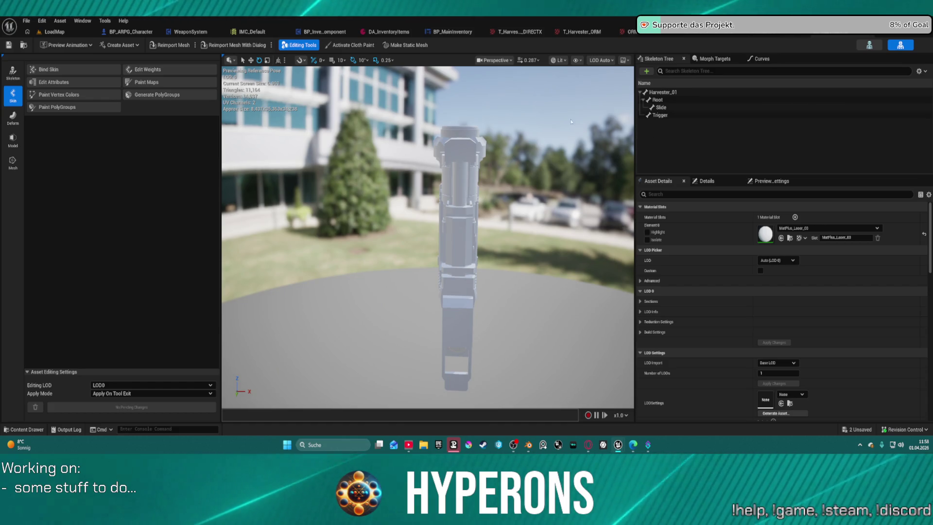
Select the Trigger bone in the Skeleton Tree to confirm the rig, then return to Blender
click(665, 118)
mouse_move(532, 173)
mouse_down()
mouse_move(476, 175)
mouse_move(539, 174)
mouse_move(519, 173)
mouse_move(541, 186)
mouse_up()
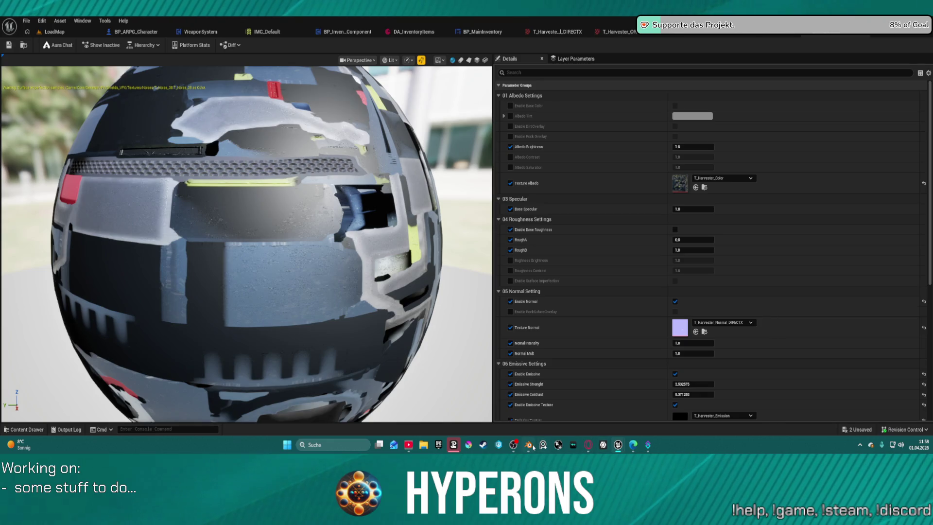
click(528, 444)
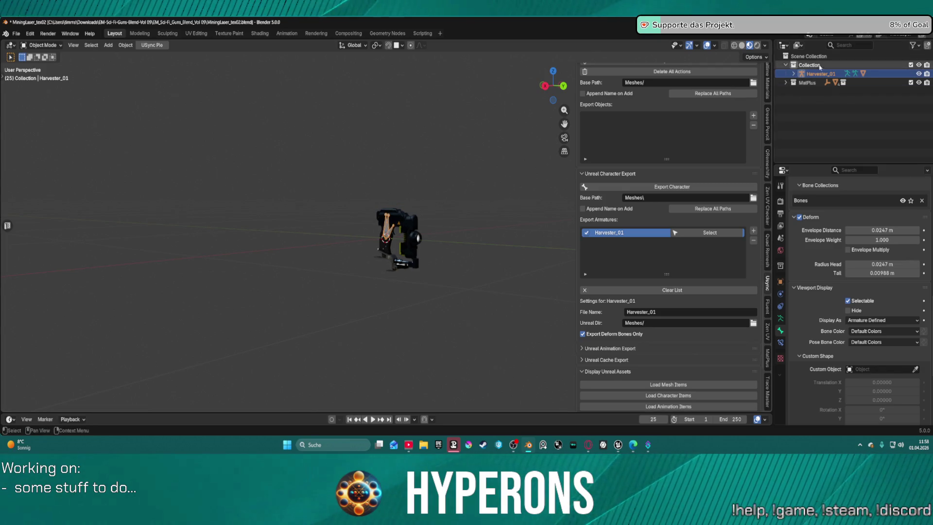
Apply all transforms to the Laser mesh so rotation reads 0° and scale 1.000
scroll(765, 88, up, 3)
scroll(767, 85, up, 5)
click(768, 73)
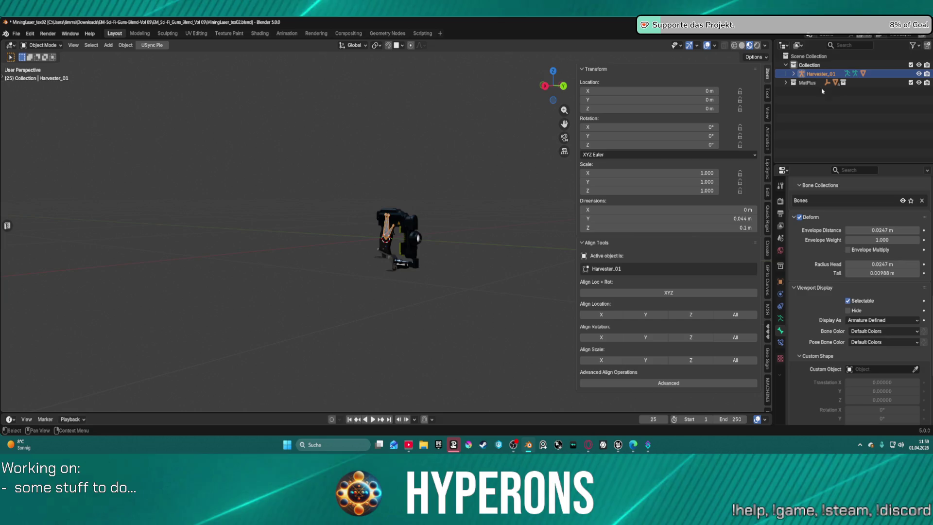
shift+click(793, 74)
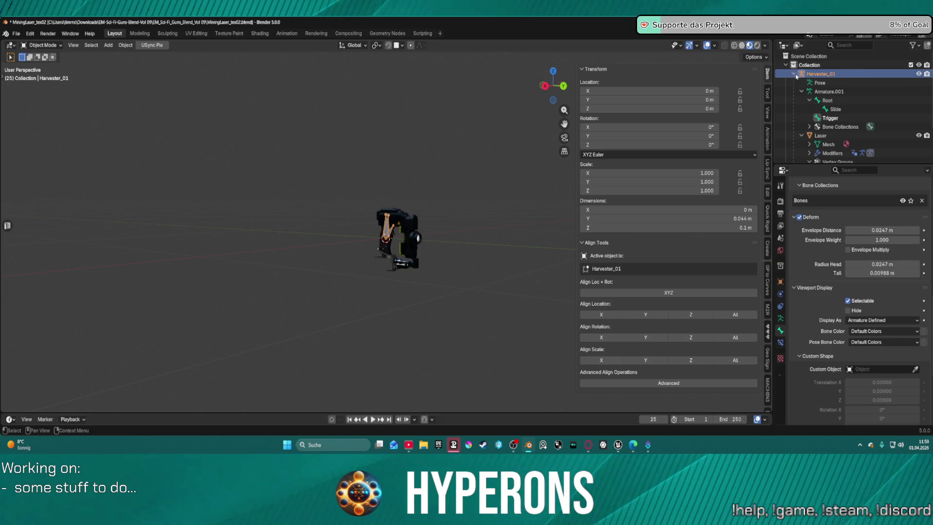
click(821, 136)
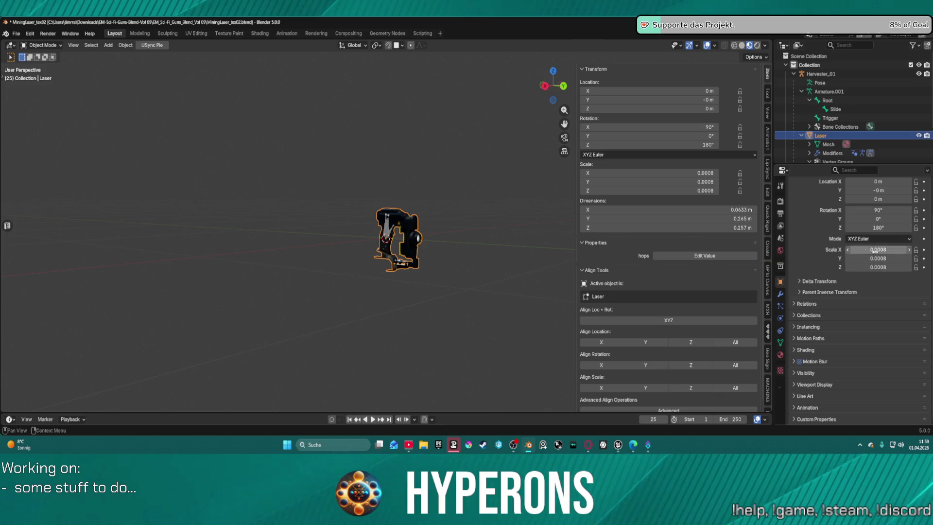
key(ctrl+a)
click(424, 240)
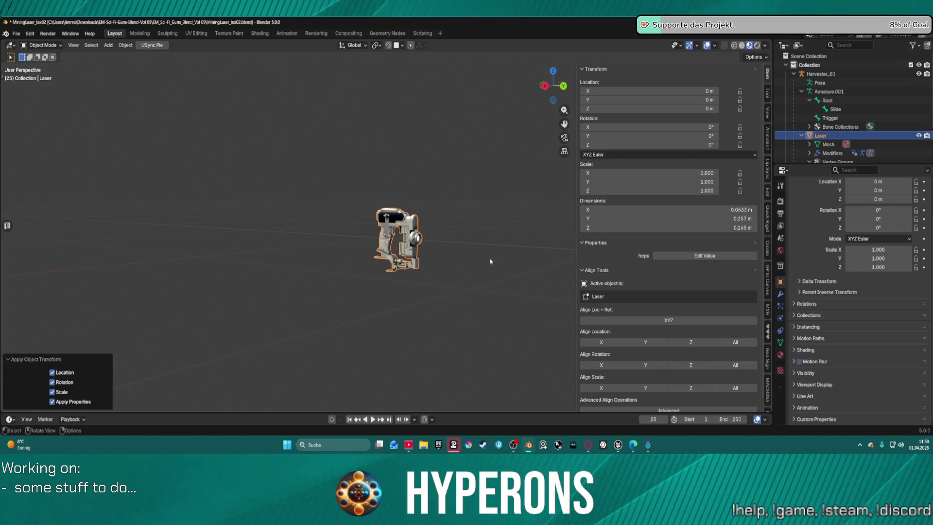
Bring up the MatPlus panel showing the MatPlus_Laser_03 material and its layers
scroll(416, 239, up, 10)
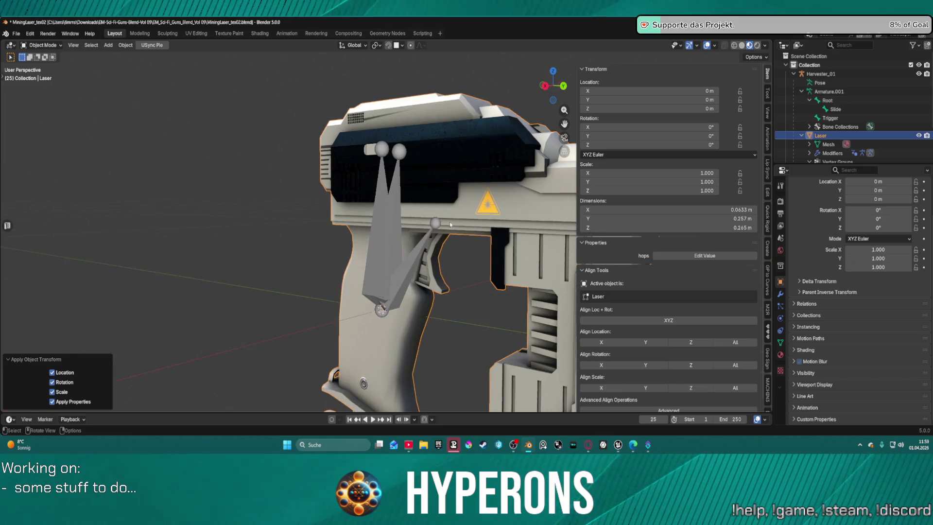
drag(458, 234, 512, 237)
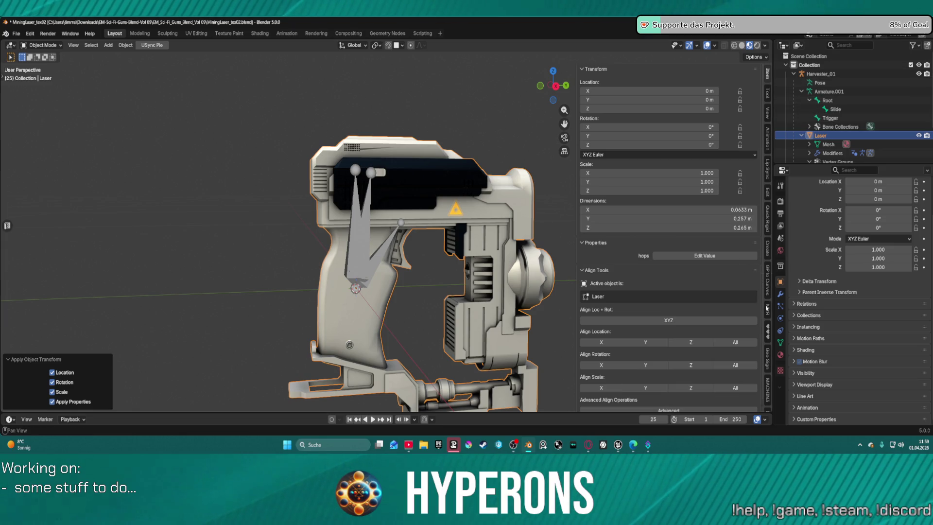
scroll(770, 319, down, 10)
scroll(771, 320, down, 10)
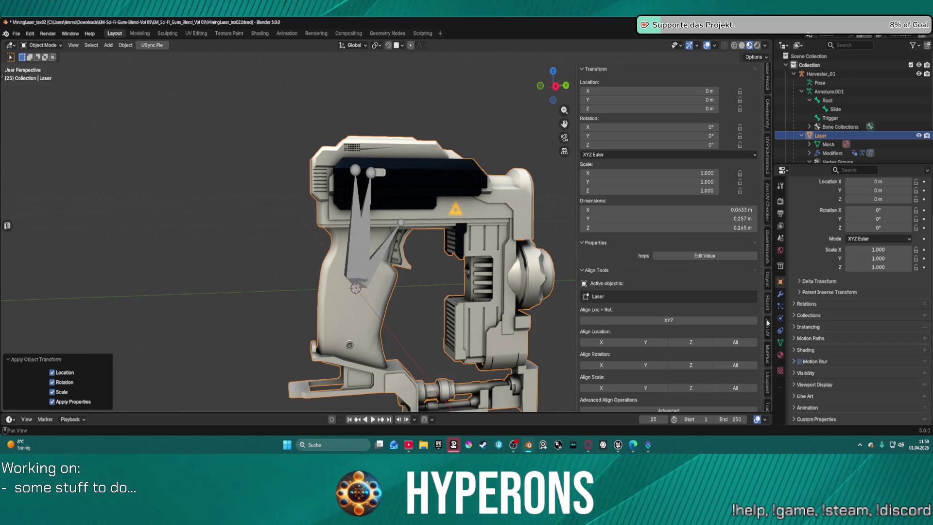
scroll(768, 322, down, 5)
click(767, 306)
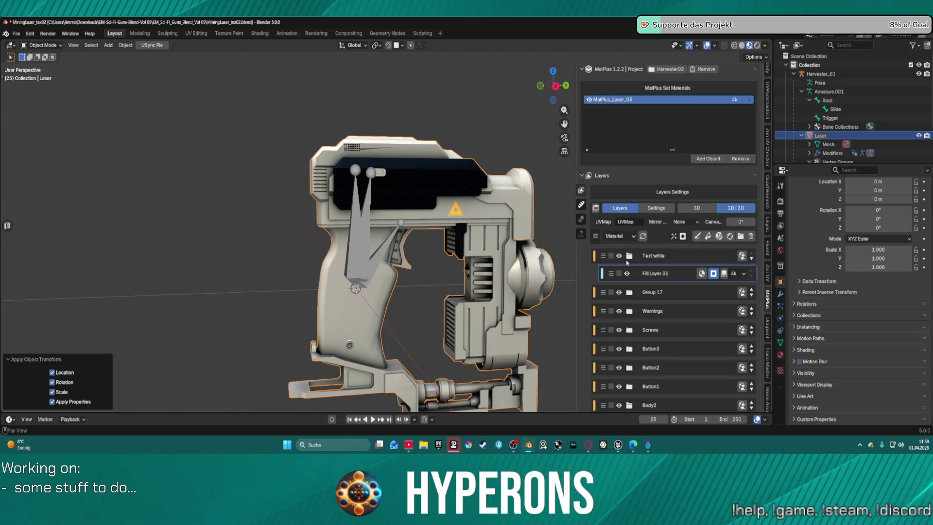
Start a 9-map bake and save the file as MiningLaser_tex03
scroll(639, 294, down, 7)
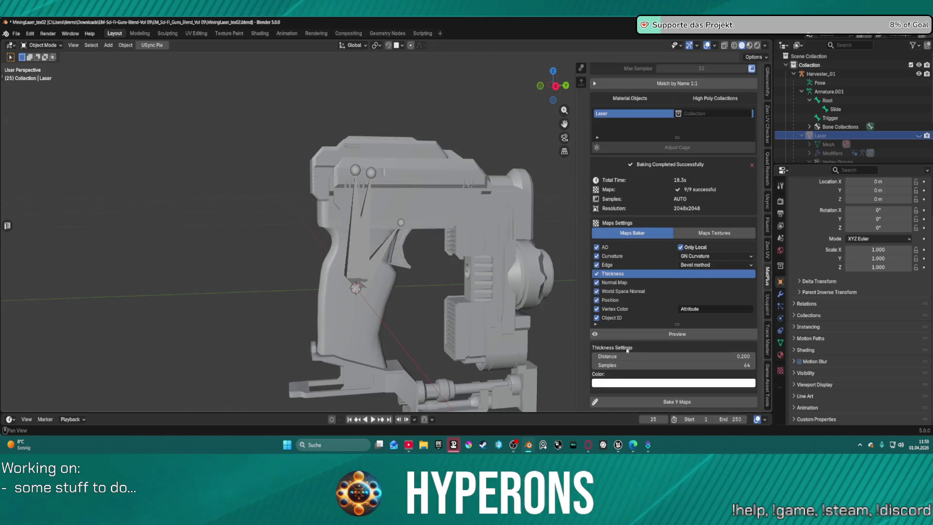
click(629, 397)
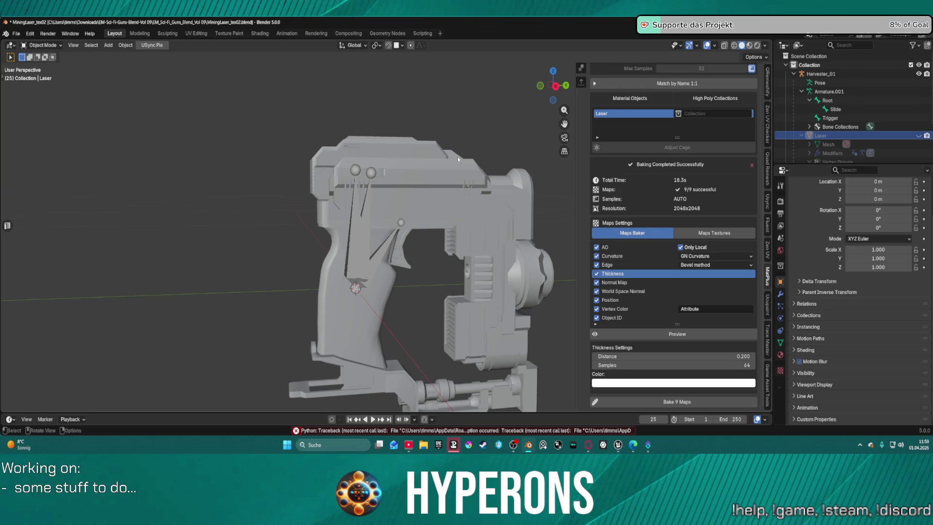
click(16, 33)
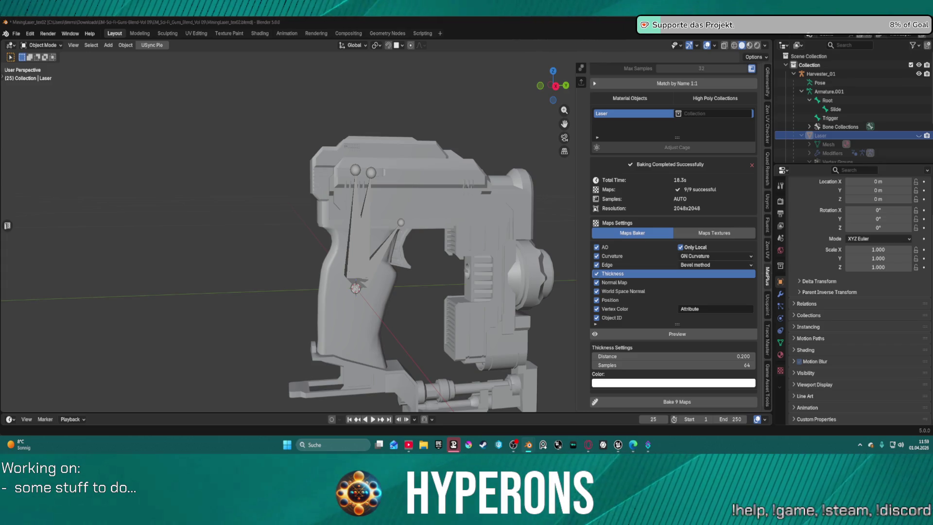
key(ctrl+alt+s)
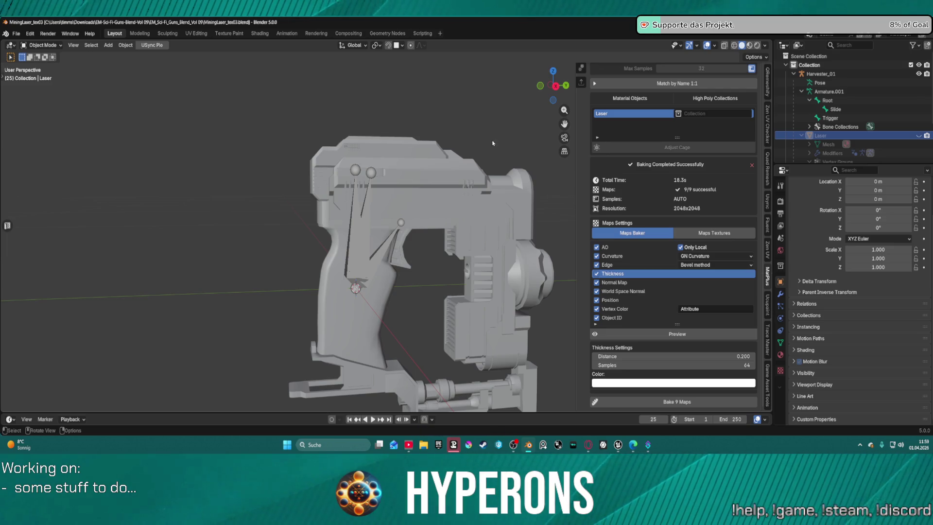
Make Laser the active object again and re-bake all nine MatPlus_Laser_03 maps
scroll(491, 142, down, 2)
click(456, 214)
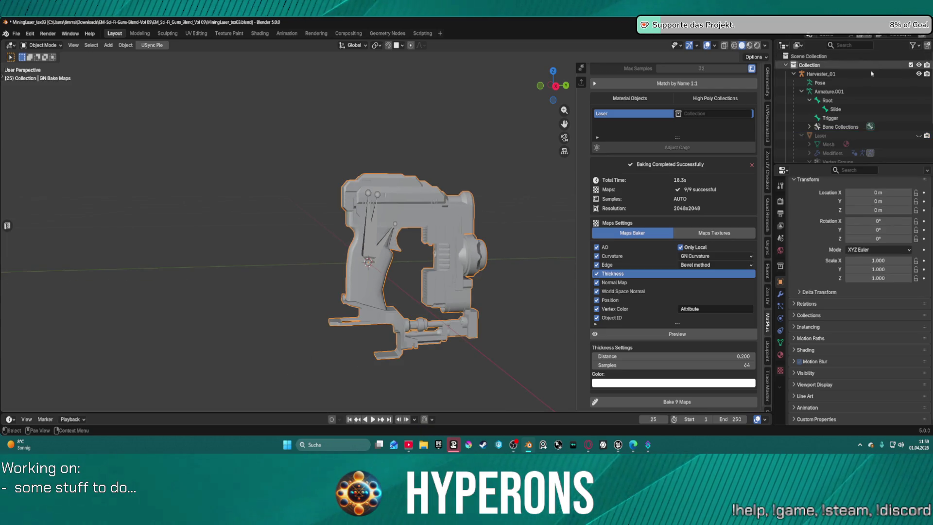
click(826, 137)
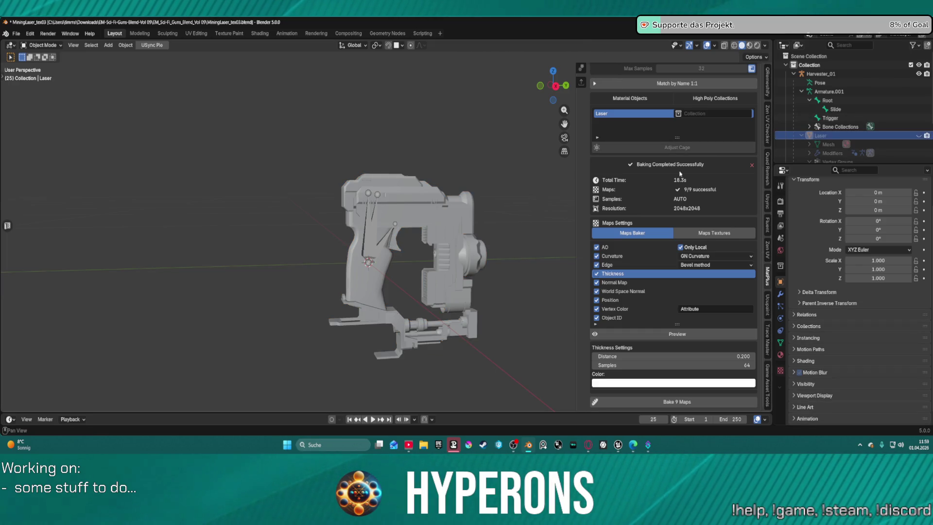
click(630, 401)
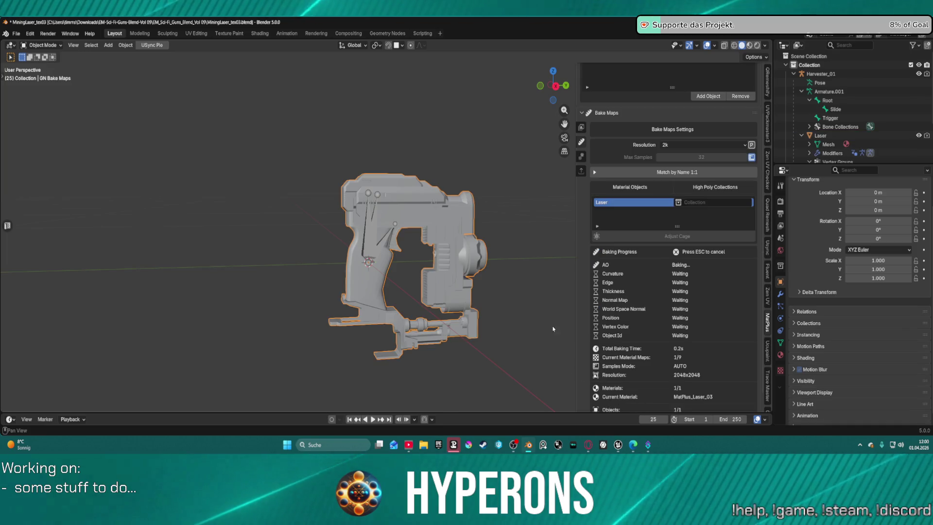
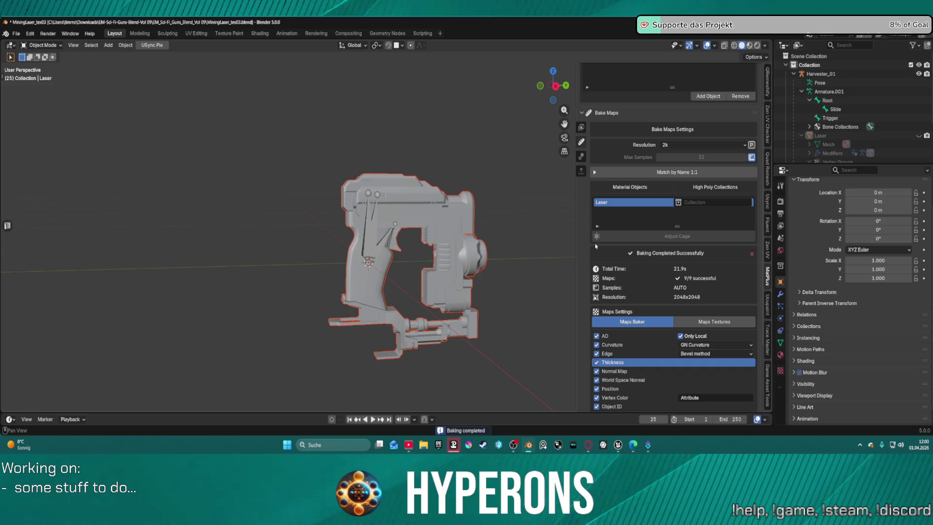
Switch the MatPlus sidebar to Layers and inspect the textured gun in Material Preview
click(581, 127)
mouse_move(463, 203)
mouse_down()
mouse_move(492, 212)
mouse_move(465, 196)
mouse_up()
scroll(465, 196, up, 5)
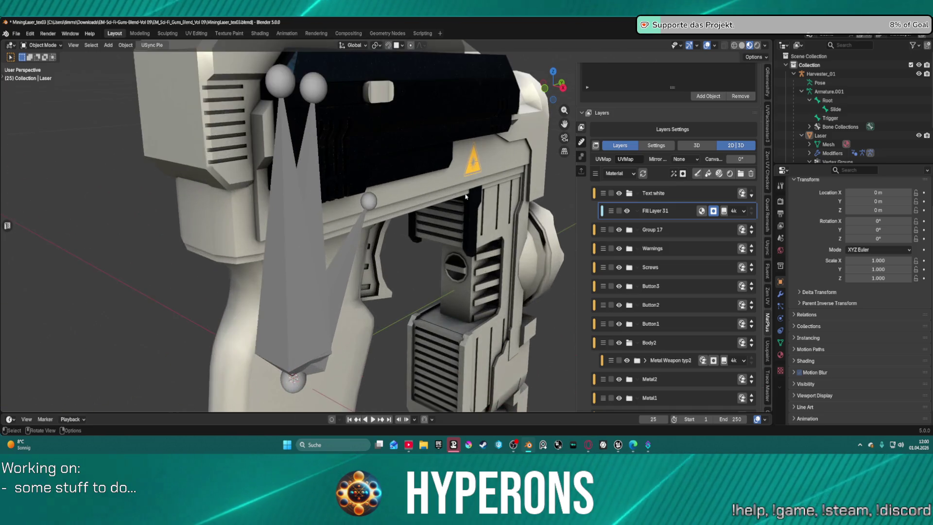
scroll(466, 196, down, 3)
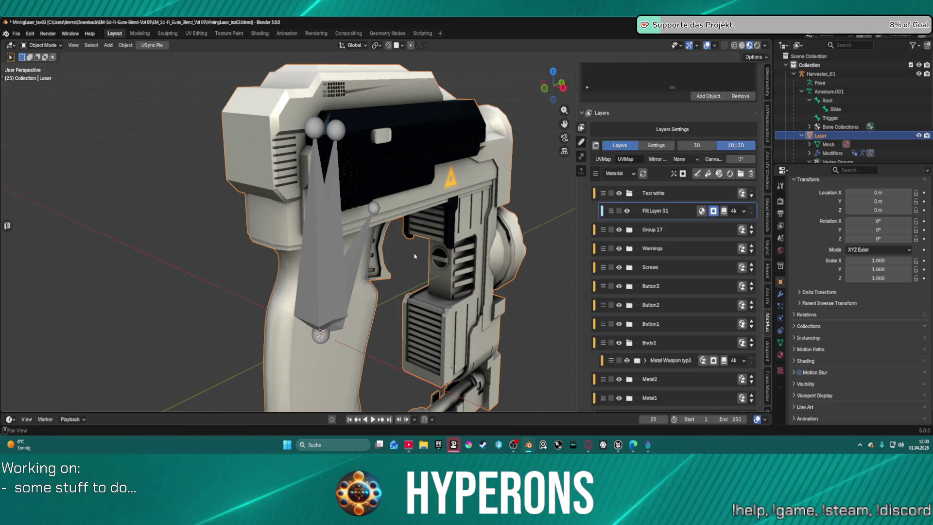
Select the Harvester_01 rig and show its USync export options with Export Collections enabled
scroll(407, 255, down, 2)
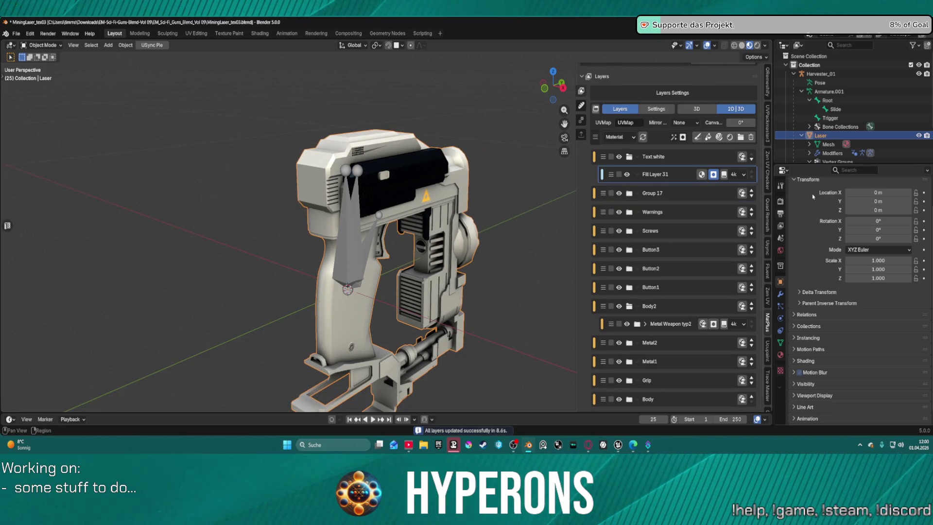
scroll(689, 329, down, 1)
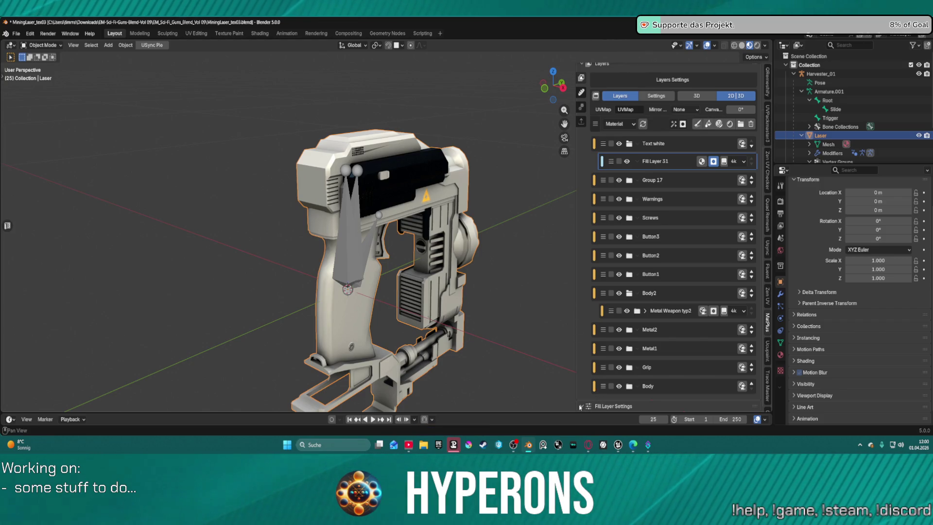
click(827, 73)
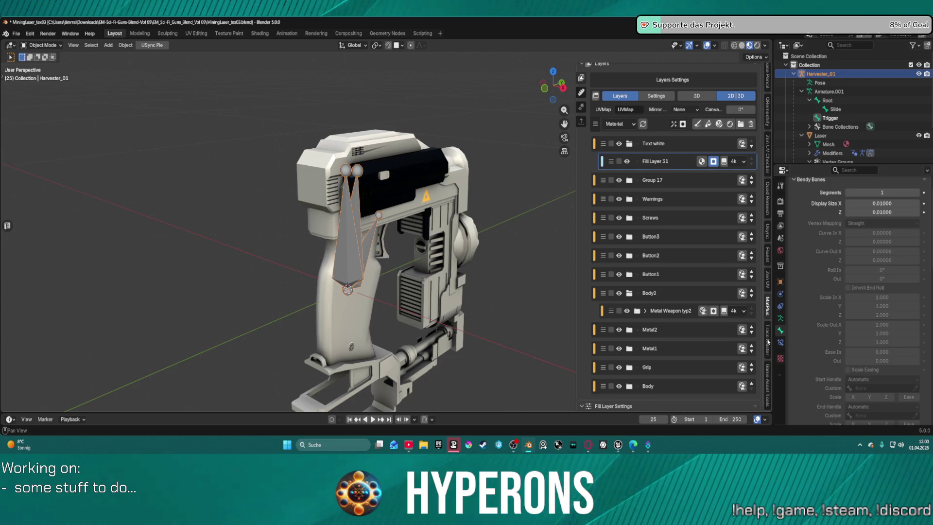
click(767, 230)
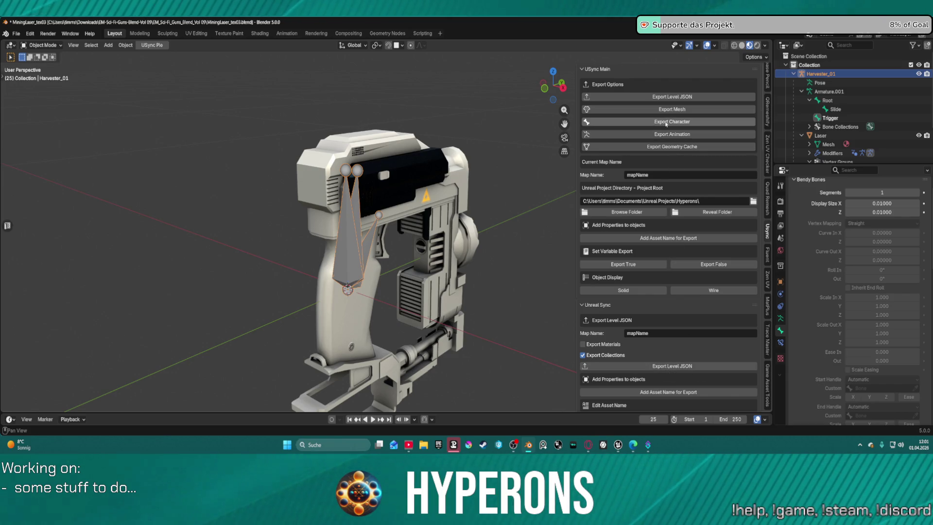
Export the Harvester_01 rig and laser gun as a character, then return to Unreal Editor
click(666, 125)
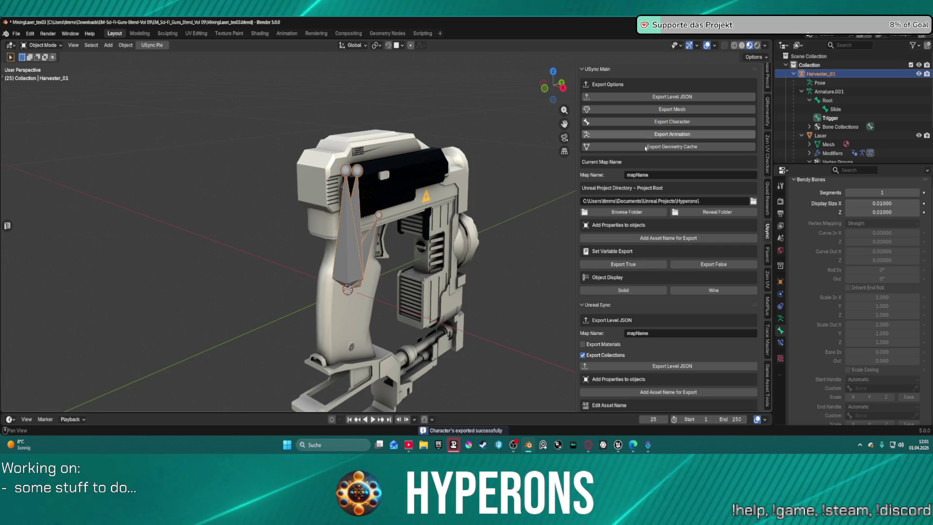
mouse_move(618, 444)
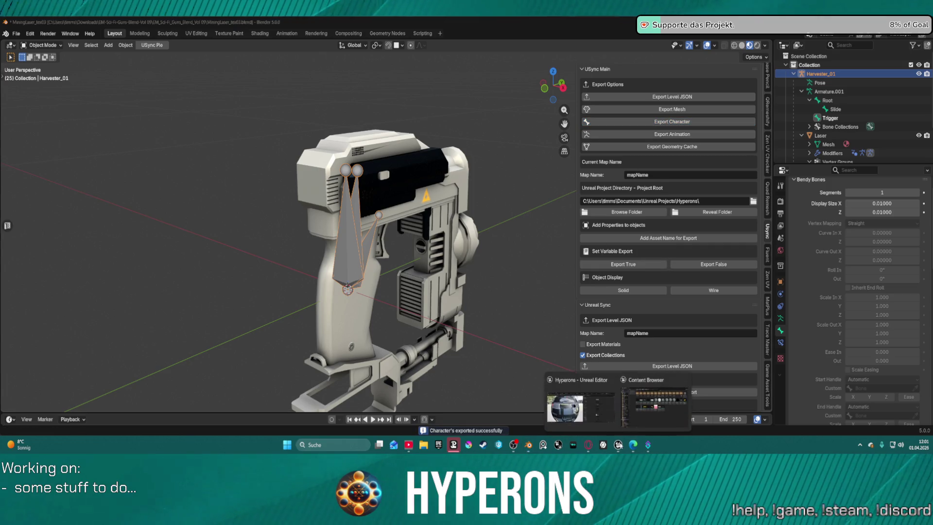
click(661, 400)
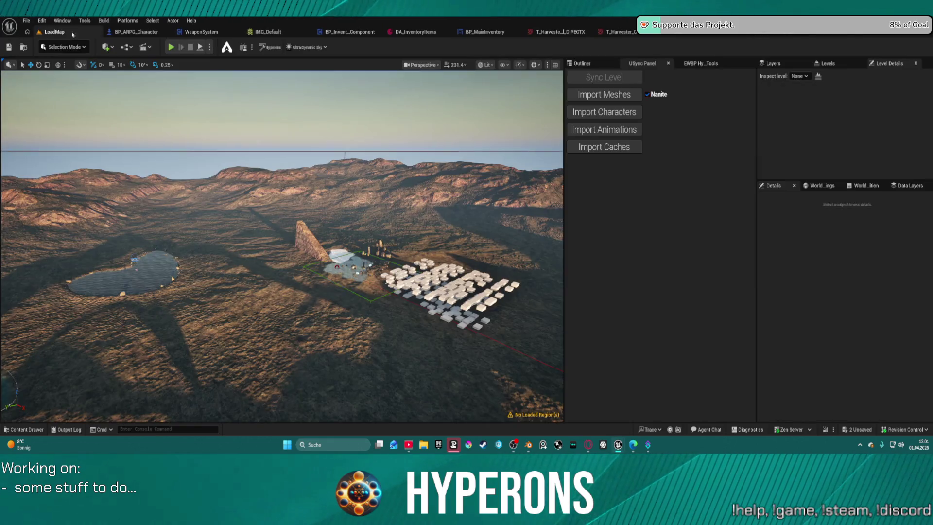
Import the exported Harvester_01 character through the USync panel and frame it in the preview
click(614, 112)
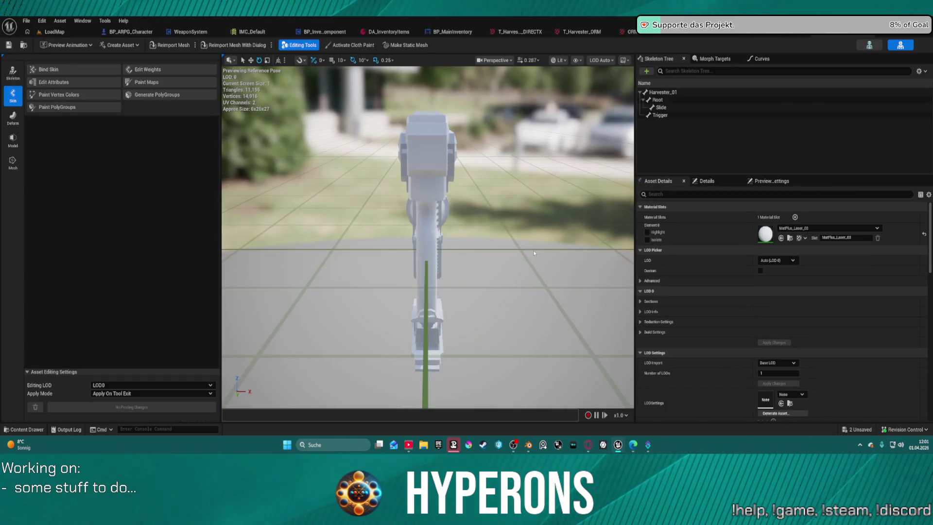
scroll(534, 252, down, 5)
mouse_move(534, 252)
mouse_down()
mouse_move(567, 222)
mouse_move(525, 213)
mouse_up()
scroll(567, 223, down, 3)
drag(494, 243, 413, 238)
Assign ML_Harvester to the mesh's material slot so the gun appears textured
click(815, 227)
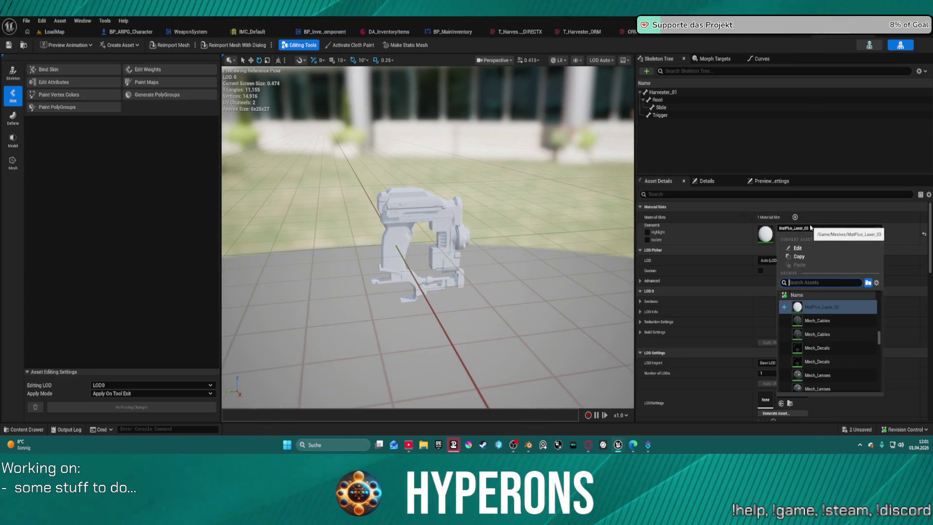
text(harvester)
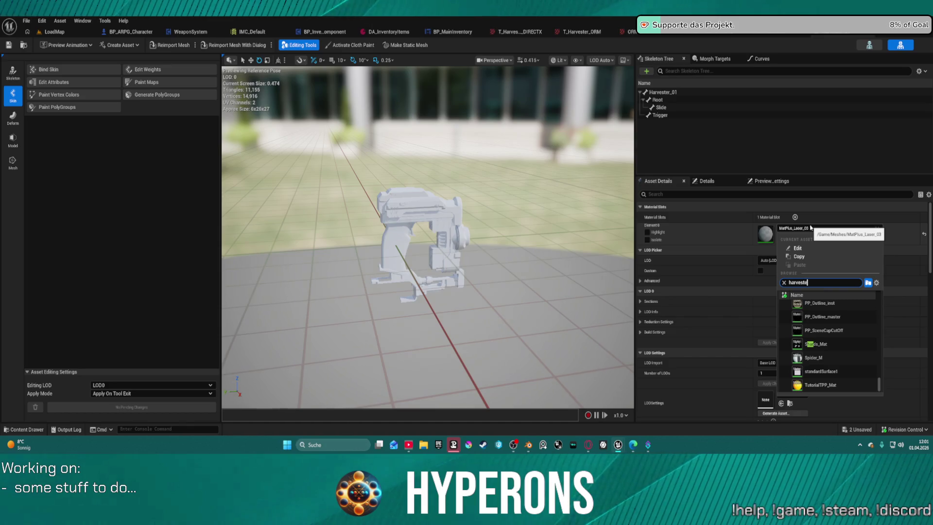
click(816, 307)
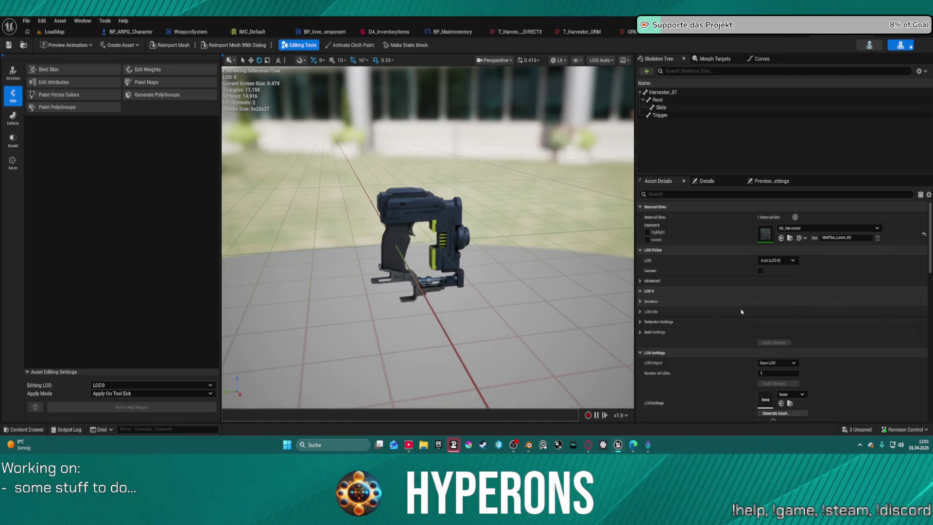
scroll(491, 255, up, 5)
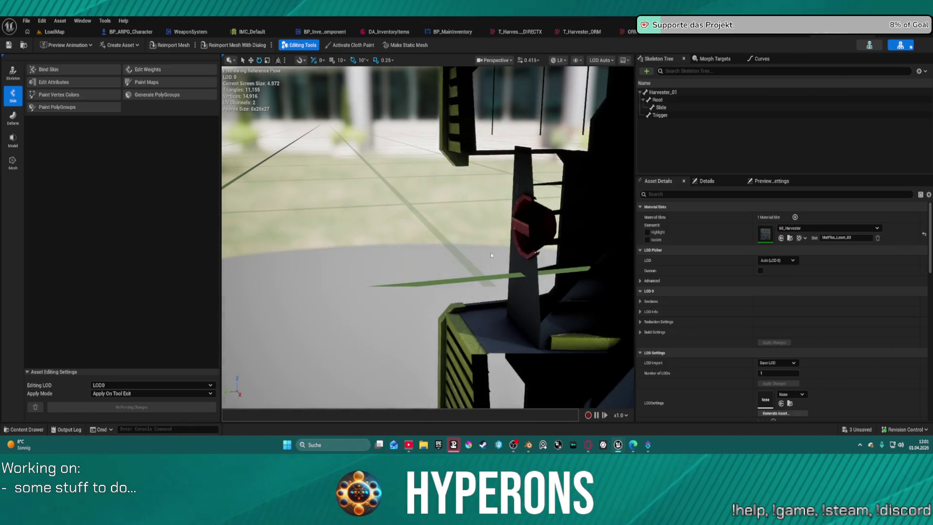
scroll(491, 255, down, 5)
mouse_move(475, 232)
mouse_down()
mouse_move(442, 267)
mouse_move(457, 256)
mouse_move(457, 272)
mouse_move(442, 250)
mouse_move(461, 253)
mouse_move(422, 252)
mouse_move(437, 245)
mouse_move(444, 272)
mouse_move(403, 265)
mouse_move(493, 267)
mouse_up()
Back in Blender, make the Laser mesh active and put Harvester_01 into Pose Mode
key(alt+Tab)
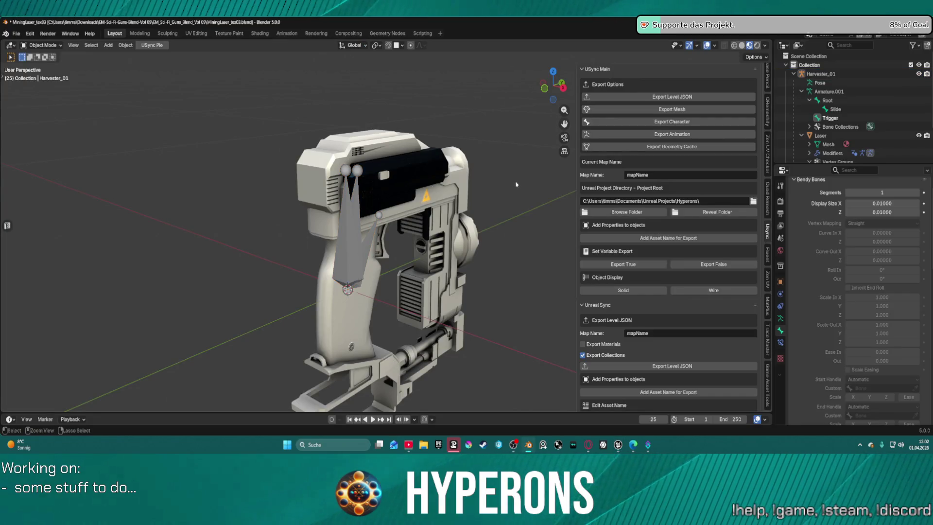
key(ctrl+z)
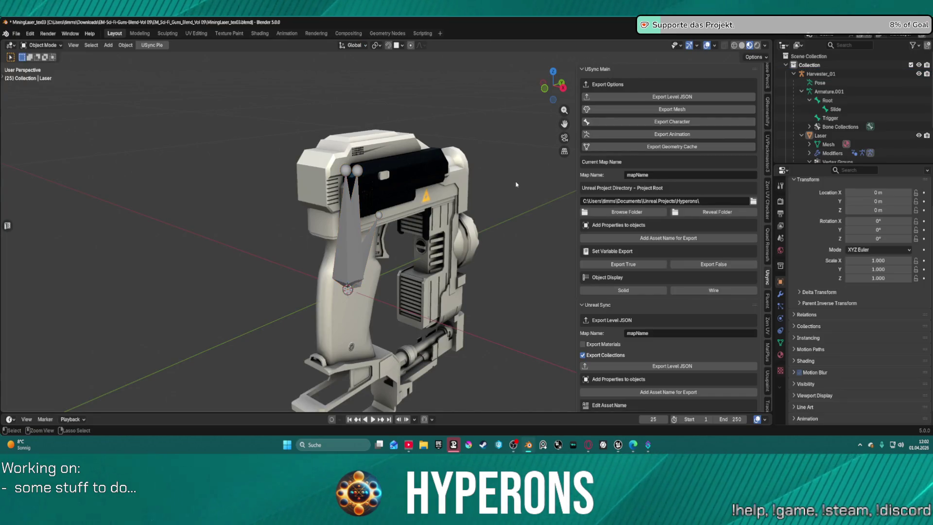
key(ctrl+z)
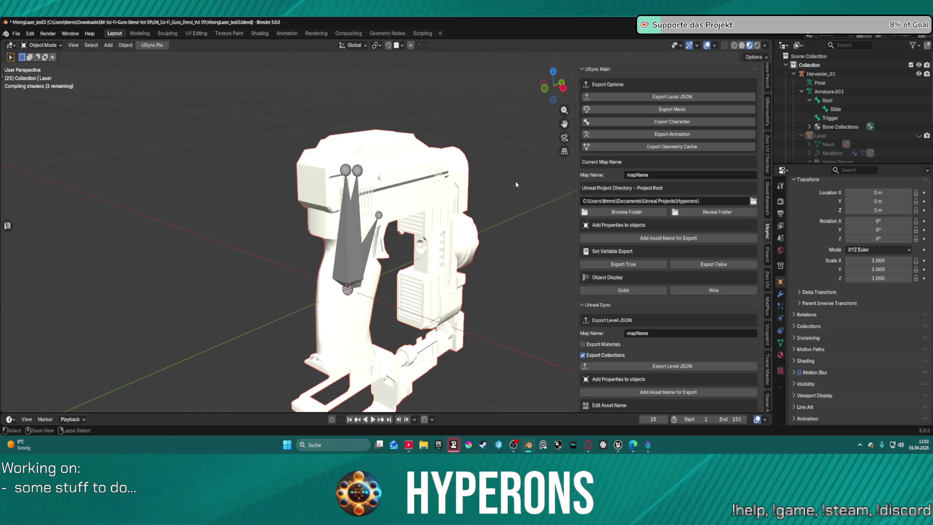
key(ctrl+z)
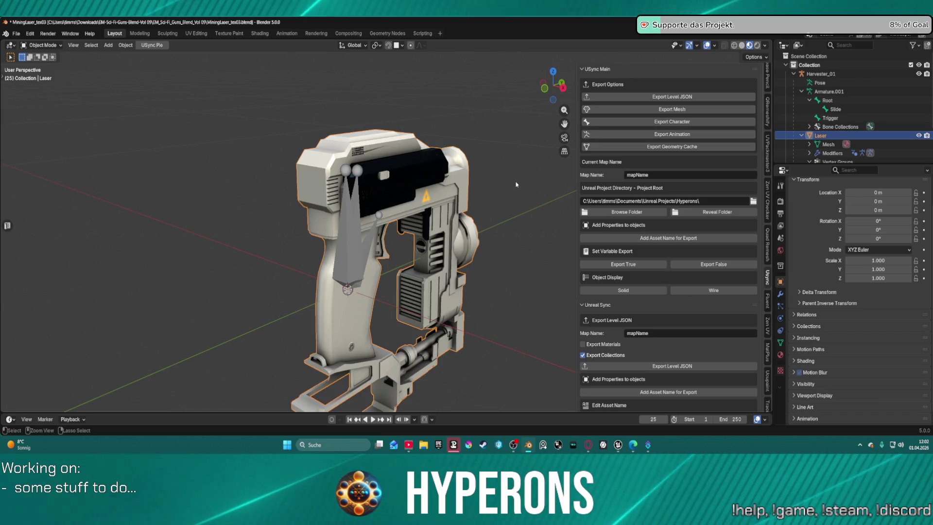
key(ctrl+z)
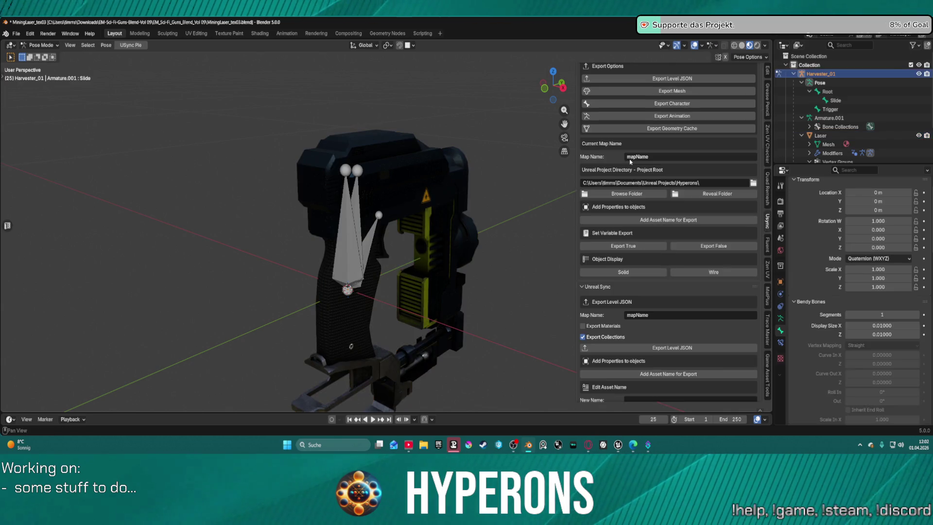
Show MatPlus texture export settings: 4k PNG maps, DirectX normals and a packed ORM map
click(767, 295)
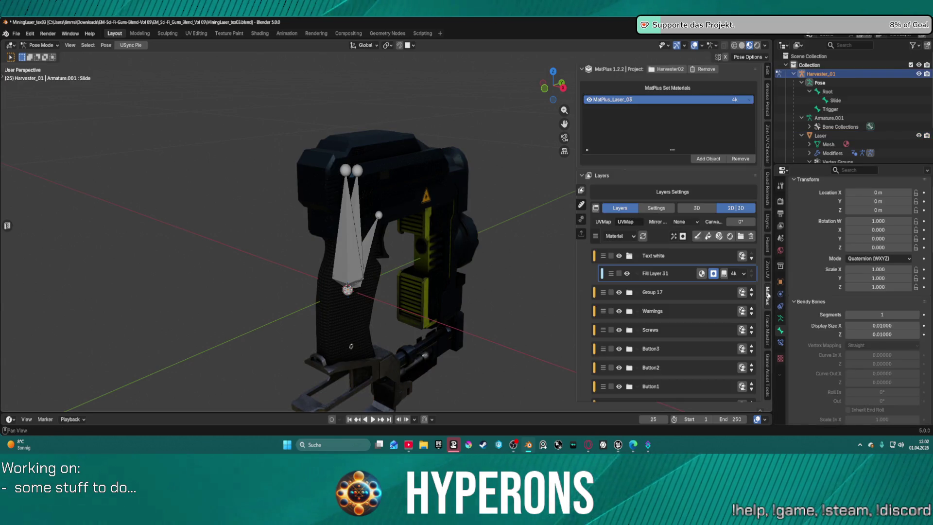
click(581, 236)
scroll(643, 322, down, 1)
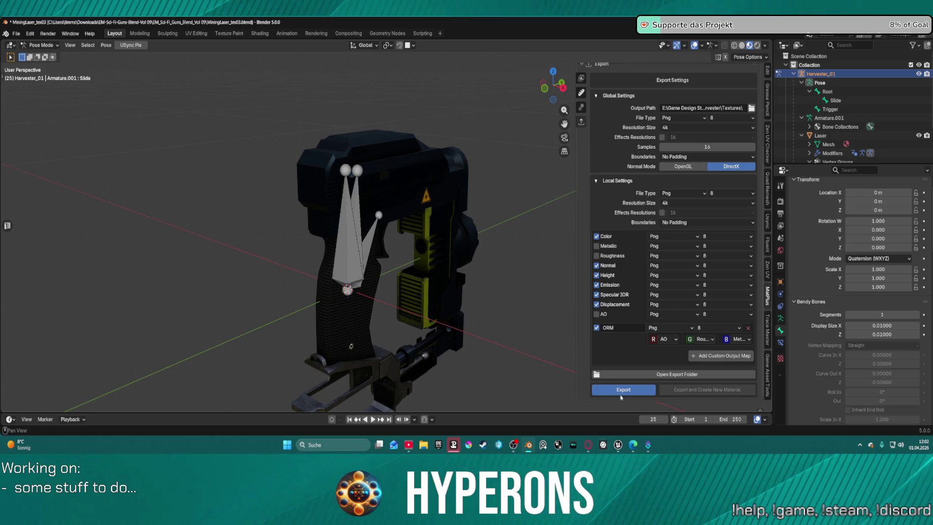
mouse_move(617, 445)
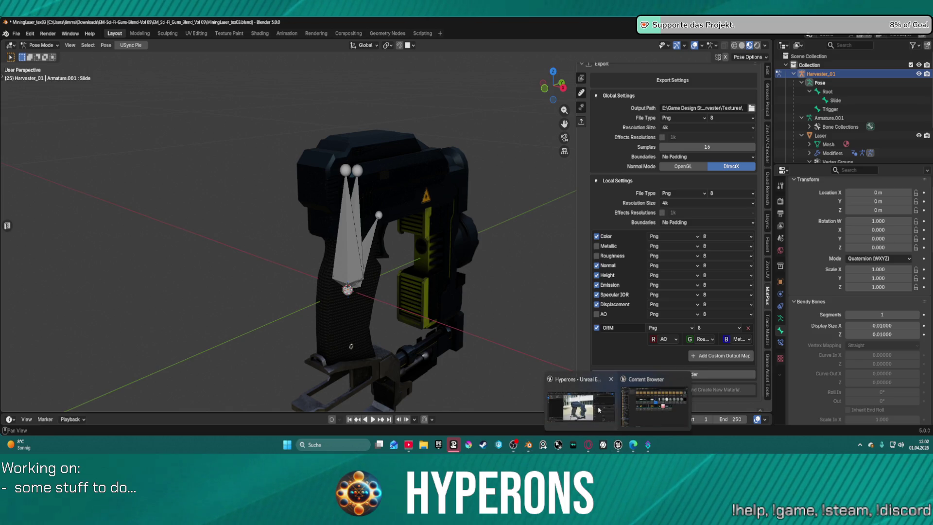
click(599, 409)
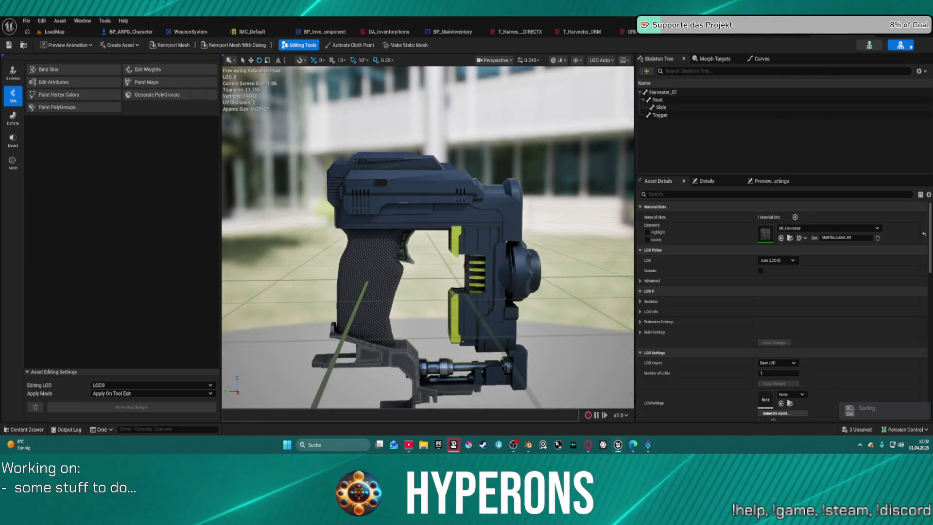
Add a new socket named Muzzle under the Root bone of the Harvester_01 skeleton
click(653, 72)
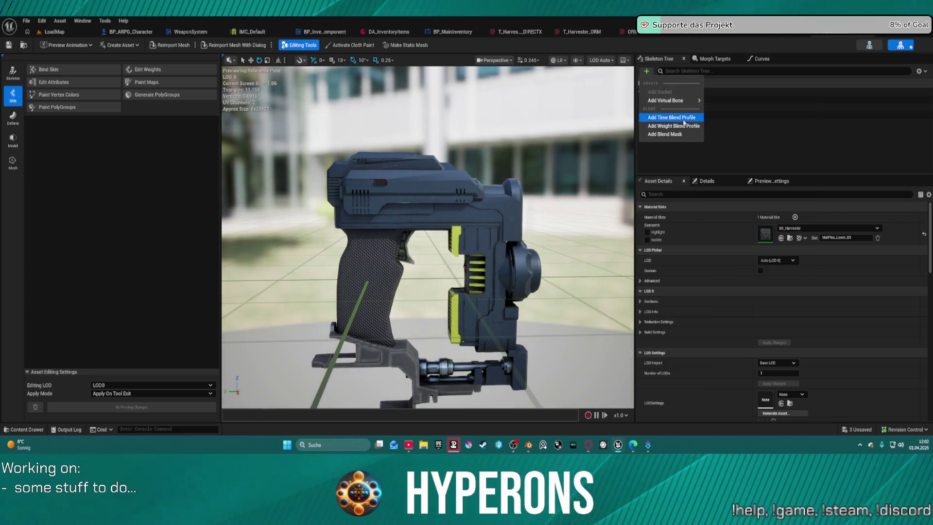
click(465, 270)
click(465, 271)
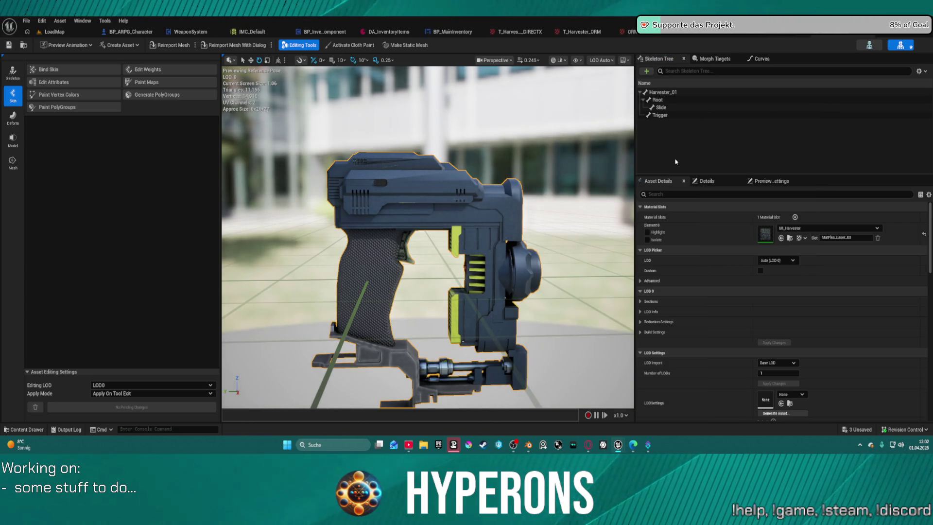
click(658, 99)
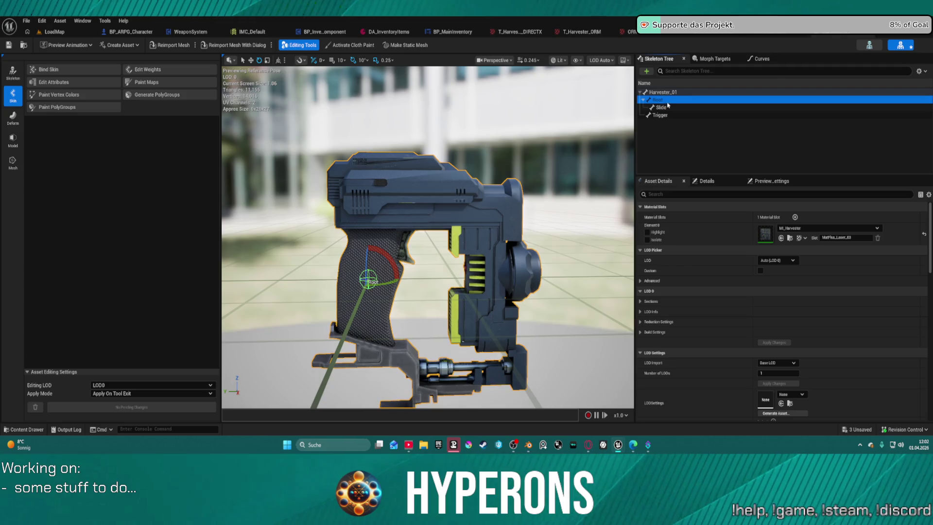
click(649, 73)
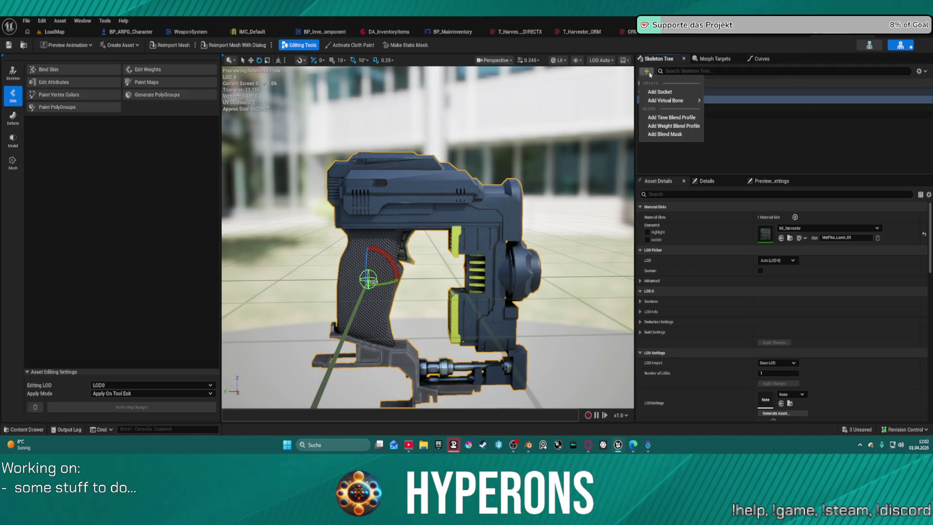
click(678, 92)
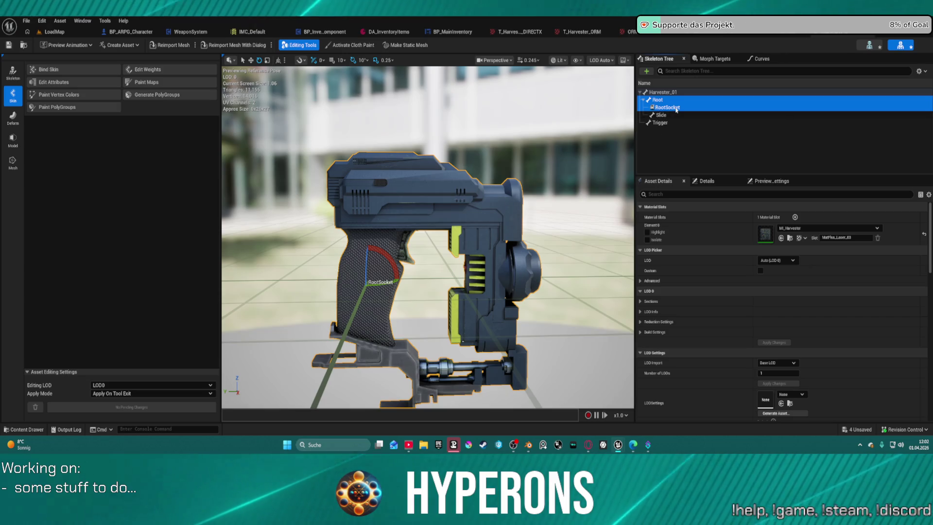
key(F2)
text(Muzzle)
key(Return)
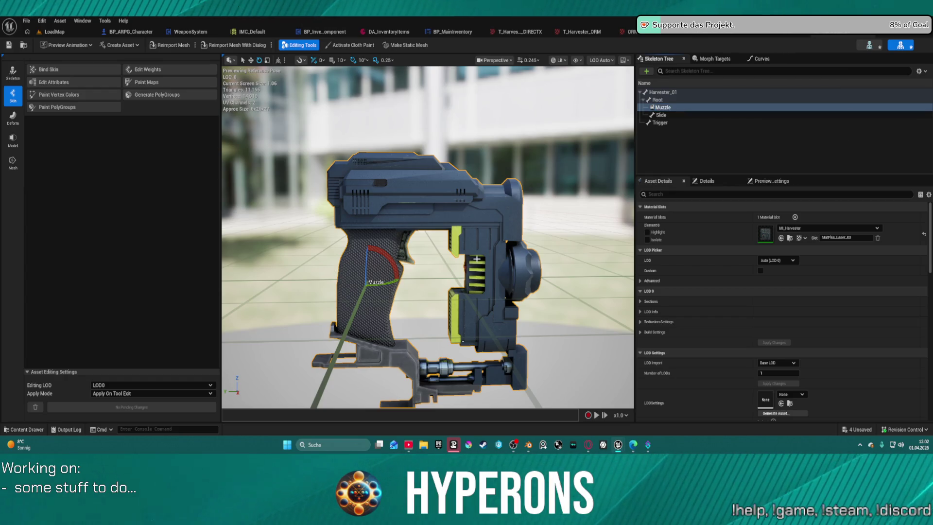
Move the Muzzle socket to the gun's barrel end and check it from above
drag(356, 280, 543, 281)
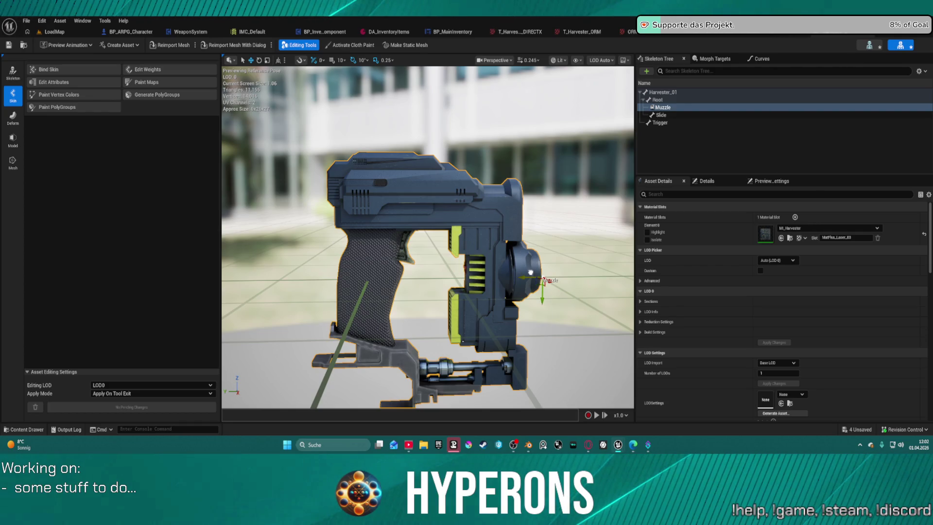
scroll(557, 299, down, 5)
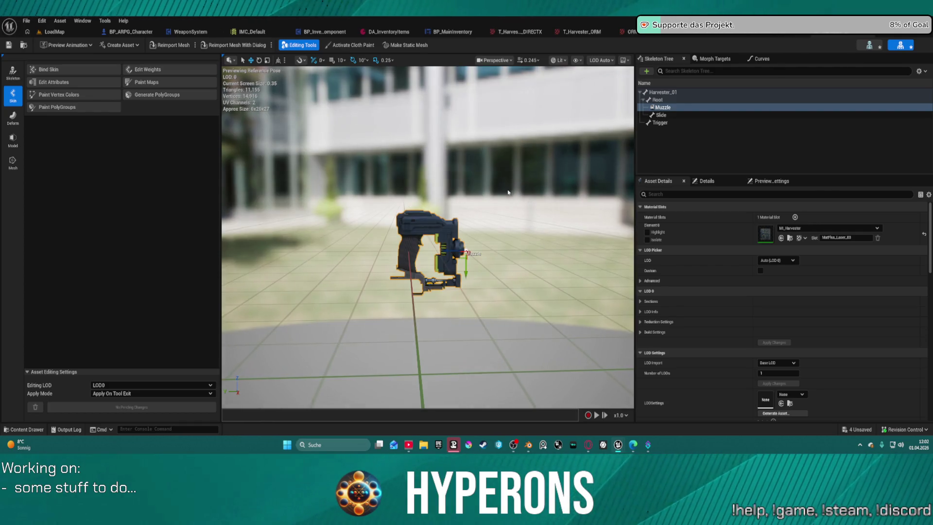
scroll(508, 191, up, 5)
drag(508, 192, 512, 204)
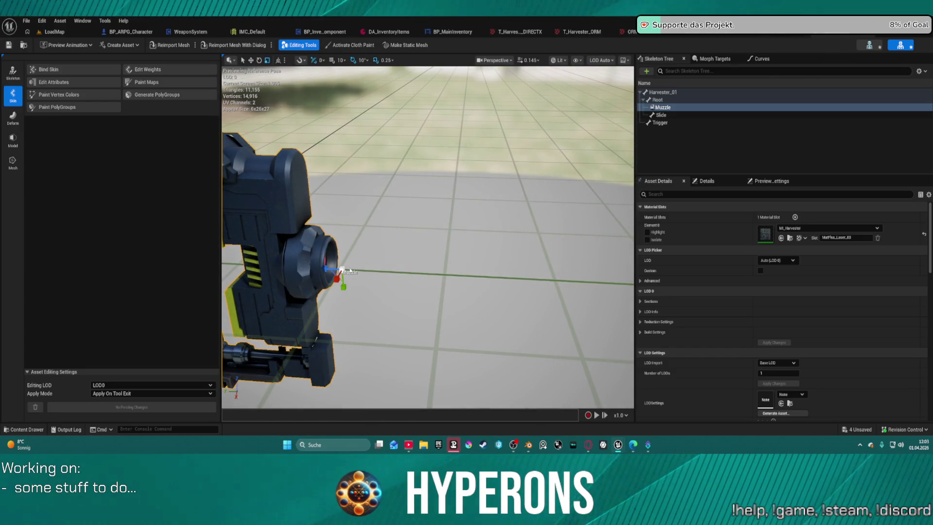
Try setting the Muzzle socket's yaw rotation to -90, then undo that change
key(e)
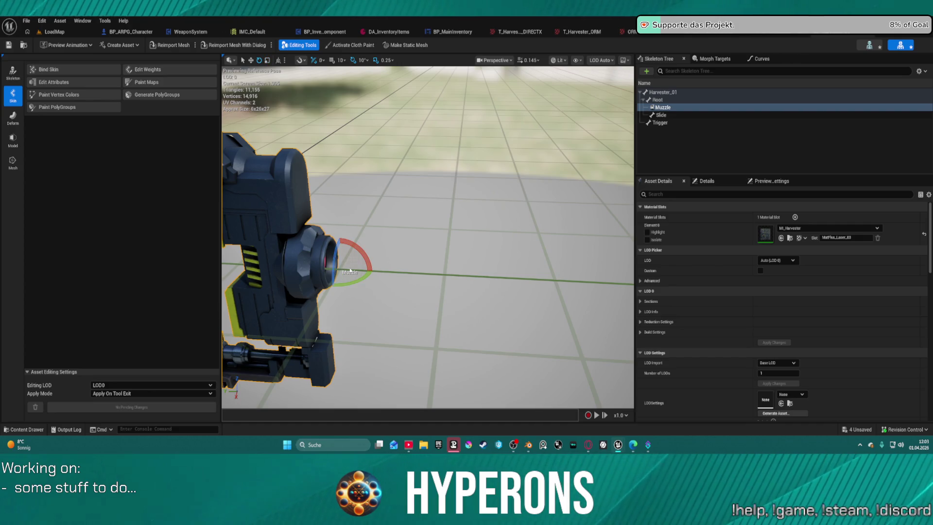
click(690, 109)
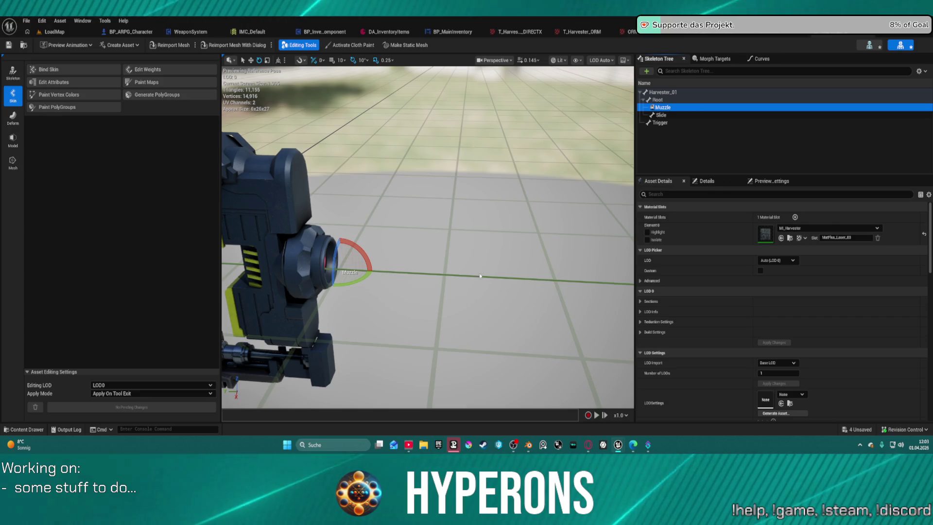
key(w)
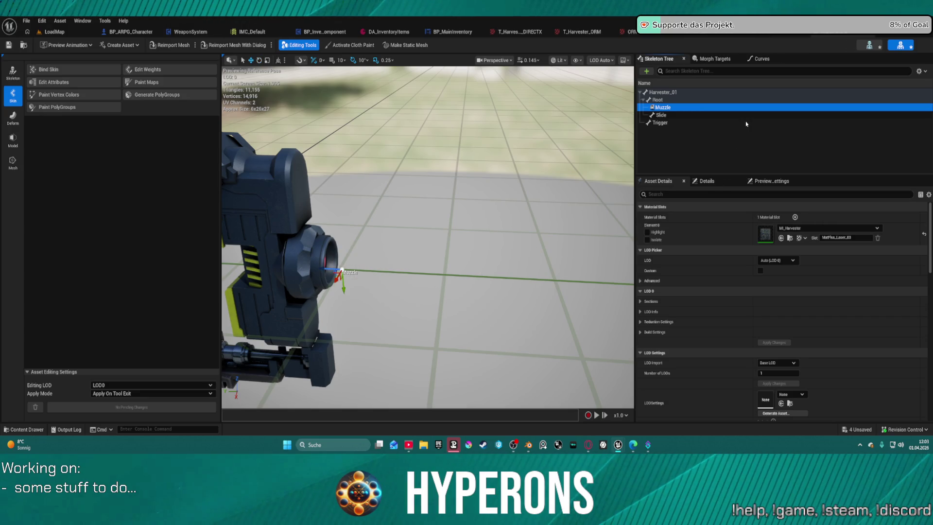
key(F2)
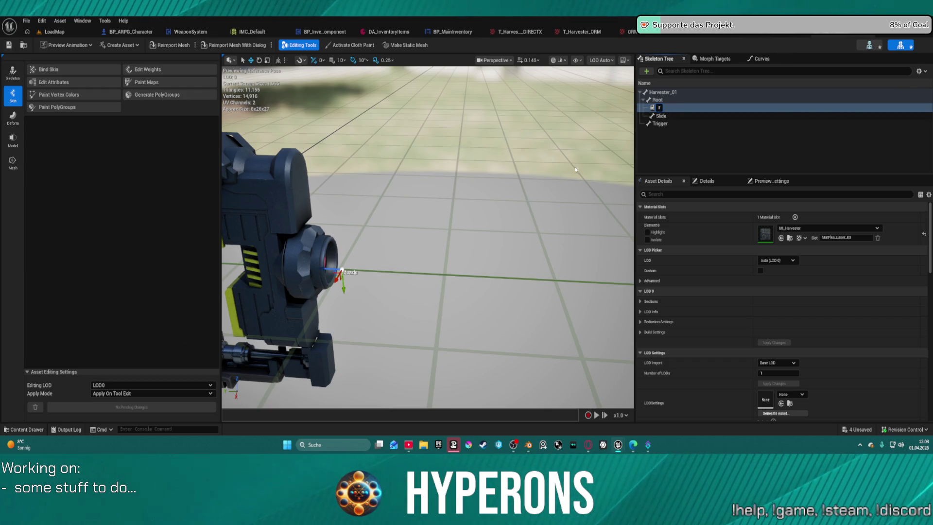
key(Escape)
click(707, 181)
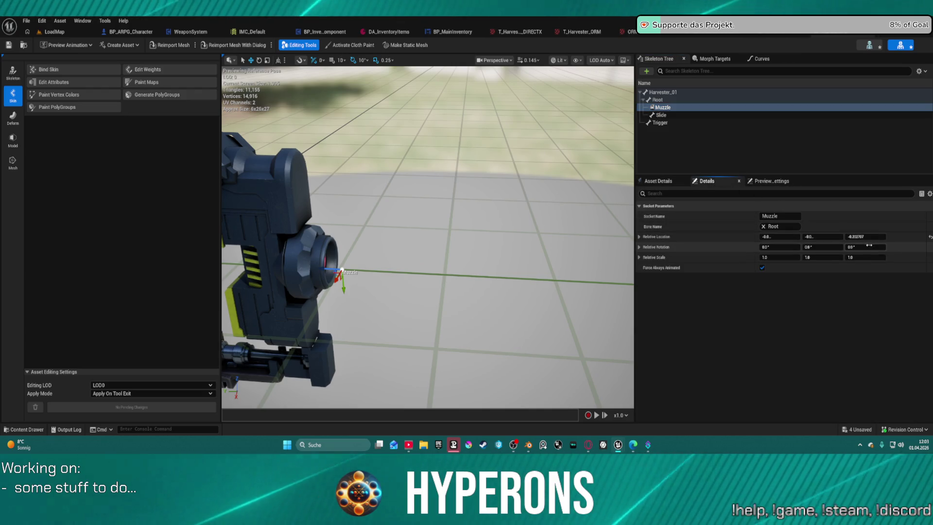
click(869, 245)
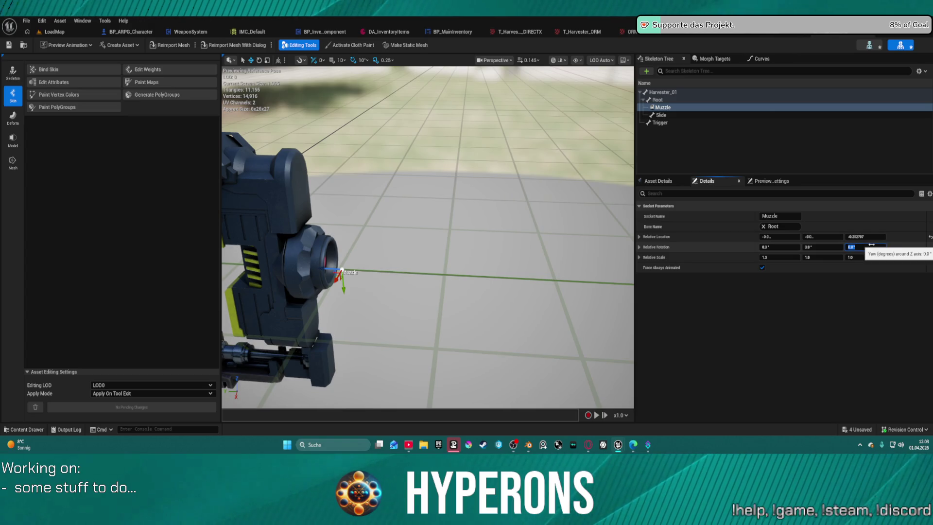
text(-90)
key(Return)
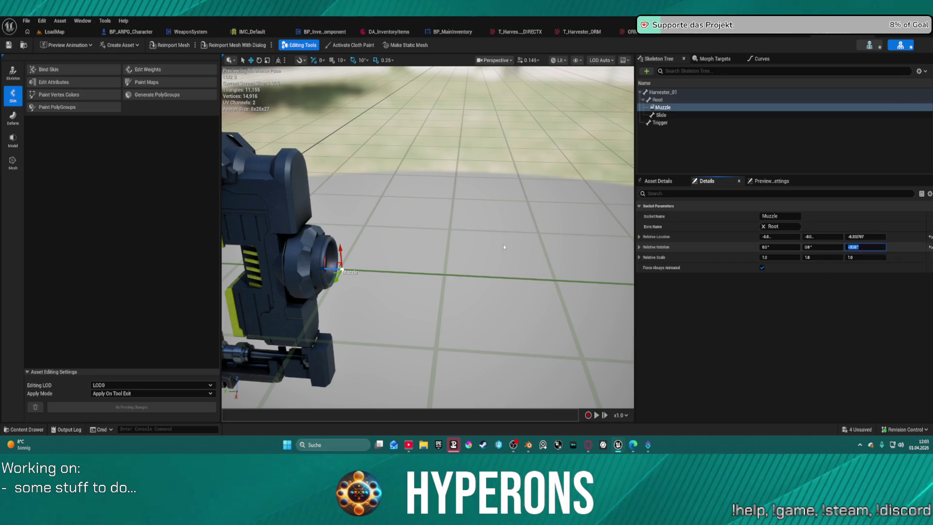
click(462, 276)
key(ctrl+z)
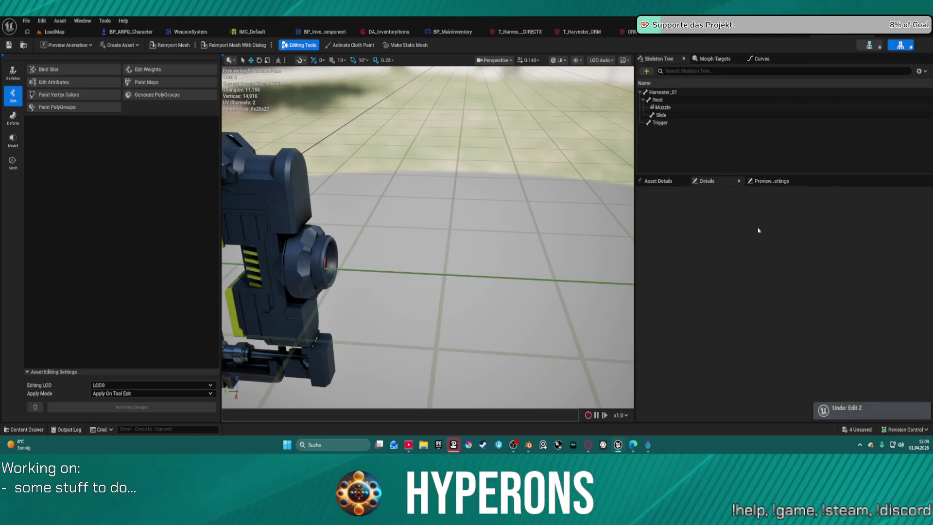
Set the Muzzle socket's relative pitch rotation to -90 and view the whole gun
click(750, 182)
click(658, 182)
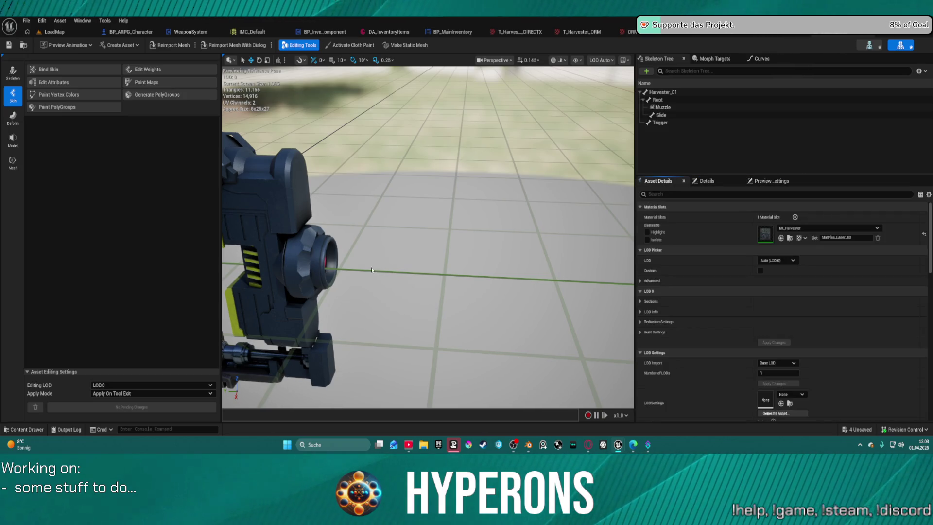
click(662, 108)
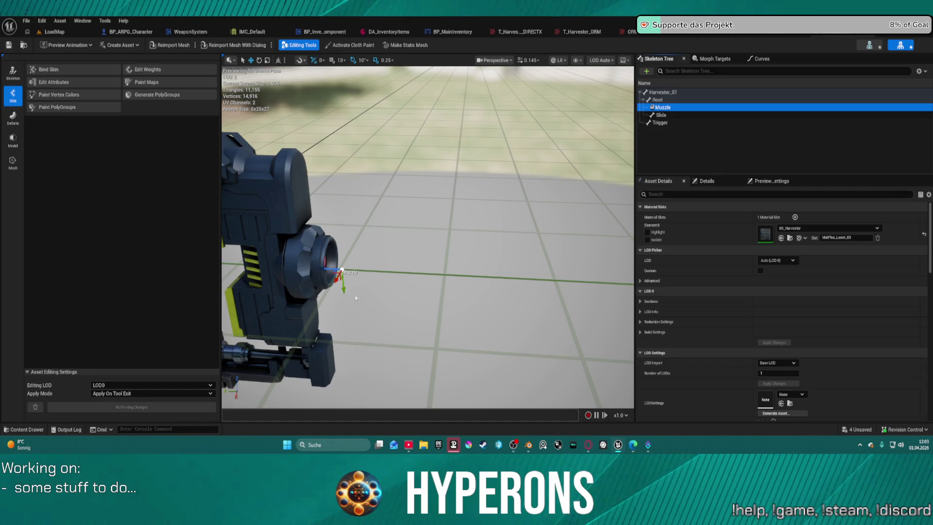
click(340, 274)
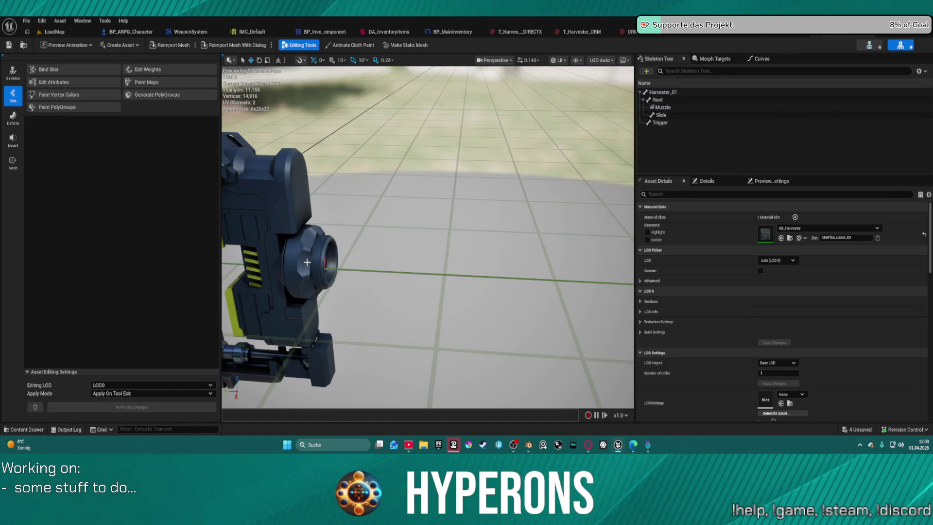
click(662, 107)
click(707, 181)
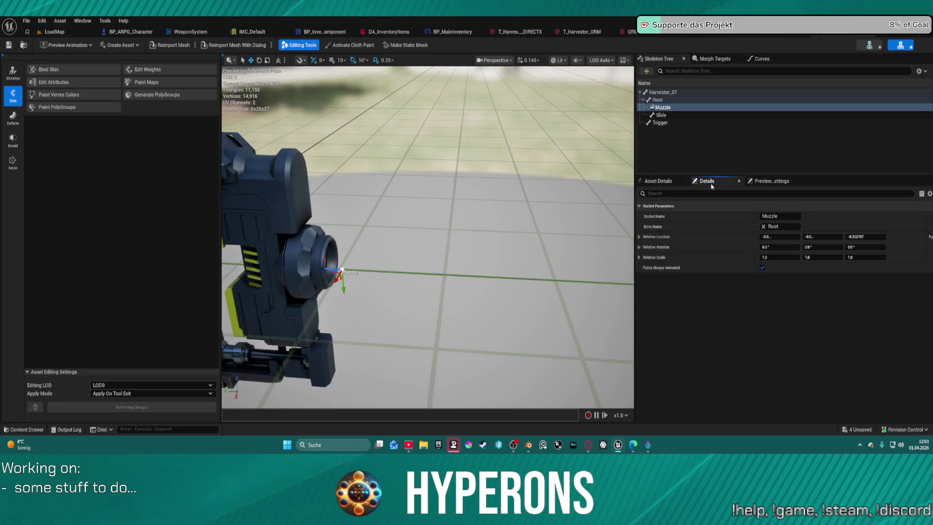
click(831, 246)
text(-)
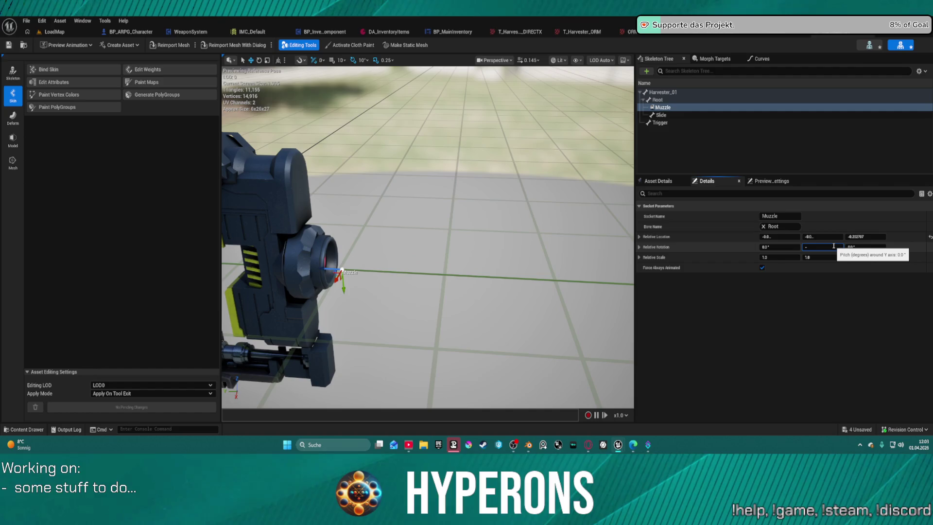
text(90)
key(Return)
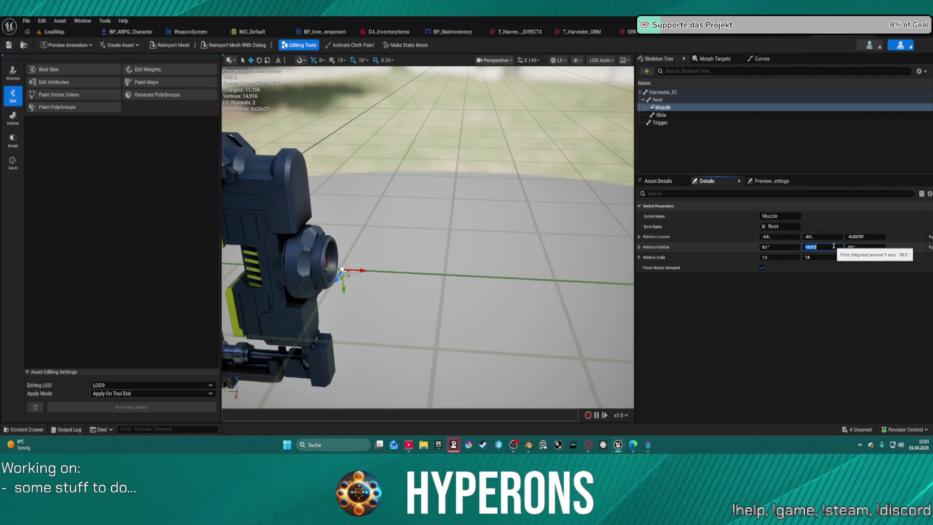
scroll(455, 200, down, 5)
scroll(455, 200, up, 2)
mouse_move(455, 200)
mouse_down()
mouse_move(529, 205)
mouse_move(496, 213)
mouse_move(442, 185)
mouse_up()
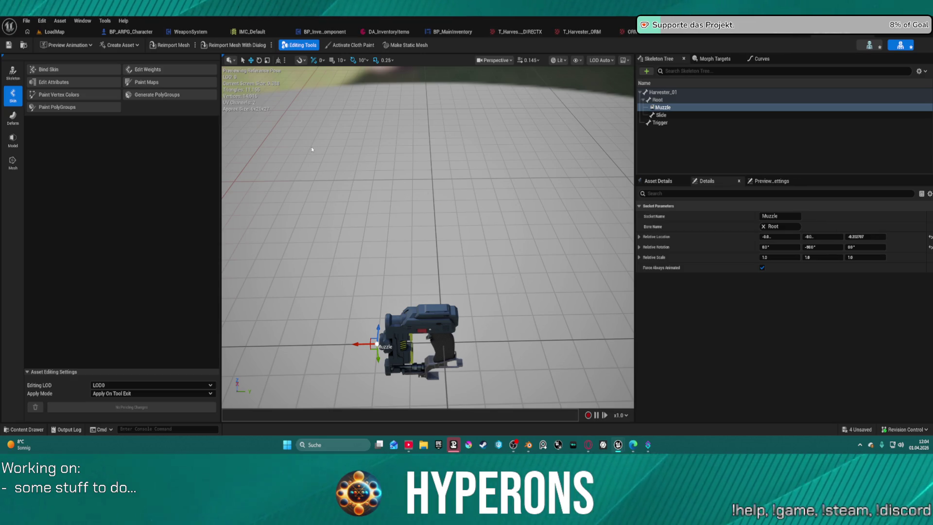
Step through the Skeleton and Mesh editor modes, then go back to the LoadMap level
click(16, 78)
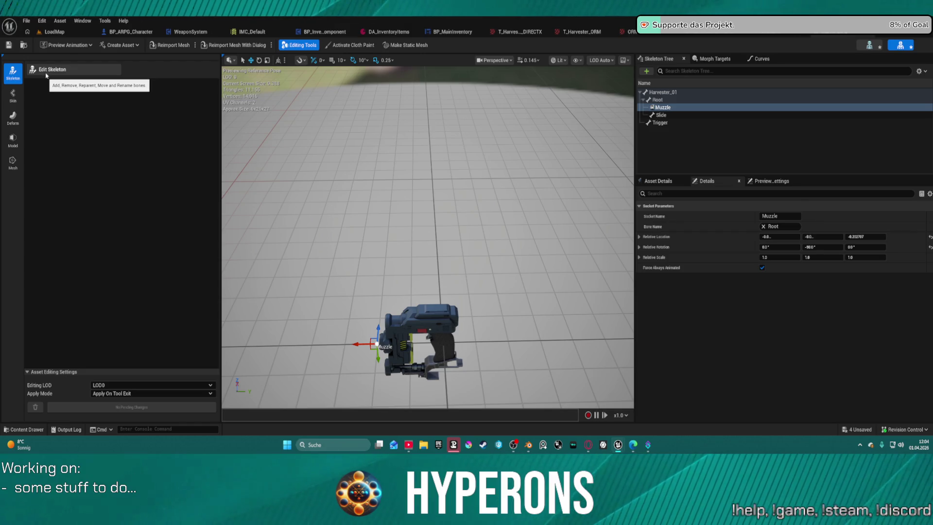
click(14, 165)
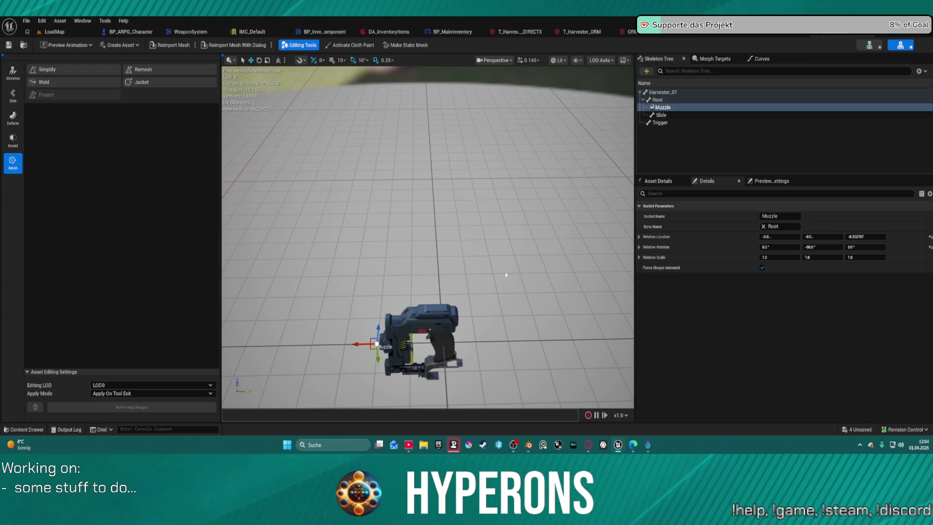
scroll(553, 278, down, 4)
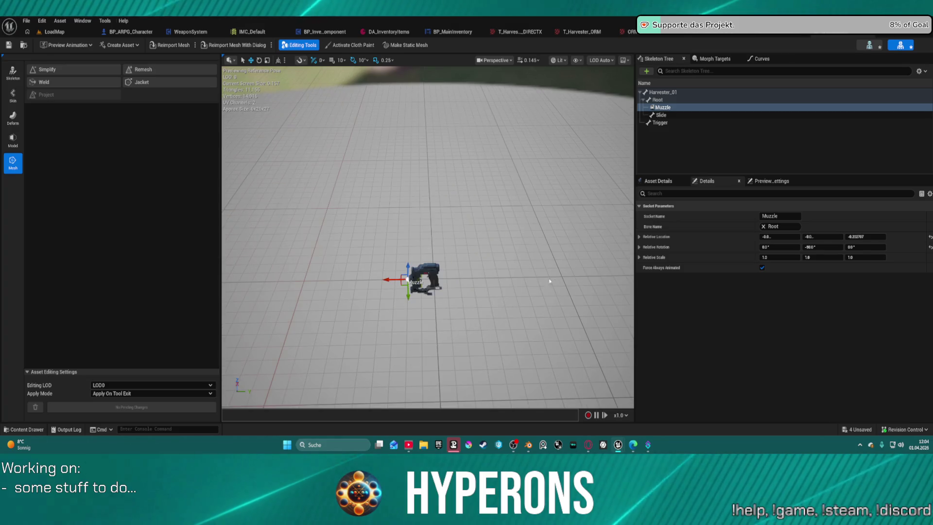
scroll(493, 277, up, 3)
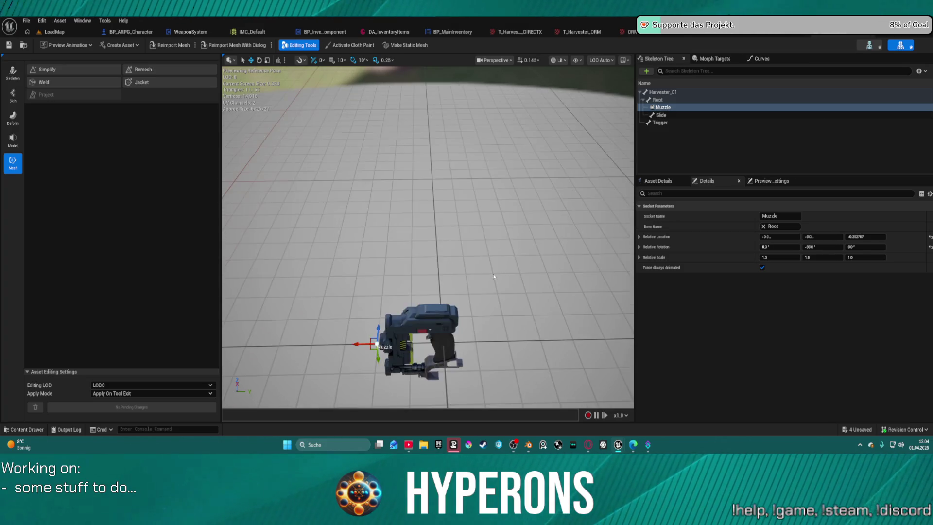
scroll(494, 278, down, 2)
click(53, 31)
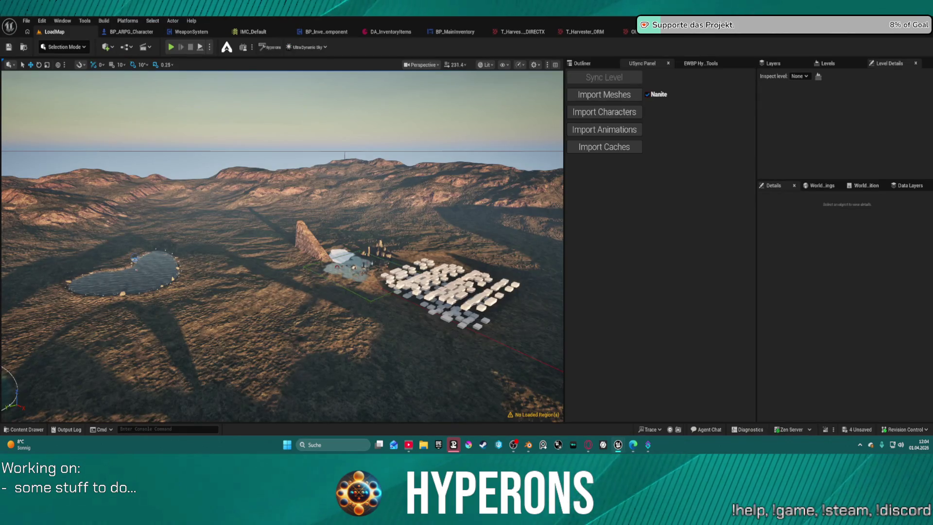
Drag Harvester_01 from the Content Drawer into the level and frame it to check its size
key(ctrl+space)
mouse_move(836, 290)
mouse_down()
mouse_move(615, 204)
mouse_move(384, 343)
mouse_move(415, 338)
mouse_up()
scroll(422, 316, down, 5)
key(f)
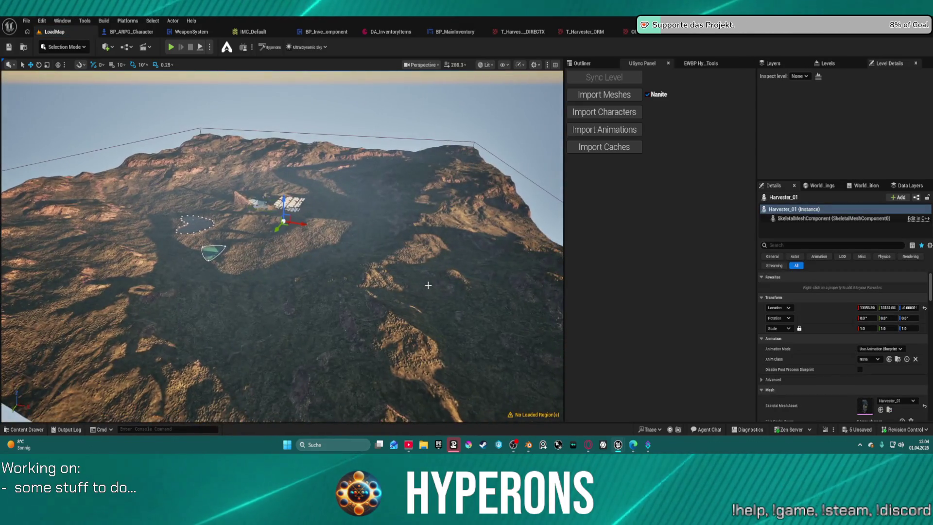
scroll(276, 247, down, 10)
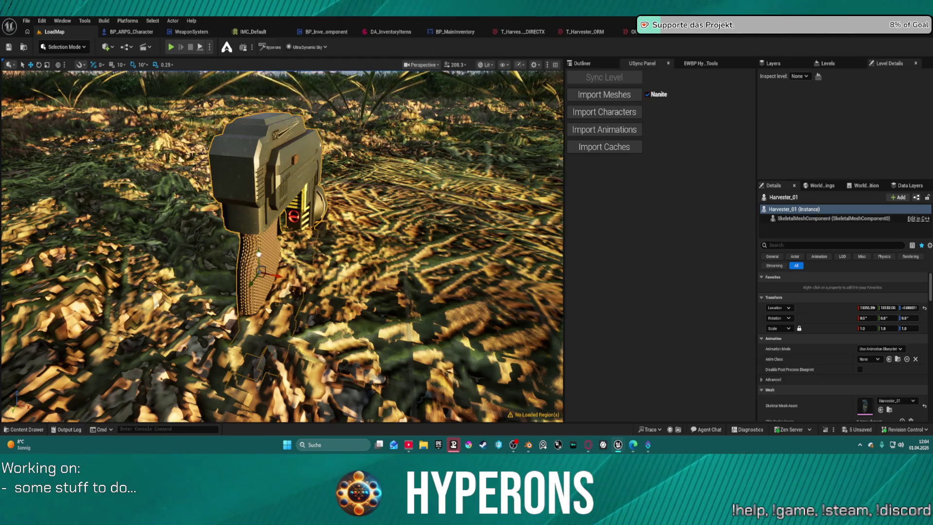
key(f)
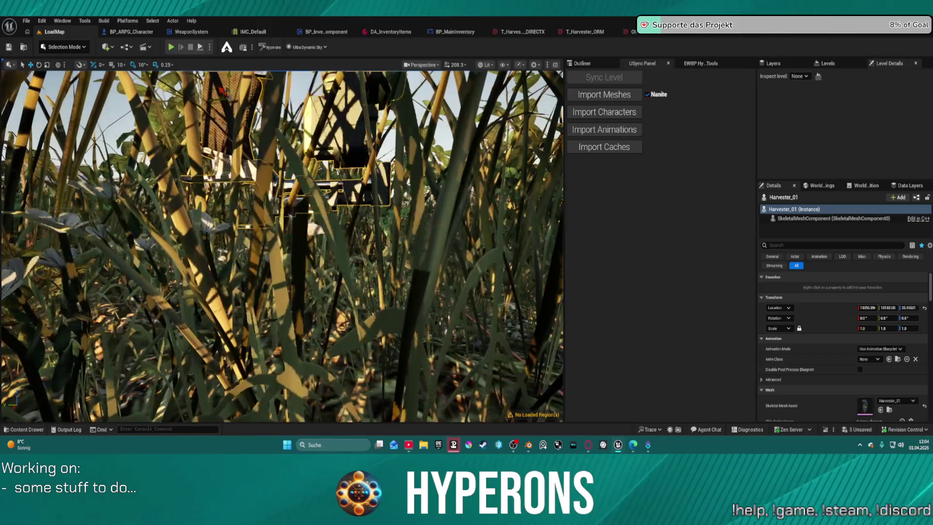
scroll(234, 206, down, 10)
scroll(113, 118, up, 10)
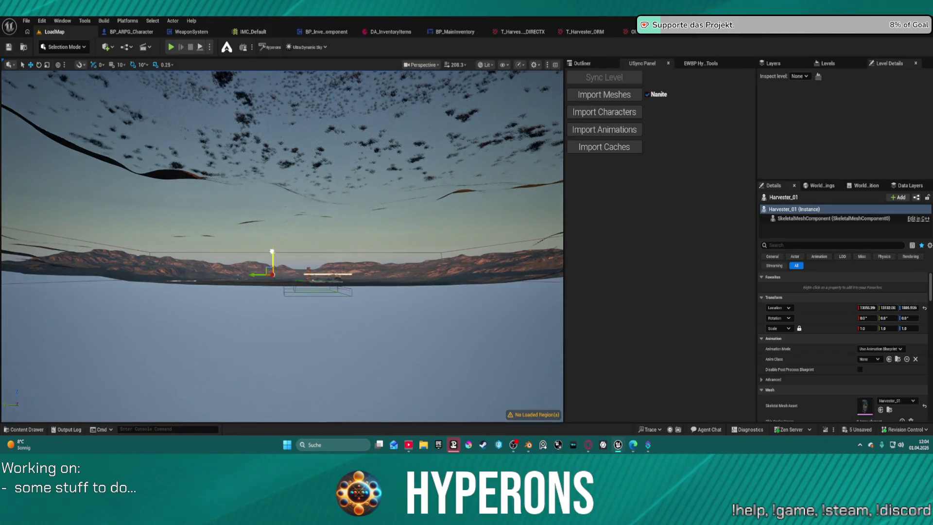
Switch to Modeling Mode's XForm tools, delete the placed gun, and return to Blender
click(63, 47)
click(81, 110)
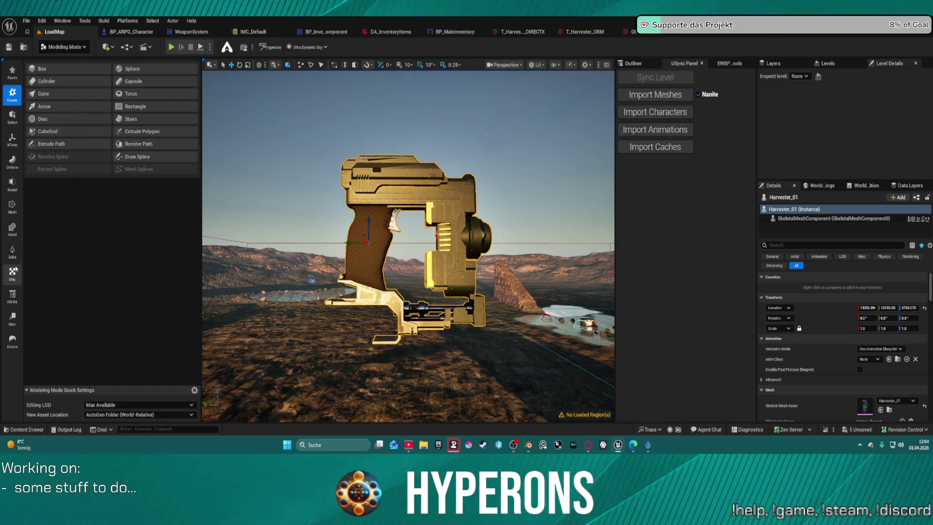
click(15, 139)
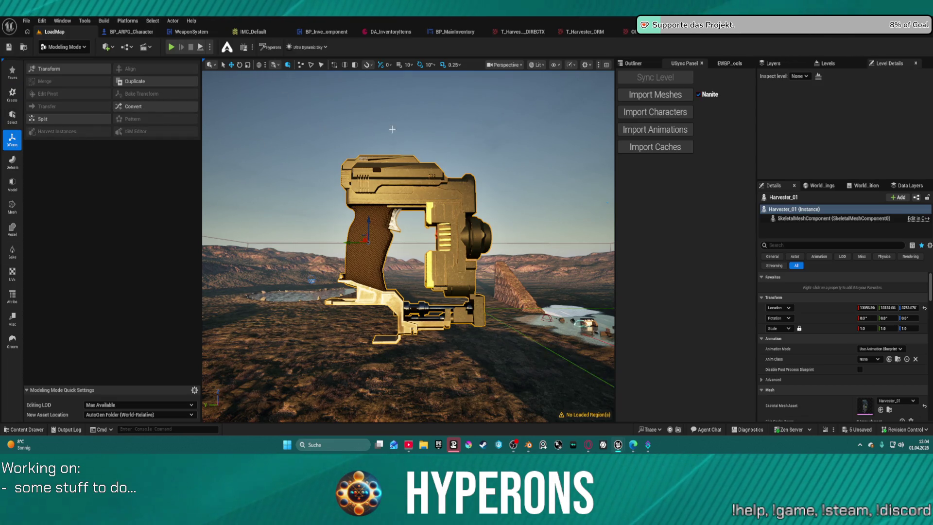
scroll(424, 173, down, 5)
scroll(420, 273, up, 3)
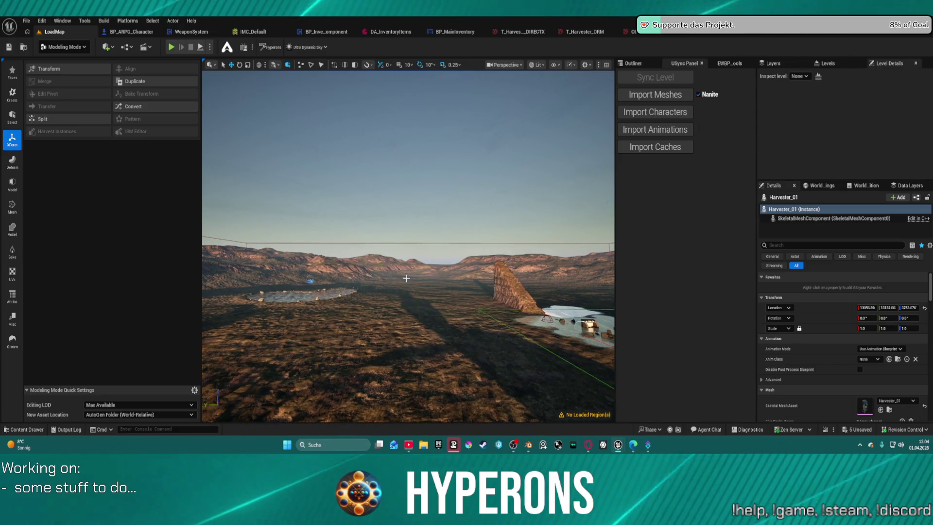
key(Delete)
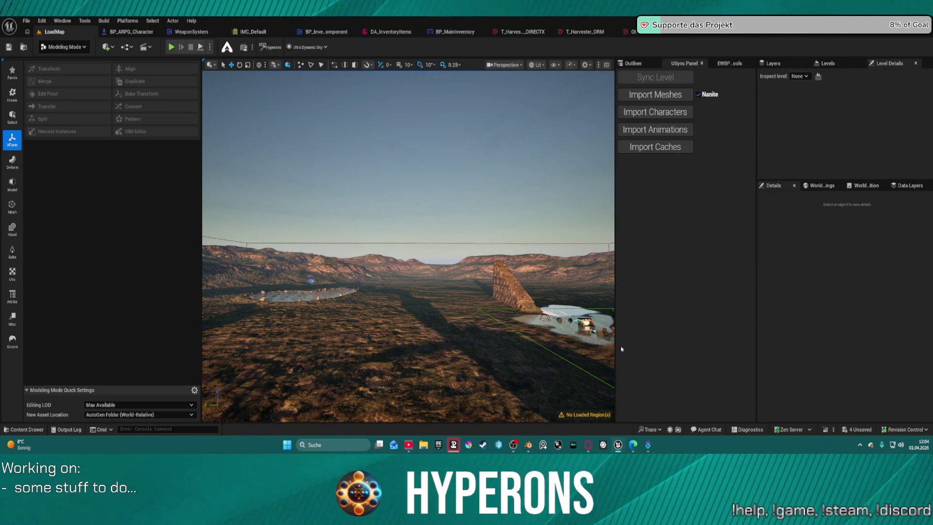
key(alt+Tab)
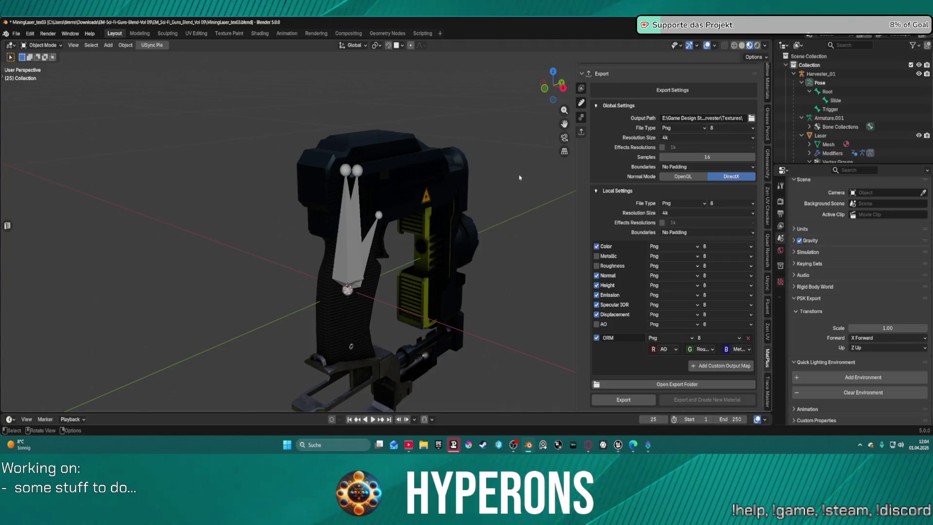
Orbit around the gun and show the USync panels, including Unreal Mesh Export with base path Meshes/
scroll(481, 207, down, 2)
right_click(481, 202)
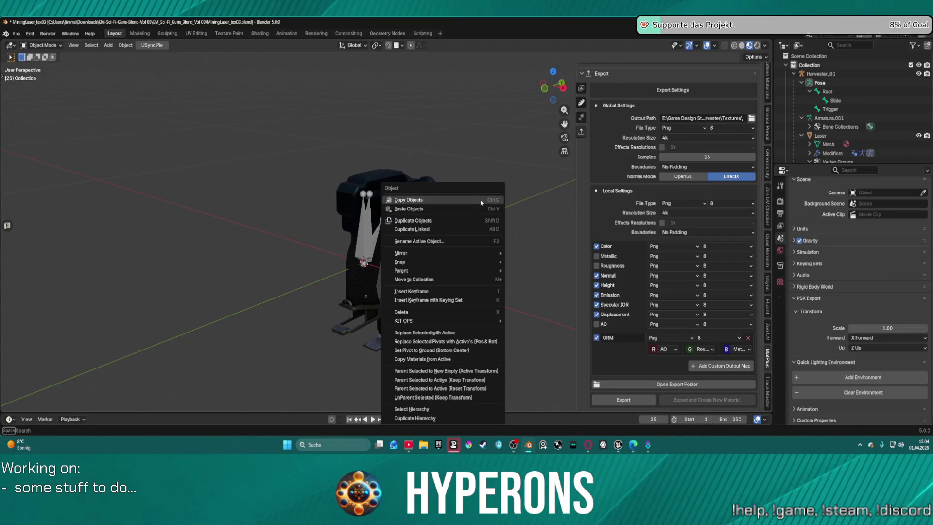
drag(482, 191, 339, 148)
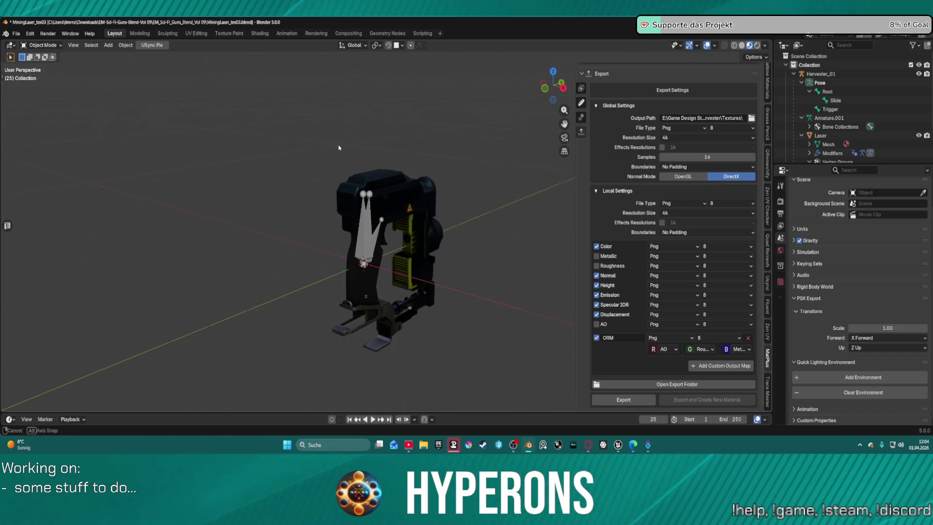
right_click(339, 147)
mouse_move(171, 115)
mouse_down()
mouse_move(340, 120)
mouse_move(103, 143)
mouse_up()
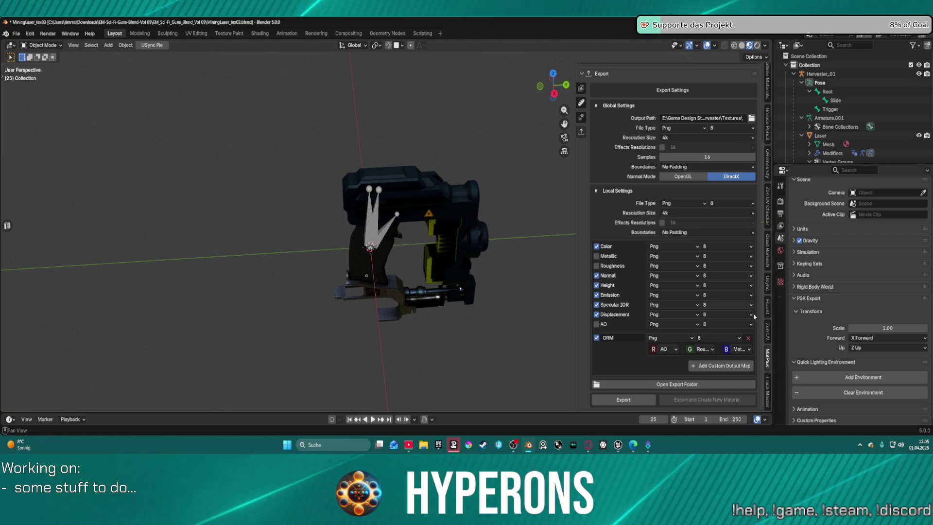
click(767, 291)
scroll(661, 305, down, 10)
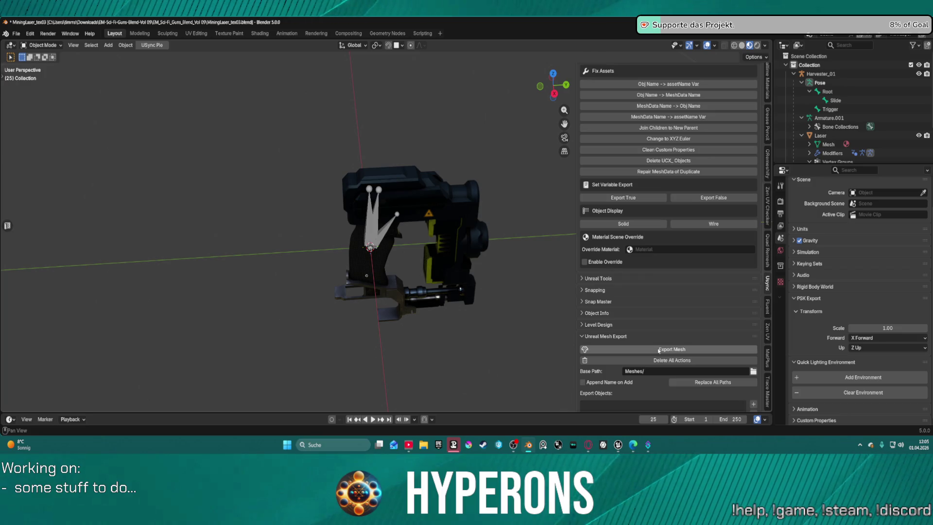
scroll(673, 225, up, 10)
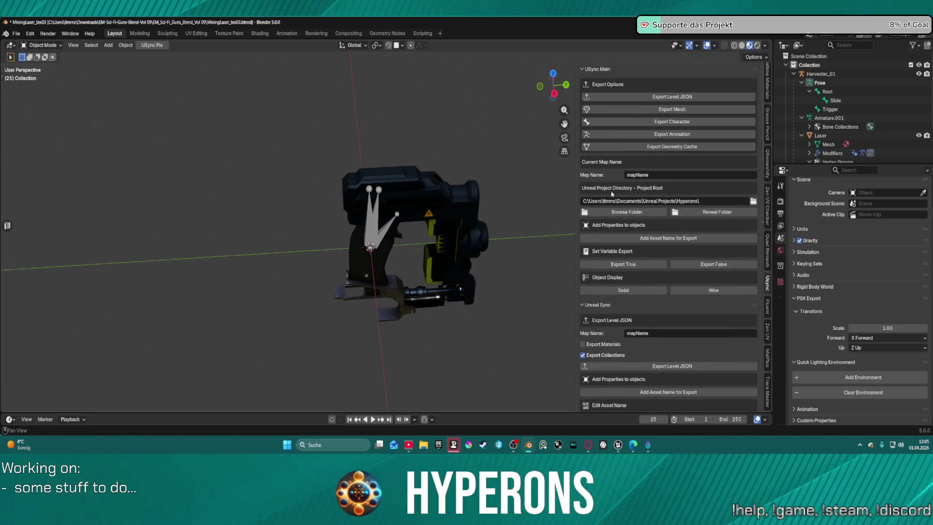
scroll(631, 243, down, 10)
scroll(640, 264, down, 10)
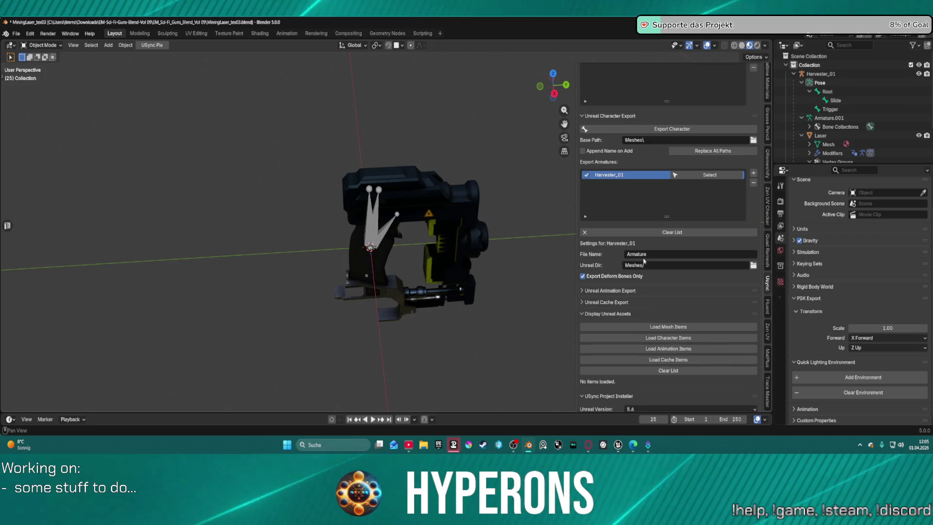
click(583, 291)
click(582, 291)
scroll(583, 288, down, 5)
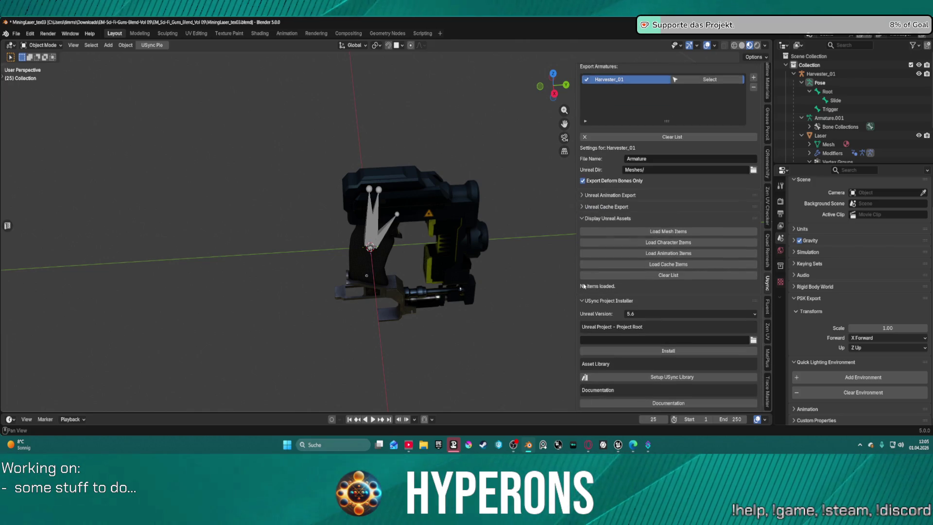
click(583, 195)
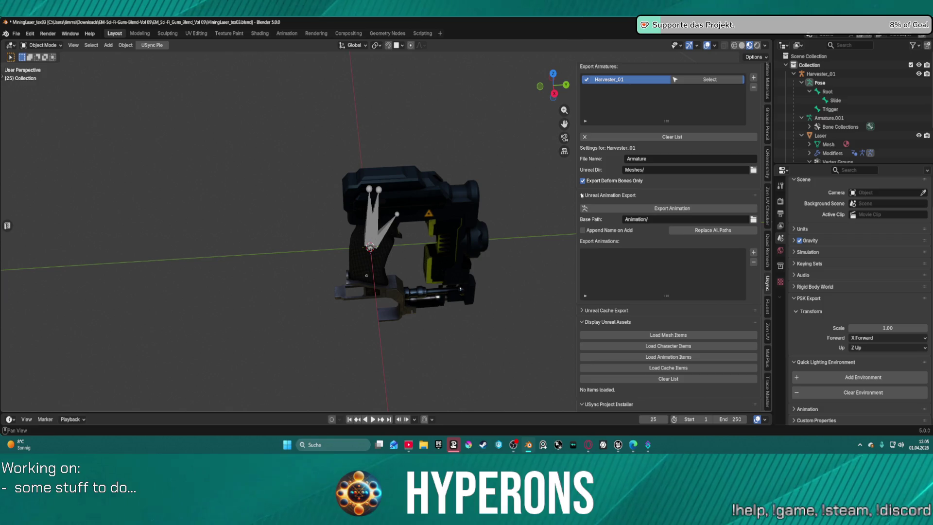
click(582, 195)
click(581, 195)
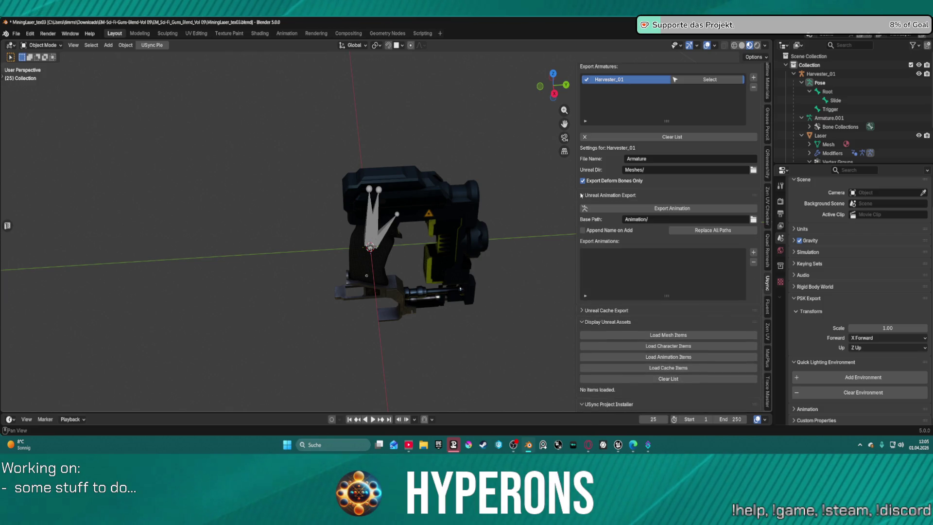
click(582, 195)
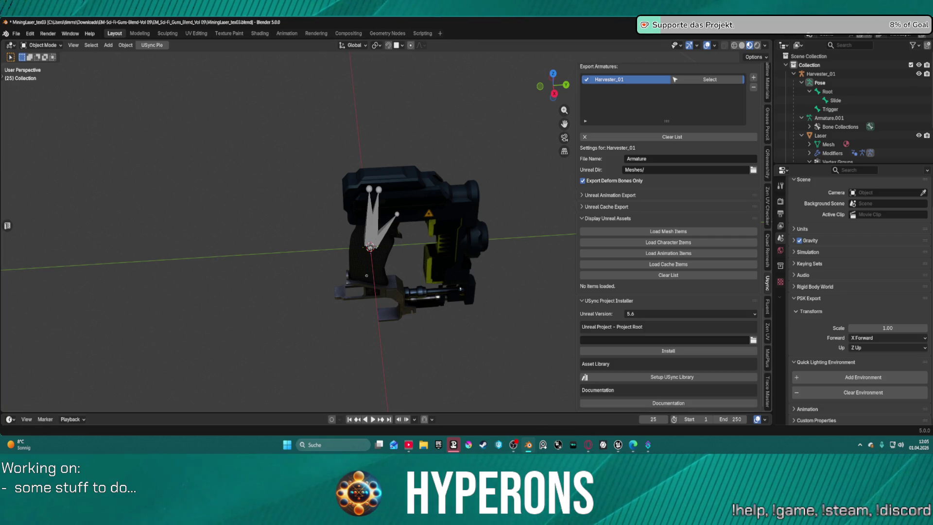
key(alt+Tab)
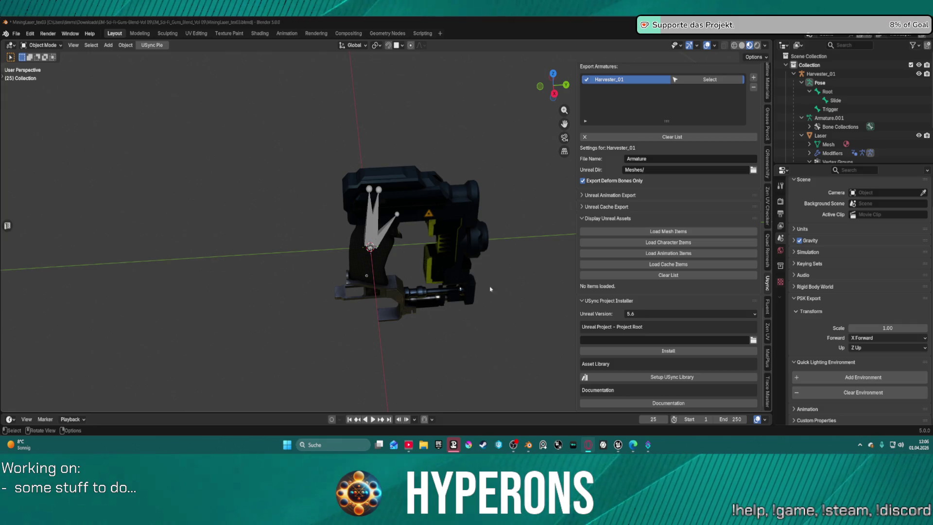
drag(499, 277, 562, 274)
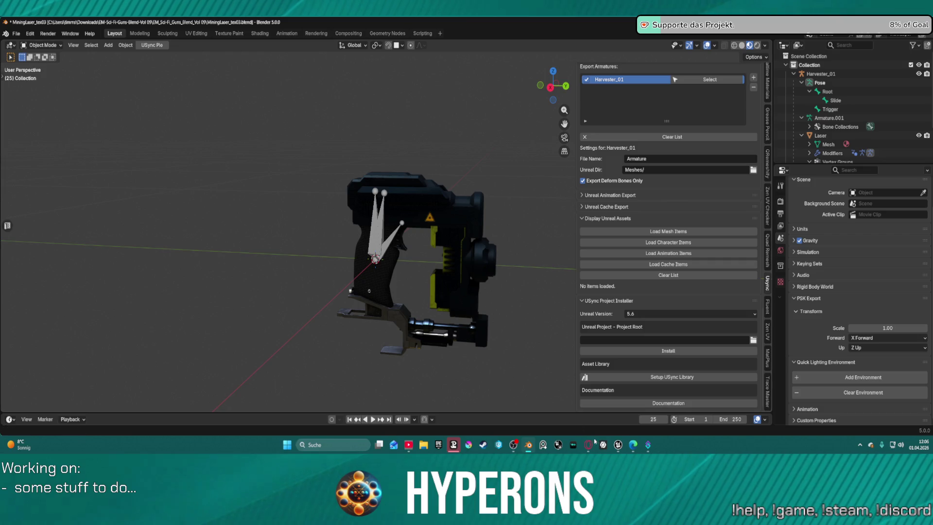
mouse_move(587, 444)
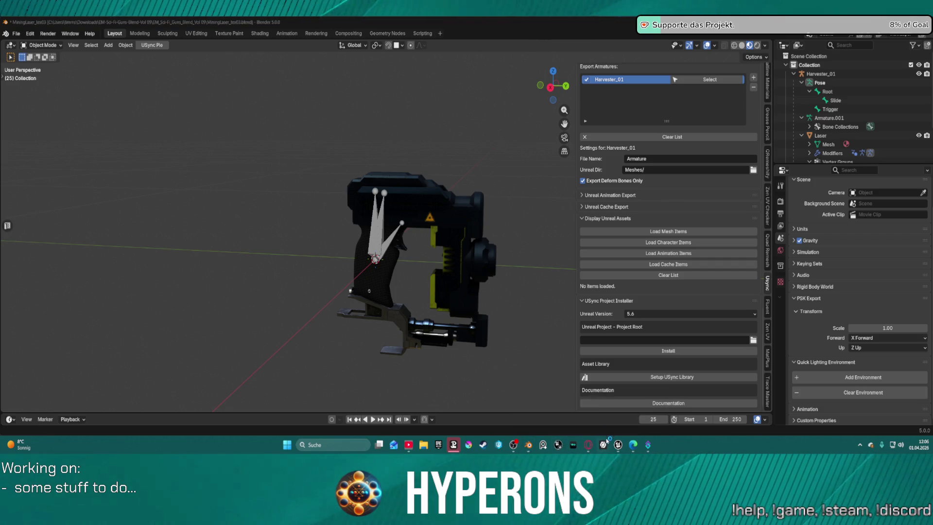
mouse_move(618, 445)
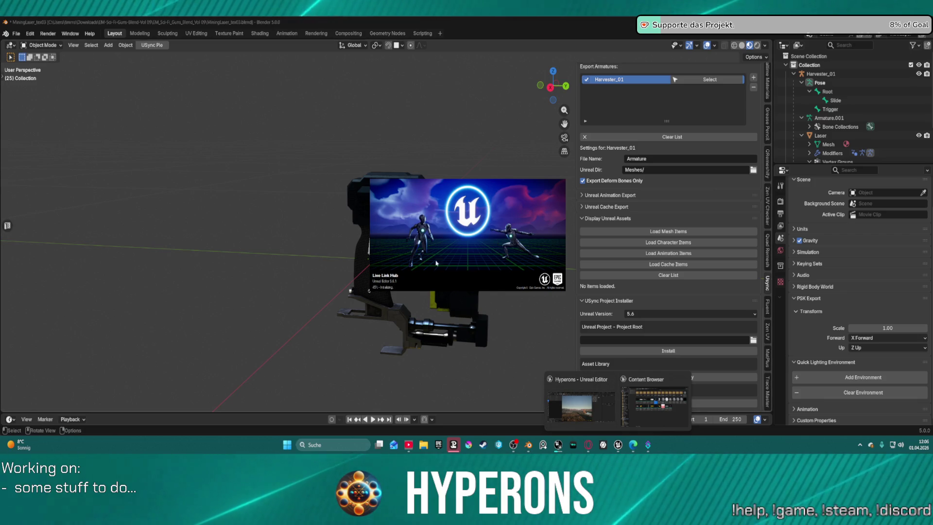
Close the Live Link Hub window and return to Unreal's mesh editor showing the gun's skeleton
right_click(563, 449)
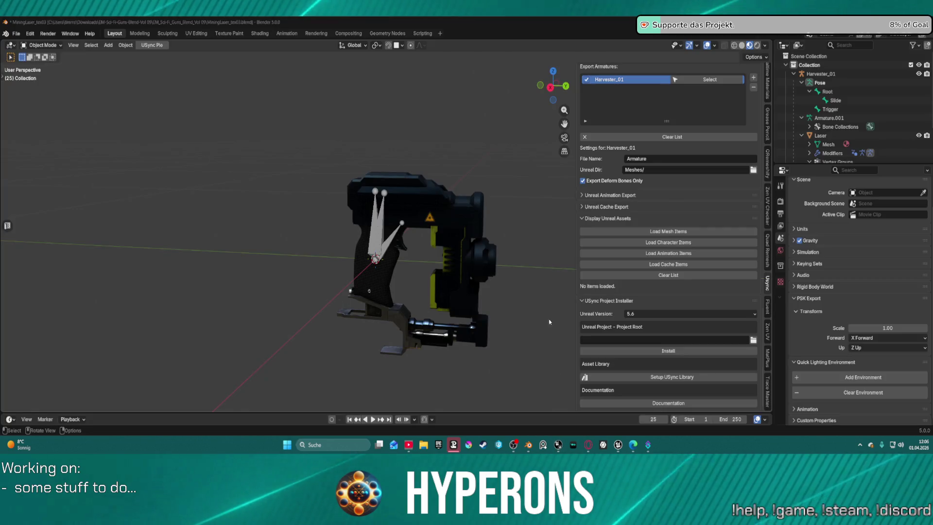
click(558, 445)
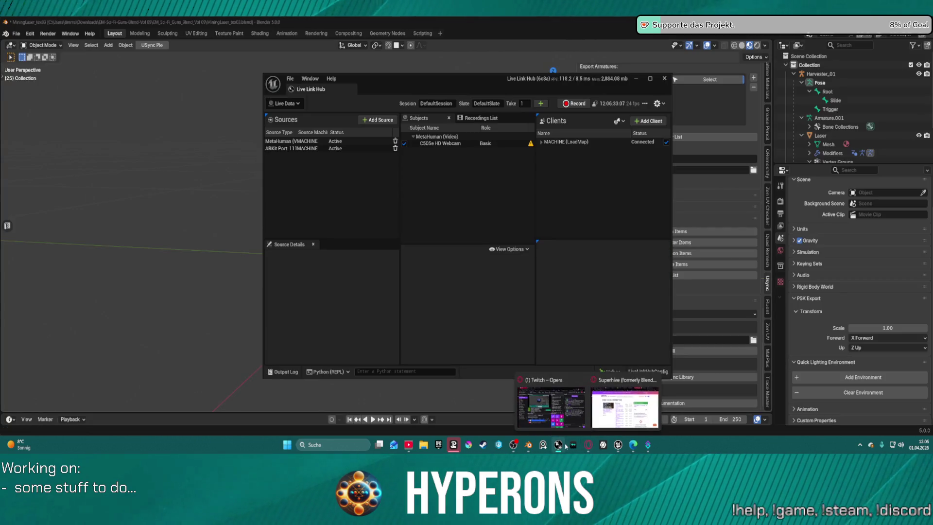
click(663, 79)
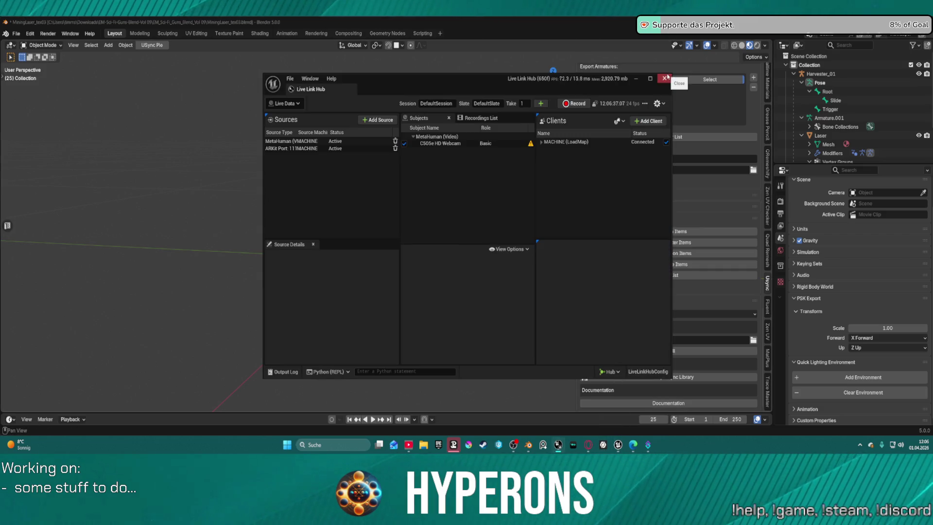
click(665, 78)
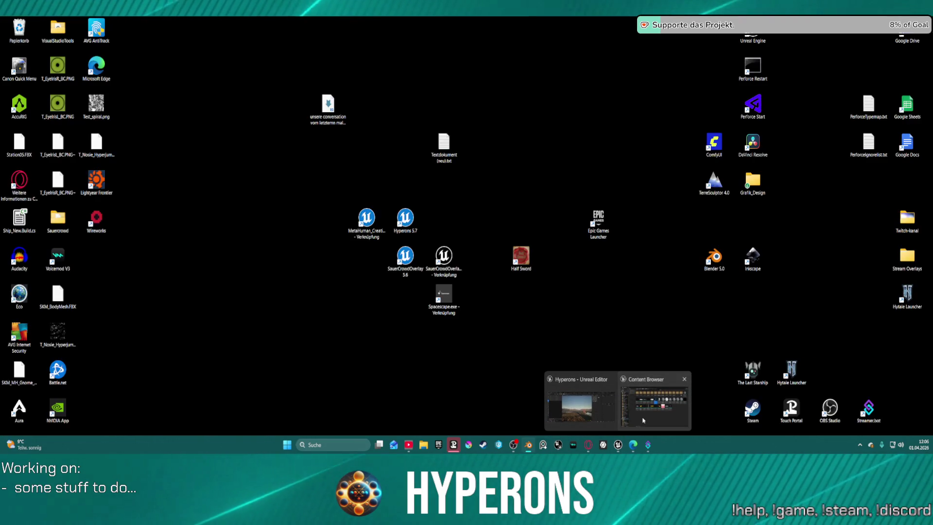
click(639, 408)
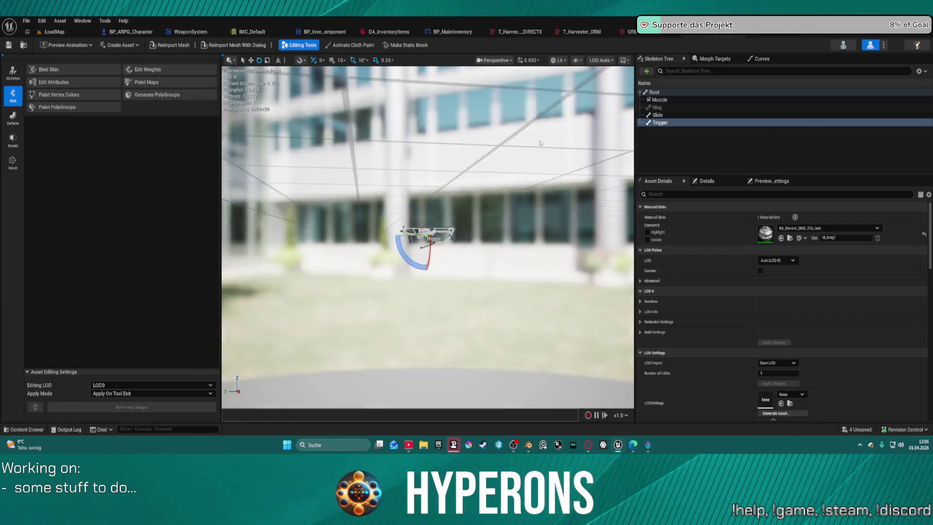
Open the SK_SSK-80_Assault_Y_01a rifle mesh from the Content Drawer and orbit it to compare
mouse_move(539, 143)
mouse_down()
mouse_move(539, 161)
mouse_move(525, 168)
mouse_move(483, 160)
mouse_move(477, 149)
mouse_up()
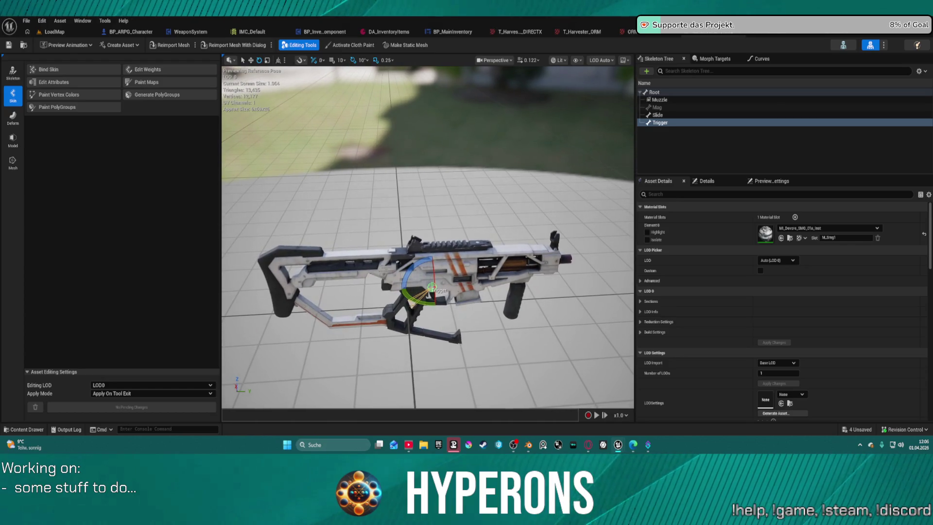
key(ctrl+space)
key(ctrl+space)
click(23, 45)
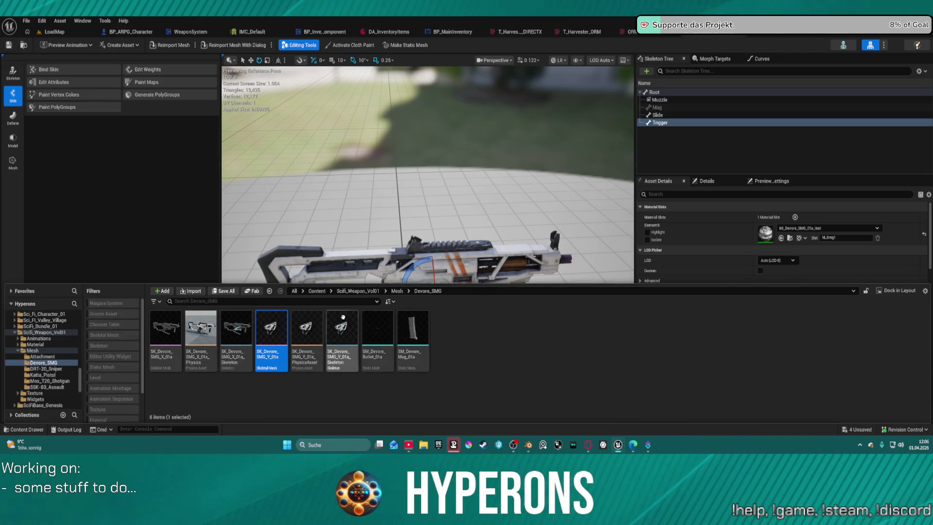
click(48, 387)
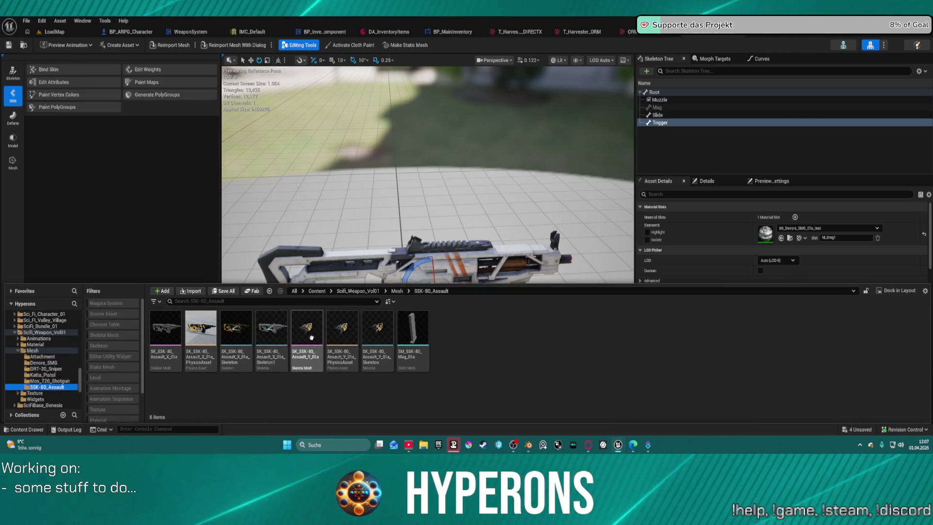
click(316, 356)
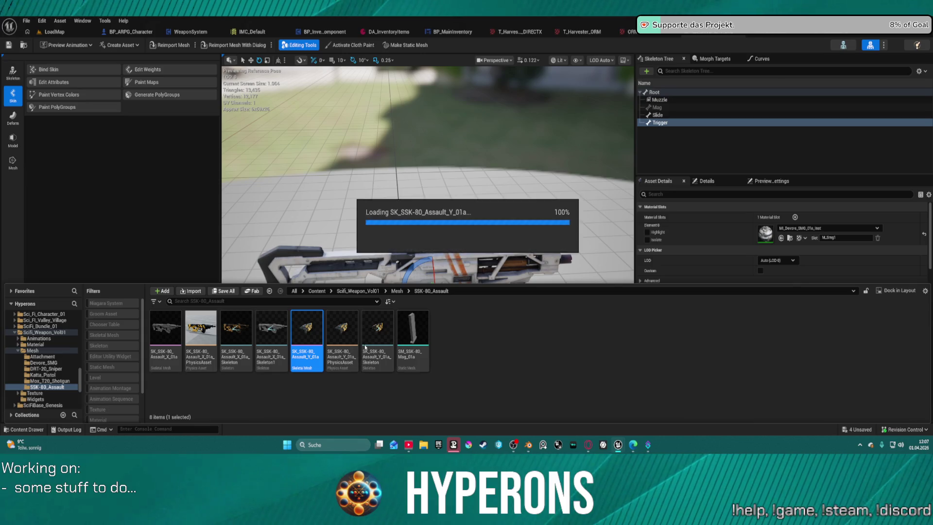
double_click(378, 324)
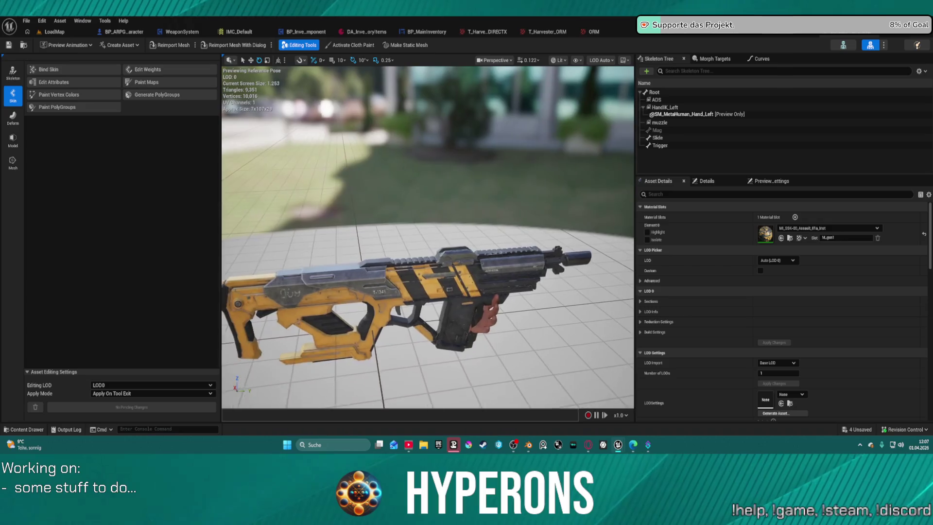
mouse_move(428, 238)
mouse_down()
mouse_move(615, 241)
mouse_move(578, 233)
mouse_move(578, 223)
mouse_move(600, 224)
mouse_move(566, 228)
mouse_up()
Return to the Harvester_01 mesh tab, then go back to Blender and select the Harvester_01 armature
click(775, 37)
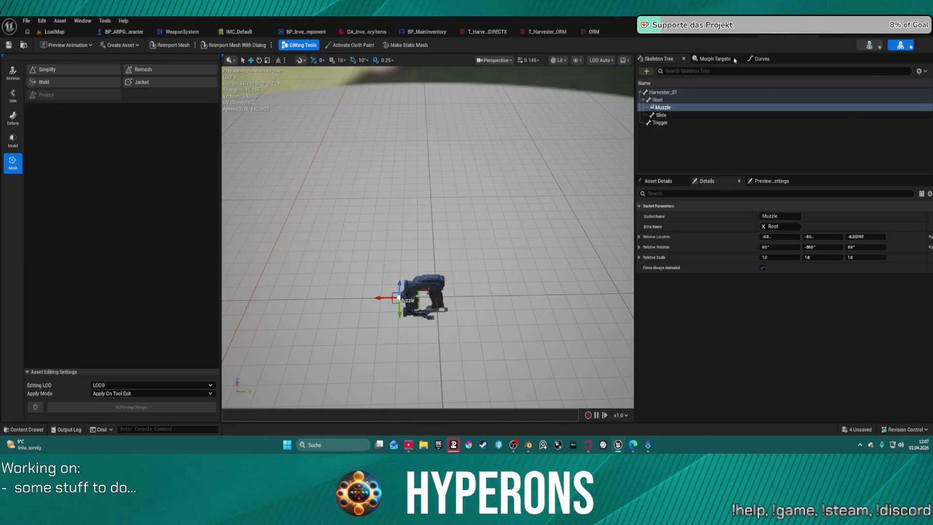
drag(427, 238, 413, 241)
key(ctrl+space)
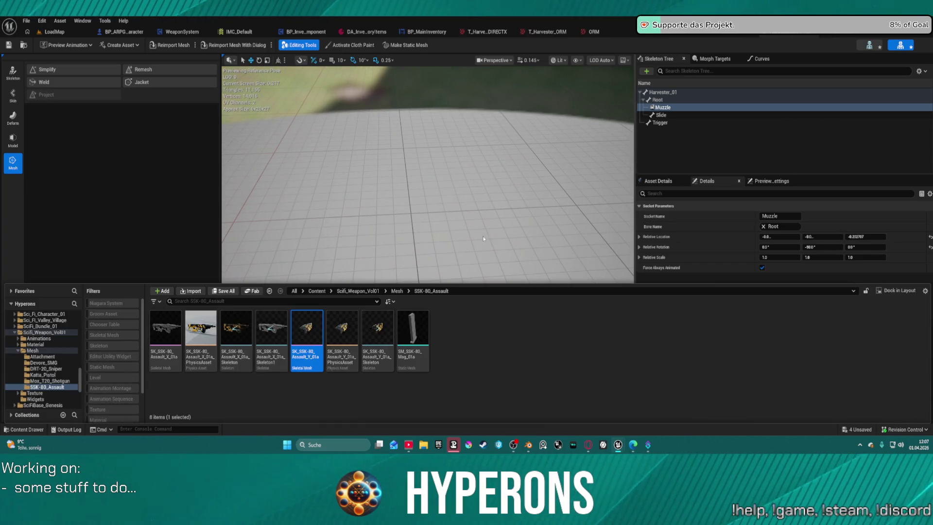
key(ctrl+space)
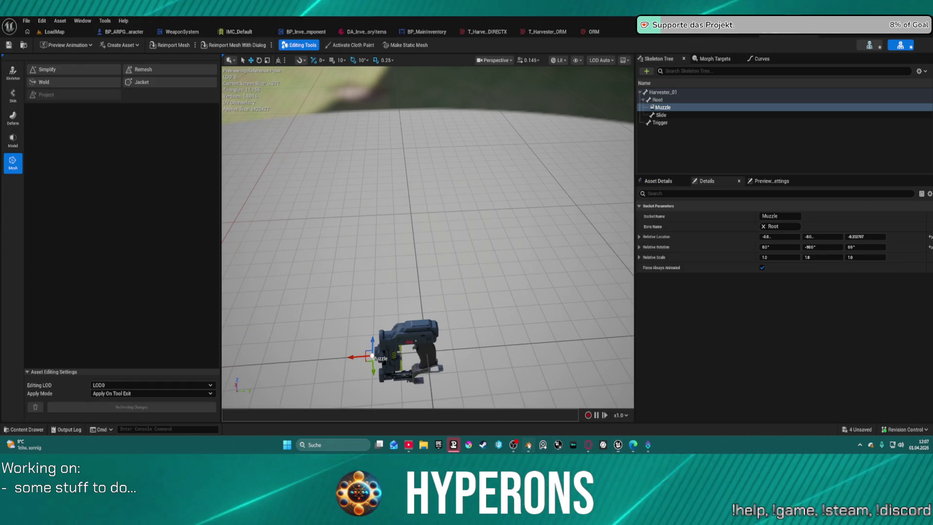
click(528, 444)
click(378, 214)
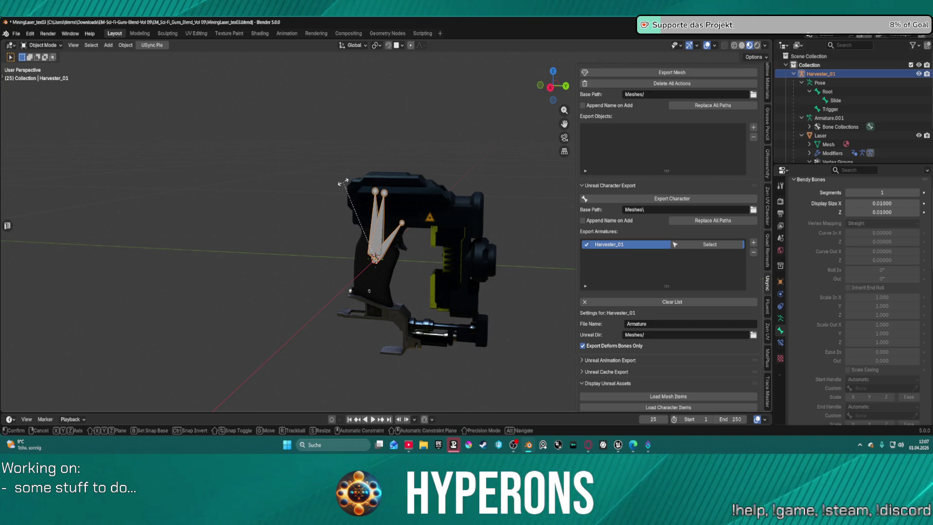
Rotate the Harvester_01 rig 180° about Z, apply all transforms, and bring up the Unreal Editor
text(r18)
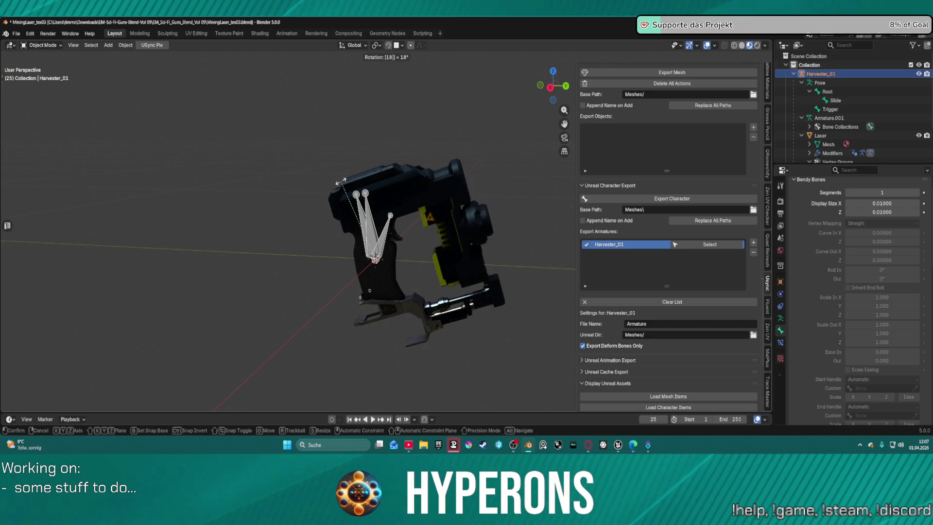
text(0)
key(Return)
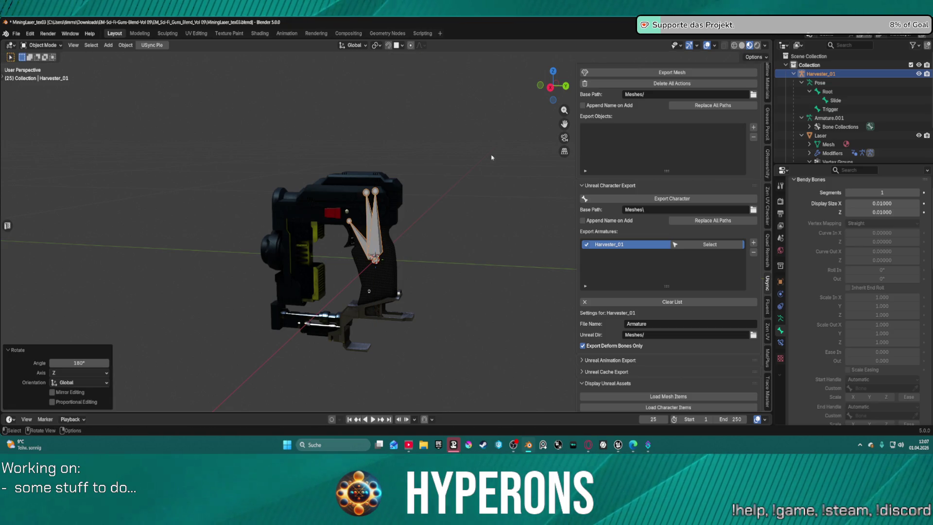
scroll(470, 171, down, 3)
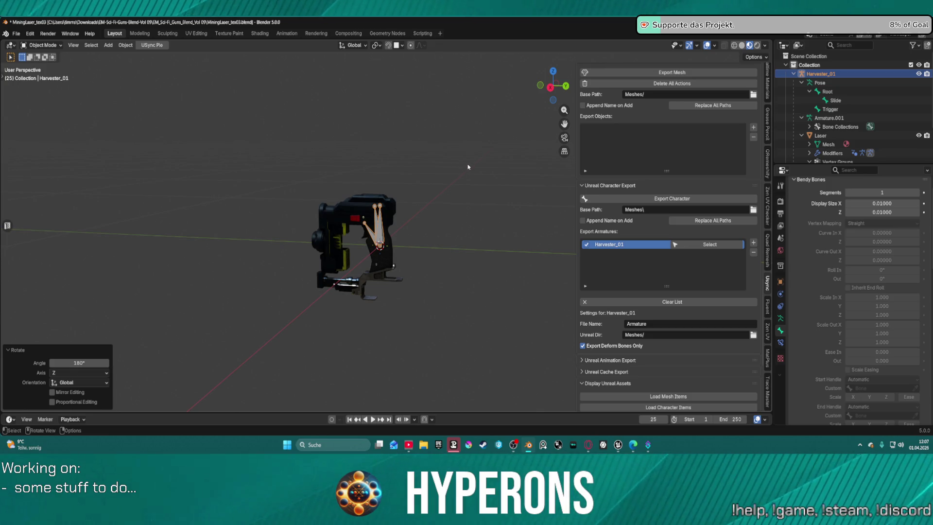
key(ctrl+a)
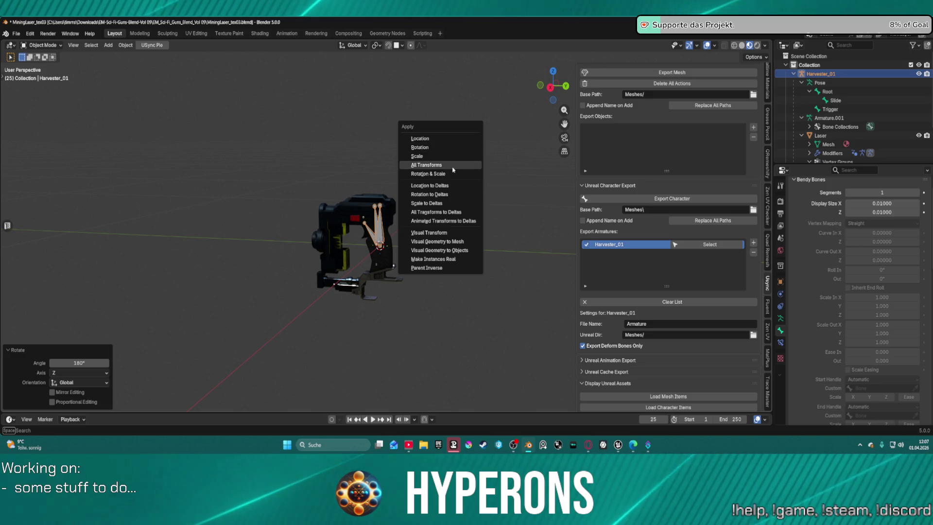
click(452, 169)
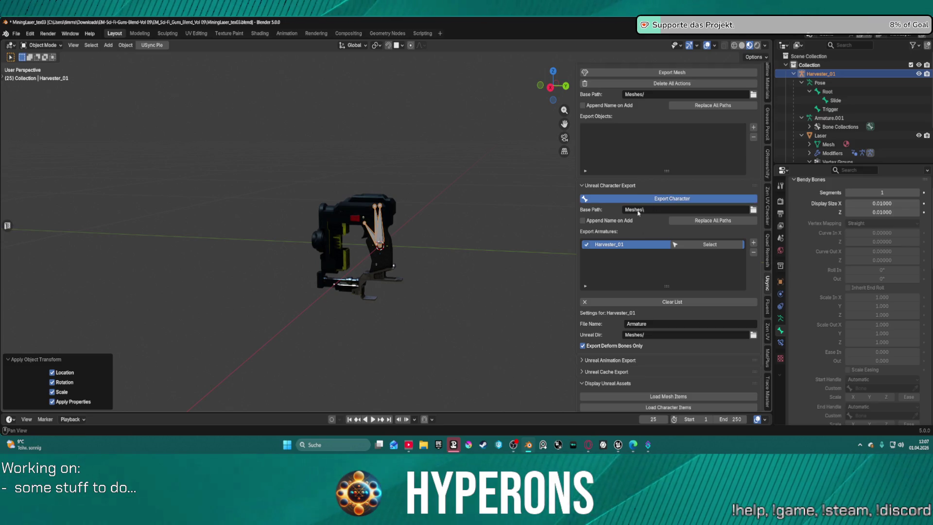
mouse_move(533, 447)
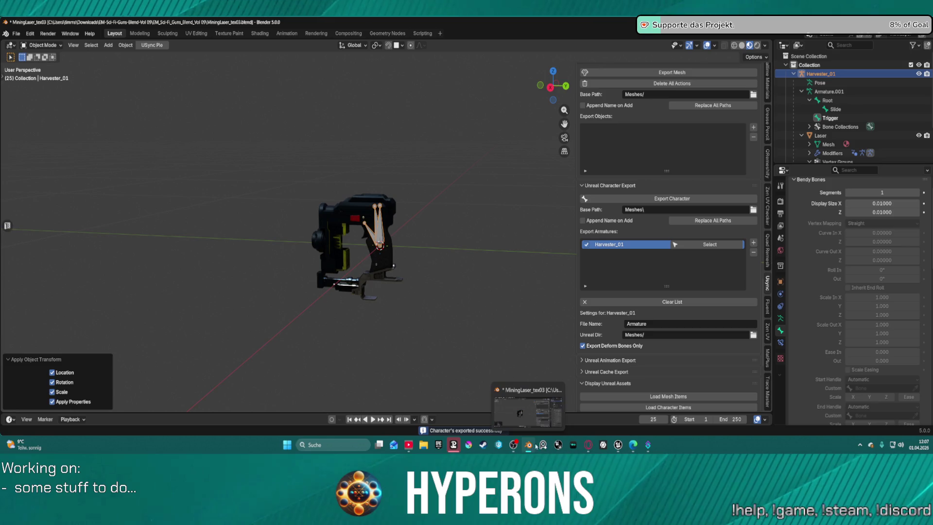
click(589, 408)
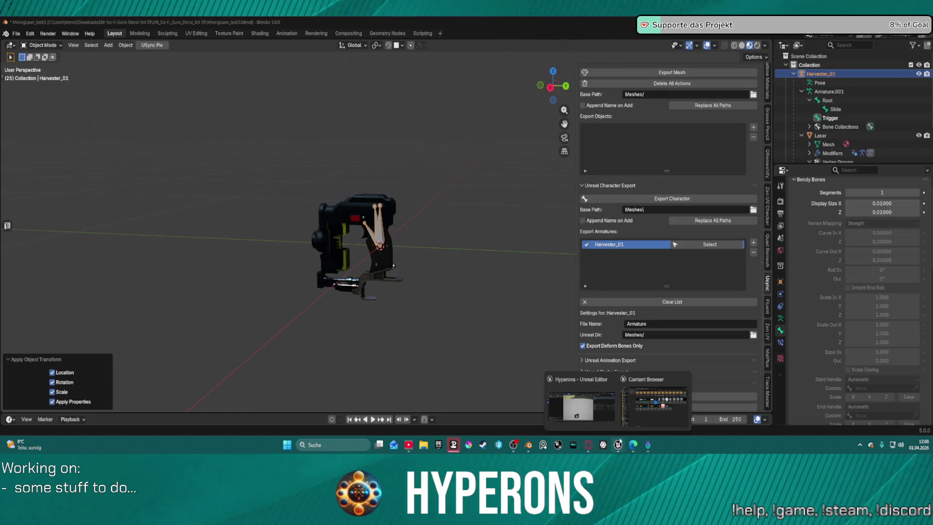
click(606, 413)
click(54, 31)
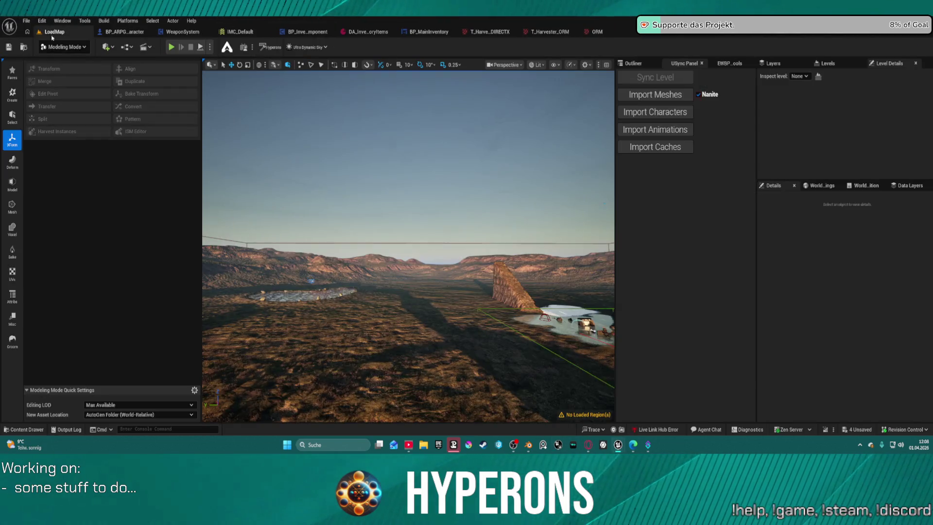
click(672, 115)
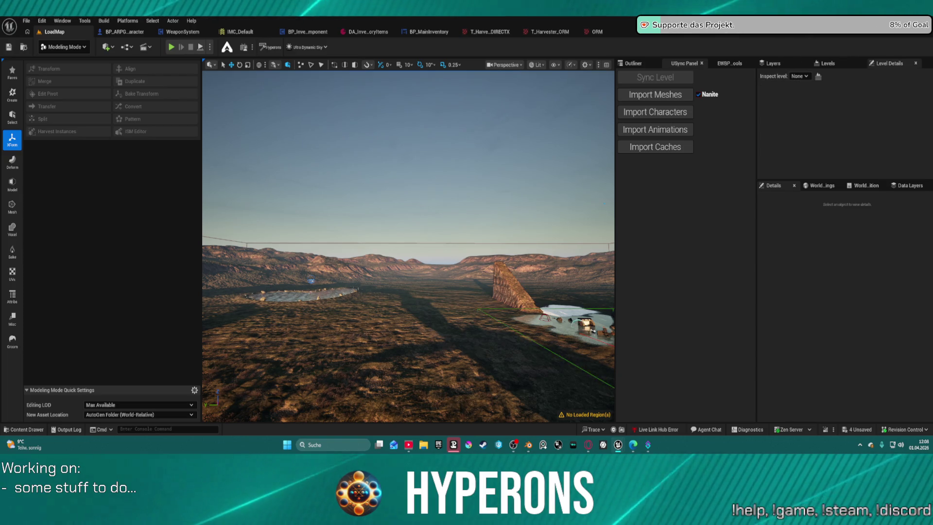
click(679, 204)
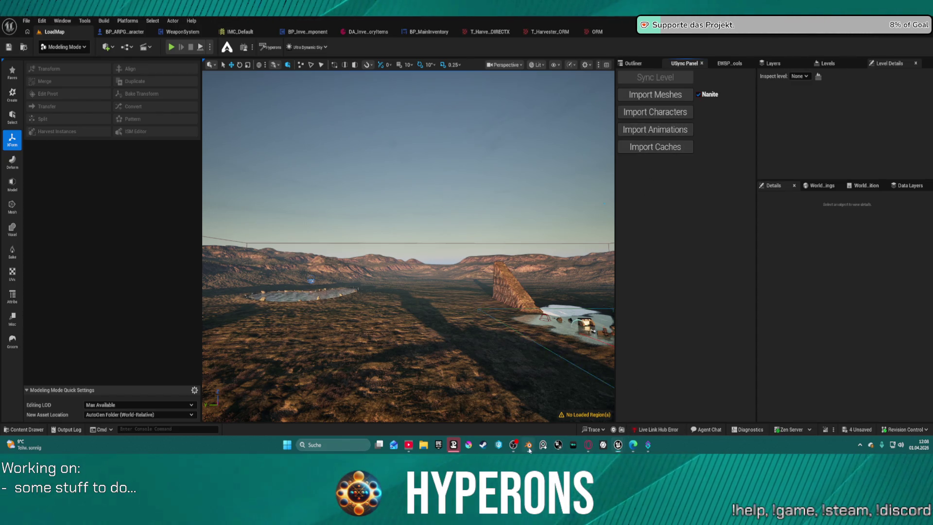
click(529, 448)
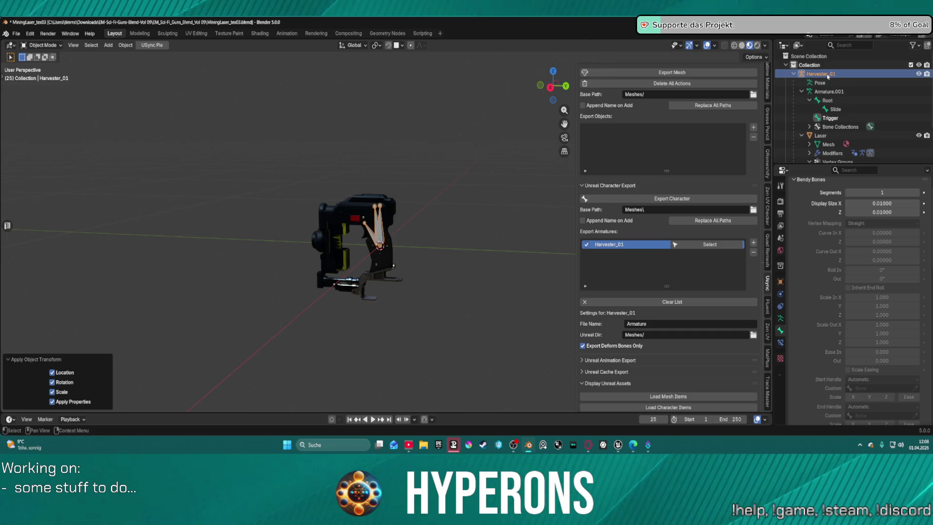
Set the export file name to Harvester_01
click(653, 323)
text(Harvester_01)
key(Return)
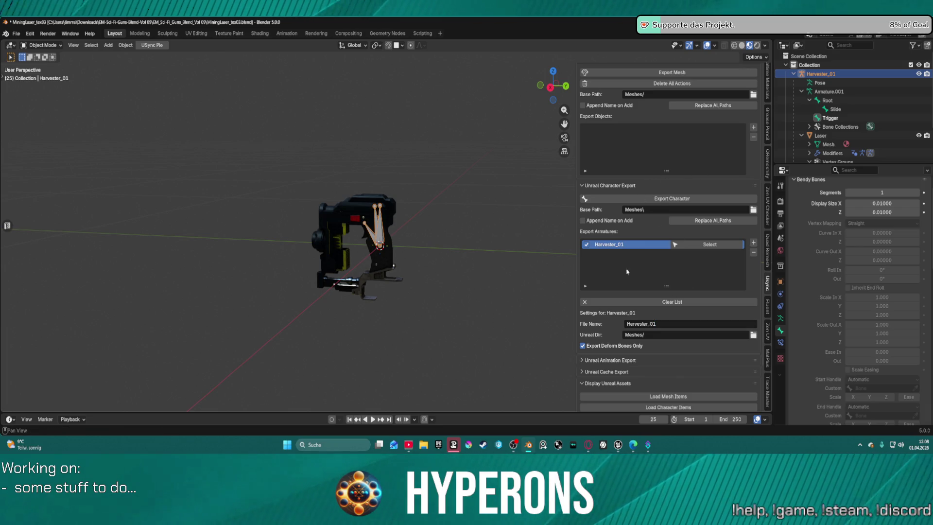
Apply all transforms to the Laser mesh, export the Harvester_01 character, and return to Unreal
scroll(440, 236, down, 1)
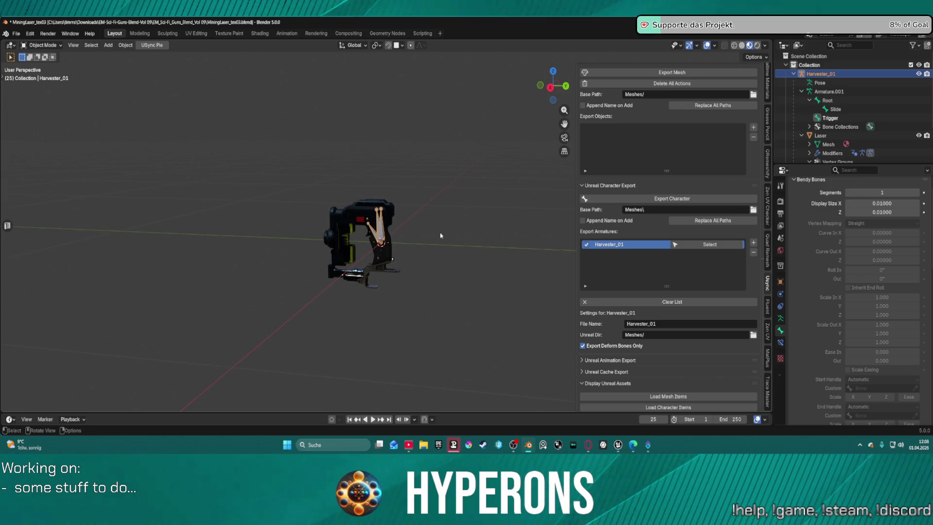
click(821, 135)
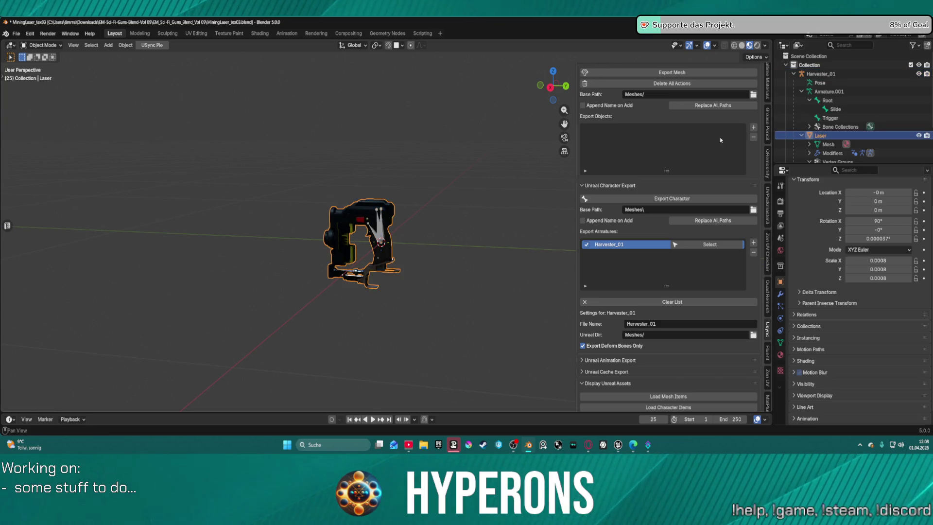
key(ctrl+a)
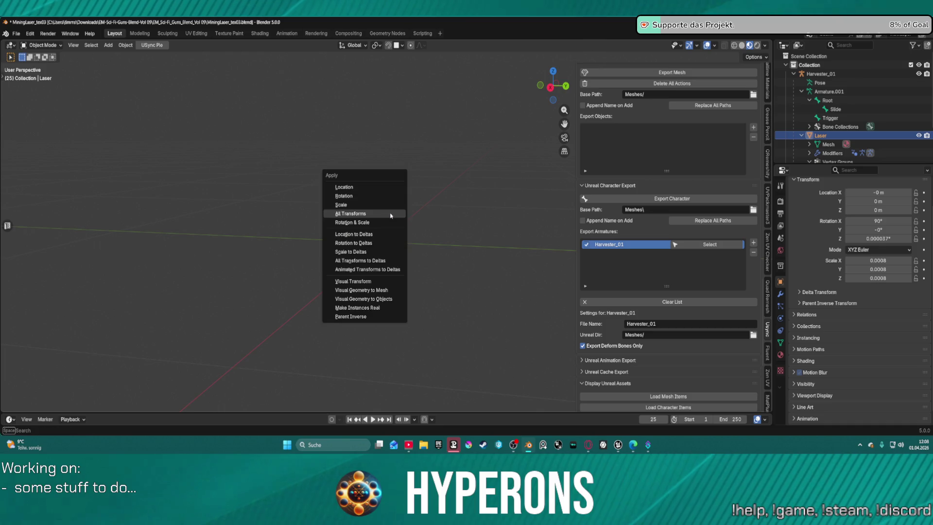
click(384, 214)
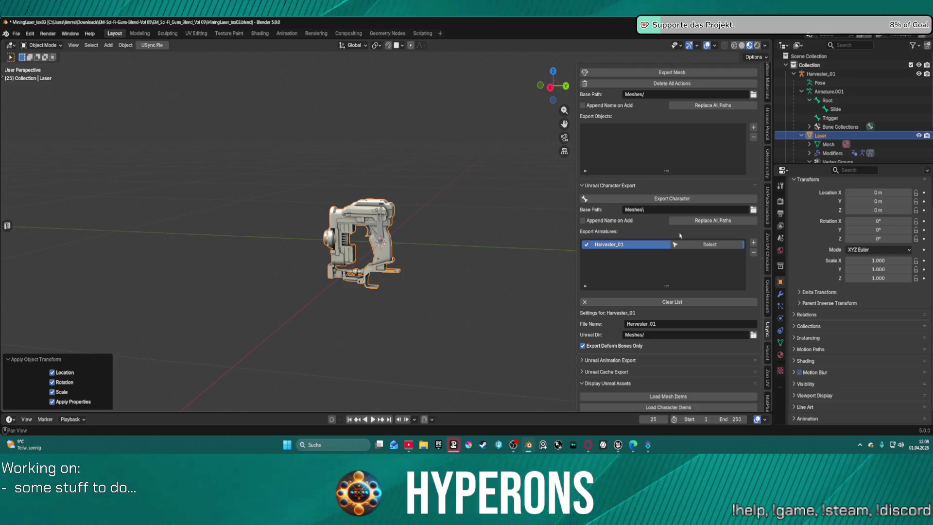
click(655, 198)
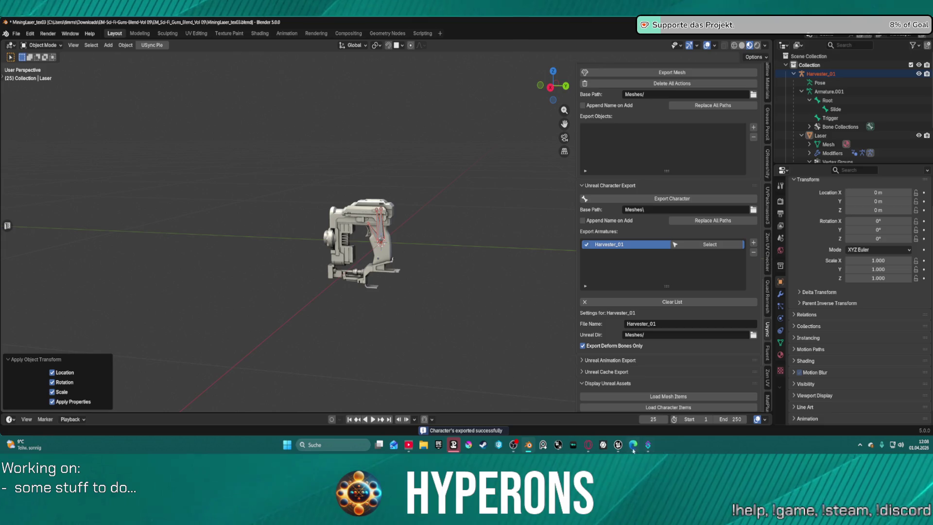
mouse_move(620, 446)
click(654, 401)
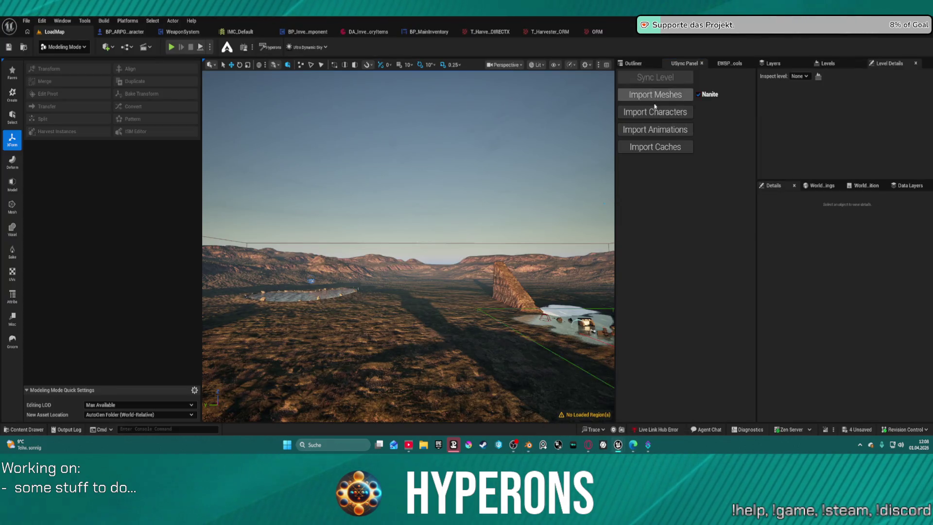
Import the updated Harvester_01 character, then open the SSK-80 rifle asset and select its ADS socket
click(657, 112)
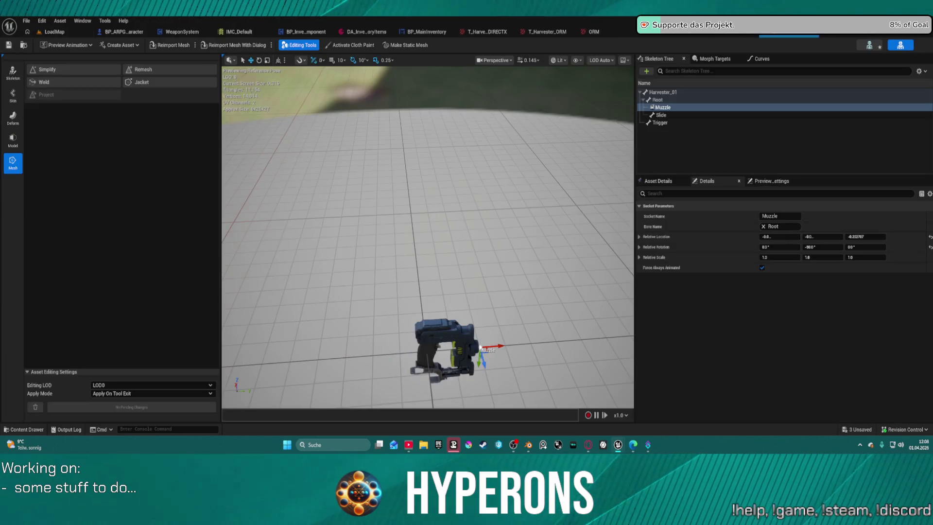
mouse_move(494, 231)
mouse_down()
mouse_move(493, 265)
mouse_move(494, 214)
mouse_move(515, 214)
mouse_move(515, 228)
mouse_move(534, 224)
mouse_move(505, 214)
mouse_move(447, 221)
mouse_move(422, 255)
mouse_up()
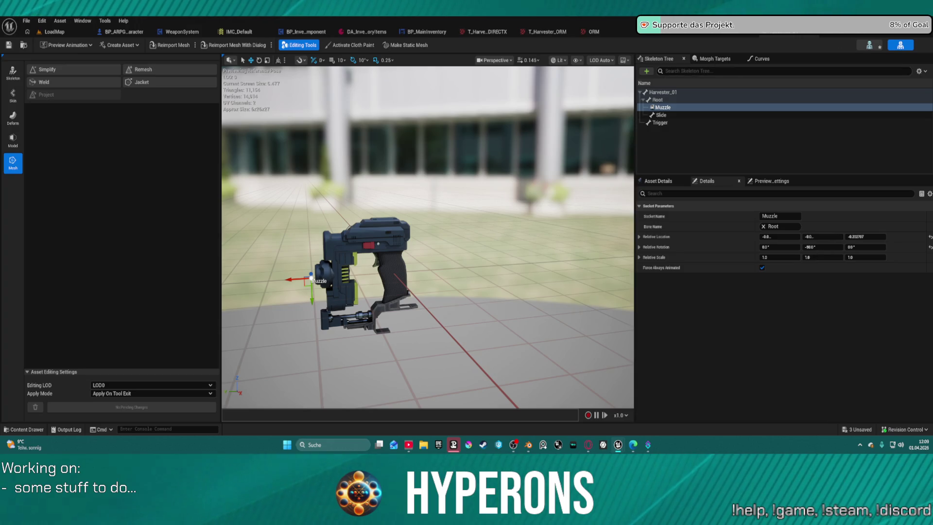
click(729, 32)
click(668, 99)
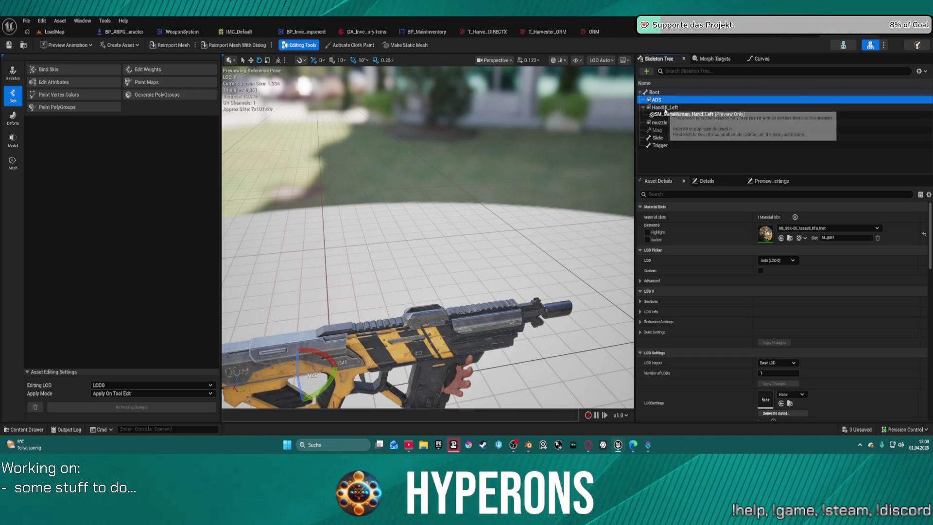
Transfer the rifle's ADS and HandIK_Left sockets onto Harvester_01's Root bone
ctrl+click(680, 107)
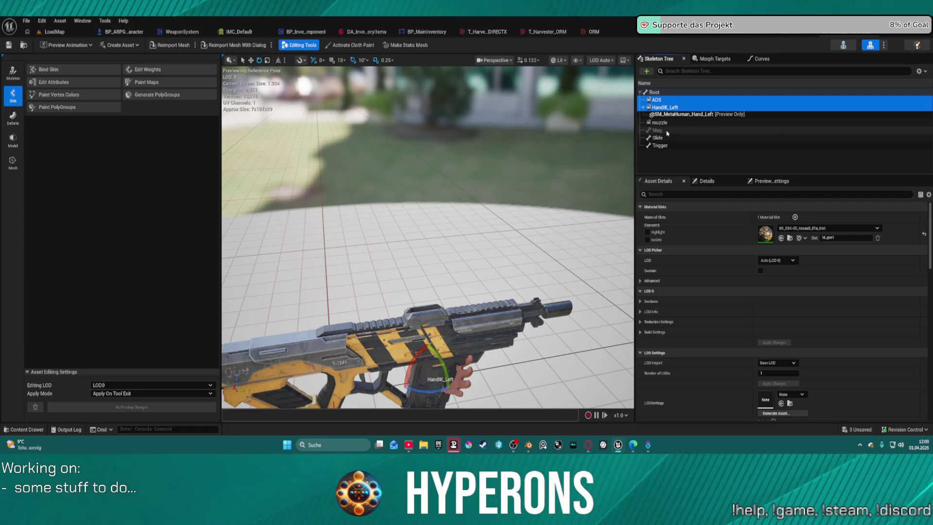
click(781, 35)
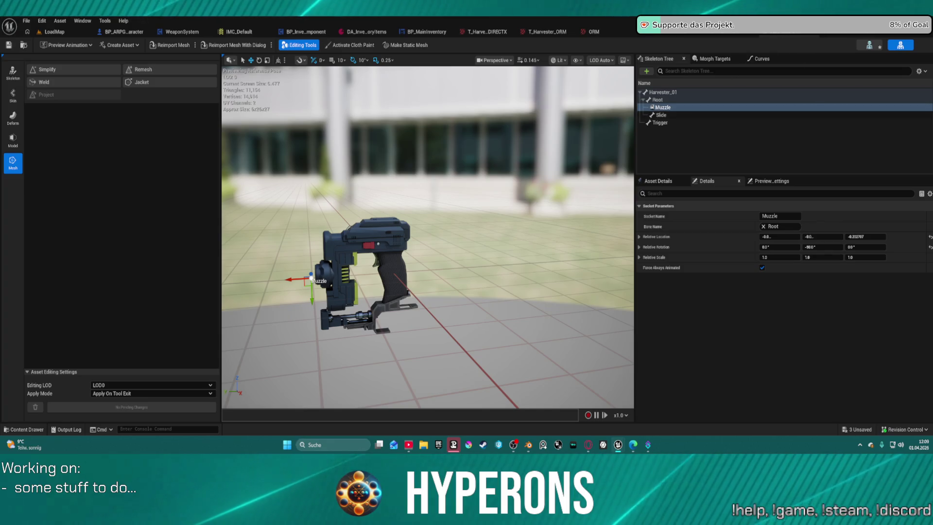
click(704, 31)
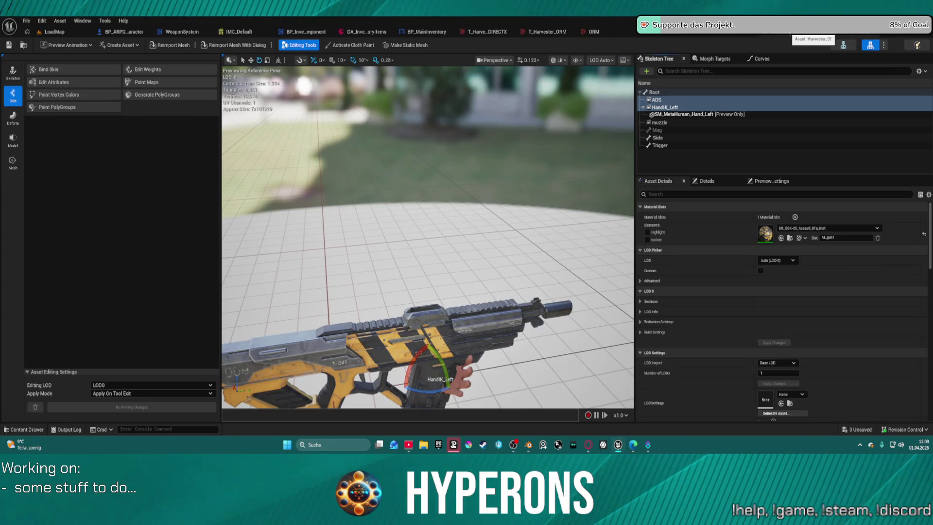
click(781, 33)
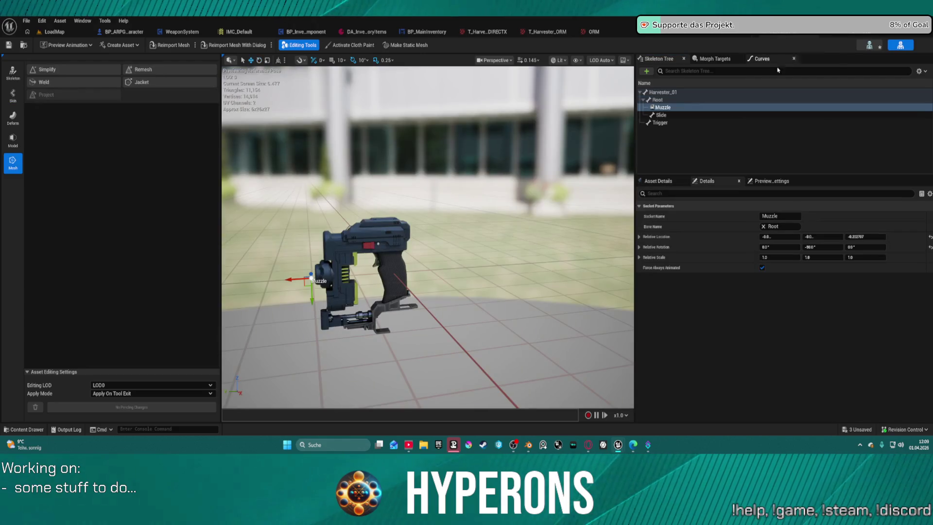
click(657, 99)
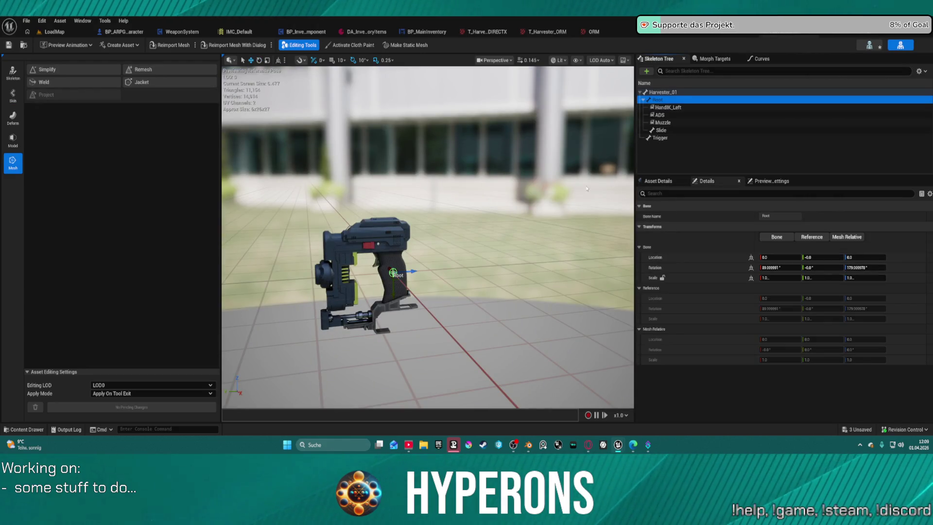
scroll(439, 244, up, 3)
scroll(439, 245, down, 3)
scroll(439, 244, up, 3)
scroll(594, 182, down, 3)
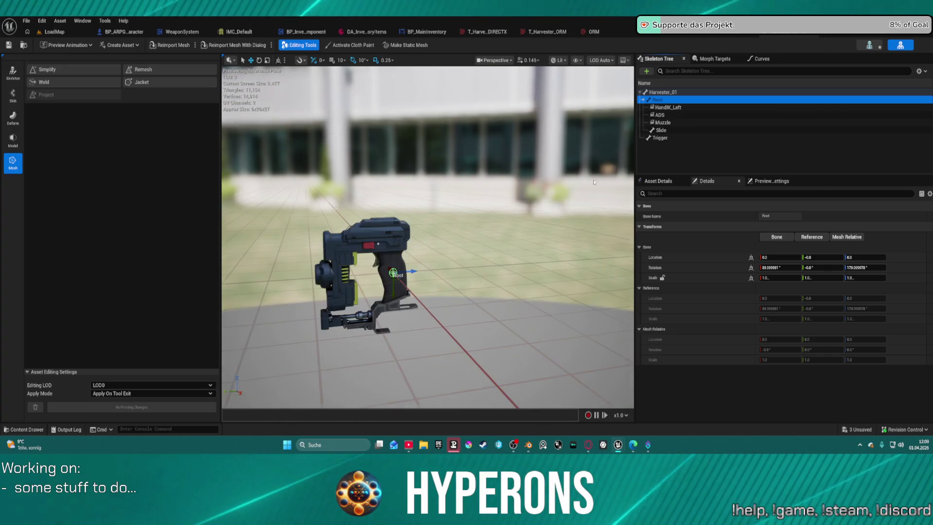
click(668, 107)
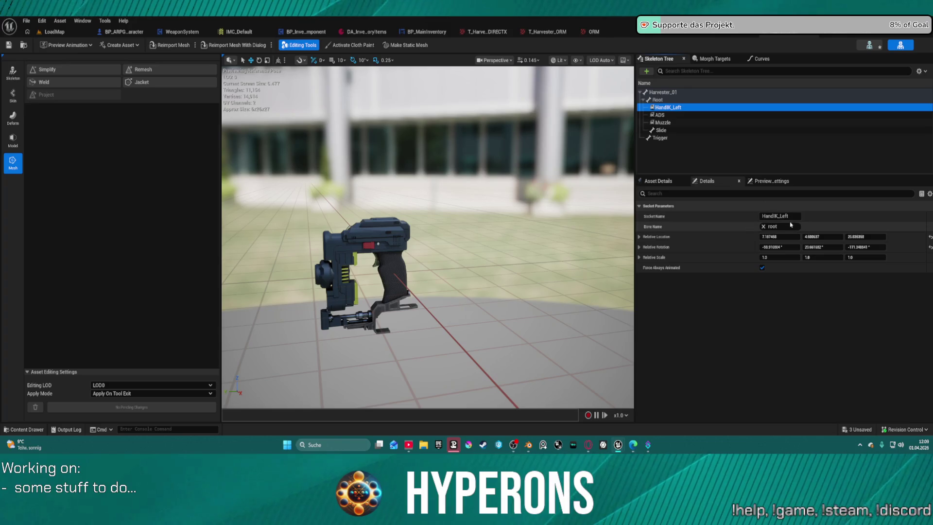
click(761, 182)
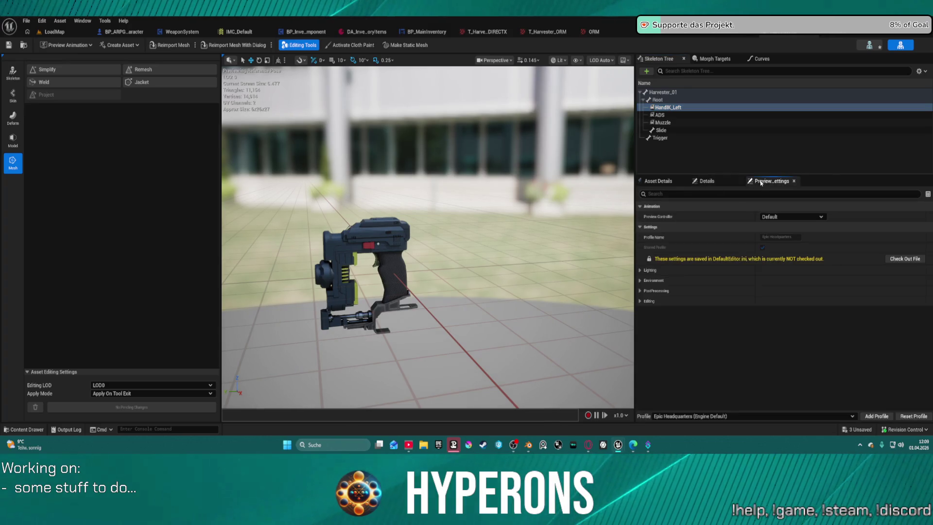
Attach the MetaHuman left hand as a preview mesh on the HandIK_Left socket
right_click(667, 110)
mouse_move(748, 201)
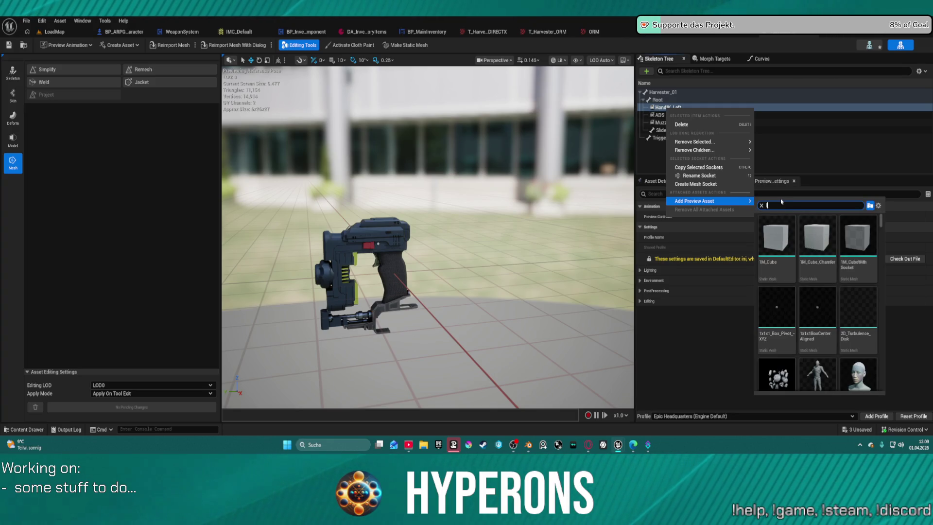
text(left hand)
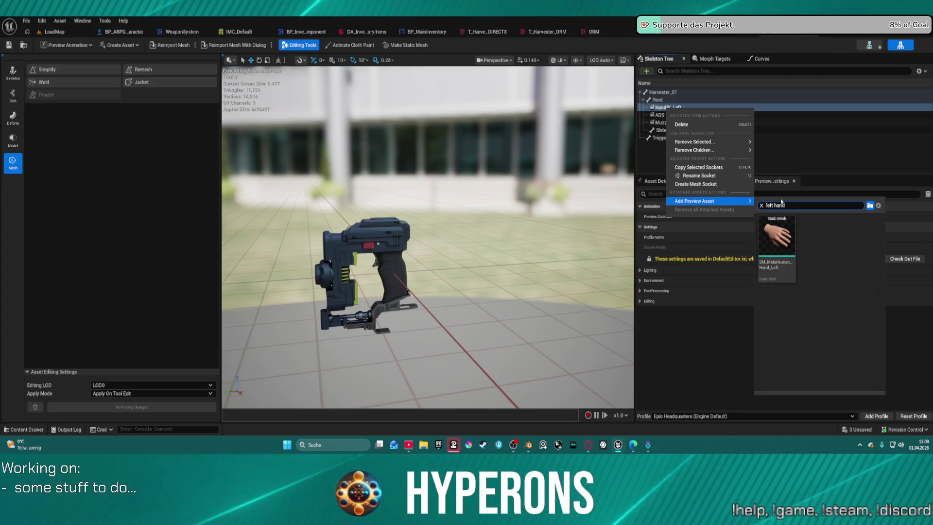
click(790, 238)
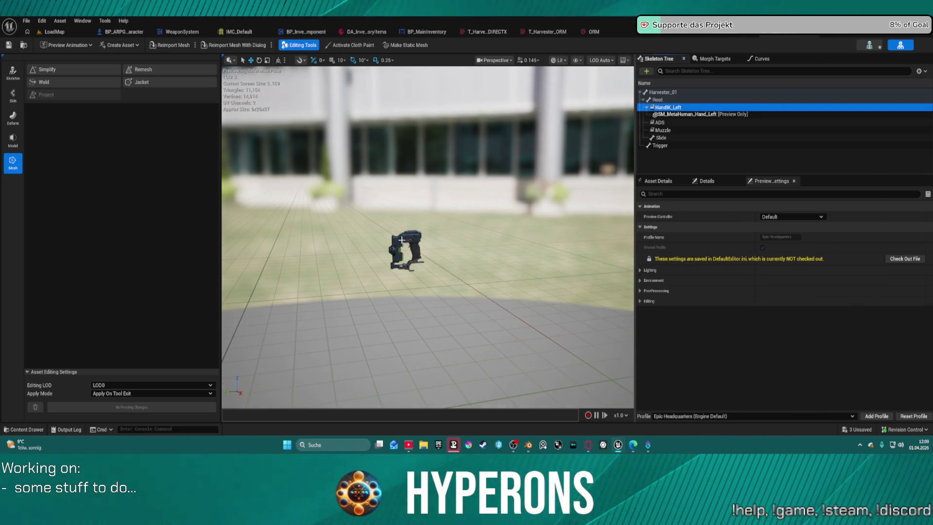
Orbit the preview around the Harvester_01 gun from several angles, then return to Blender
mouse_move(421, 231)
mouse_down()
mouse_move(422, 160)
mouse_move(417, 272)
mouse_move(427, 276)
mouse_move(340, 311)
mouse_move(360, 287)
mouse_move(497, 269)
mouse_move(422, 210)
mouse_up()
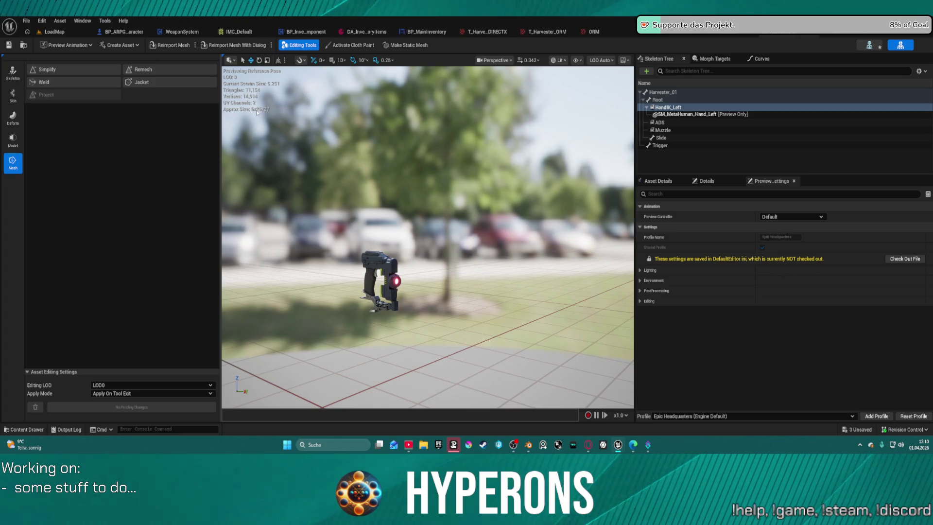
drag(256, 113, 330, 151)
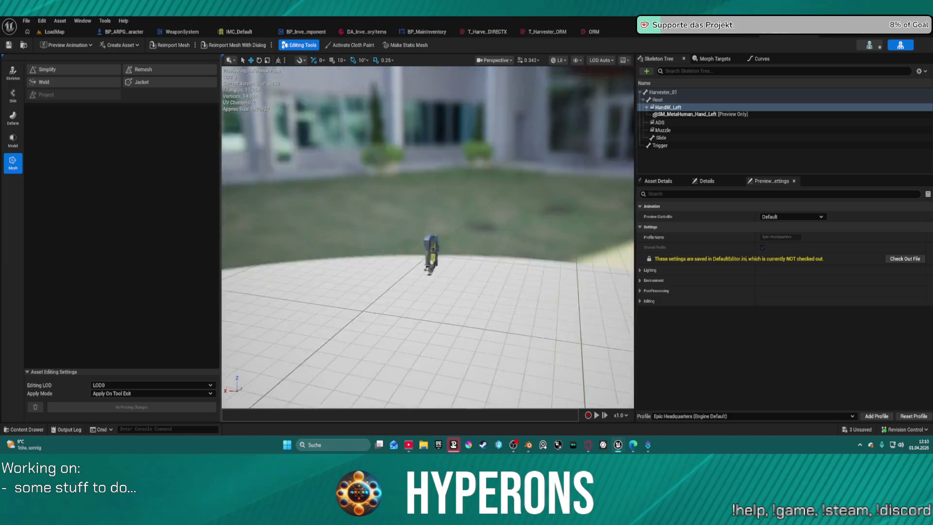
drag(367, 379, 345, 379)
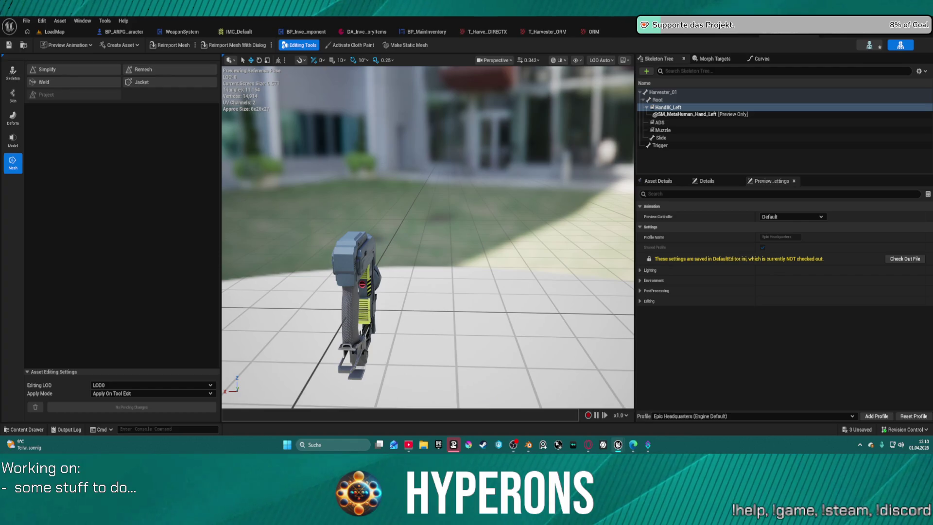
click(528, 445)
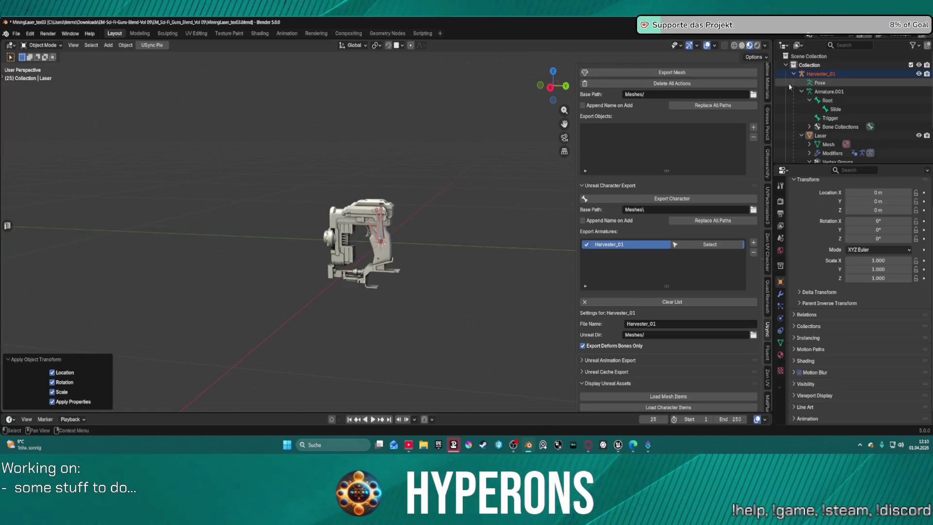
Select the Harvester_01 armature and display its location, rotation and scale in the Item tab
click(830, 84)
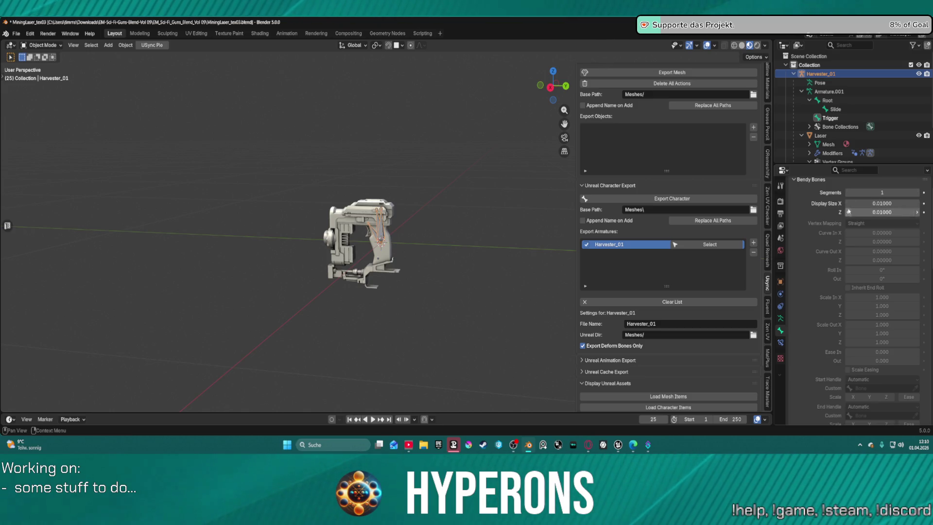
scroll(880, 203, up, 3)
scroll(670, 122, up, 3)
scroll(767, 121, up, 5)
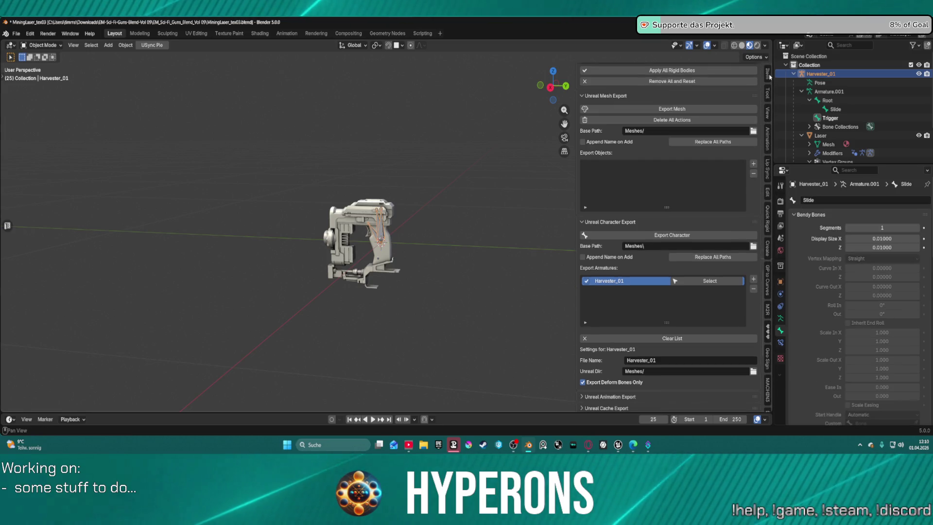
click(768, 75)
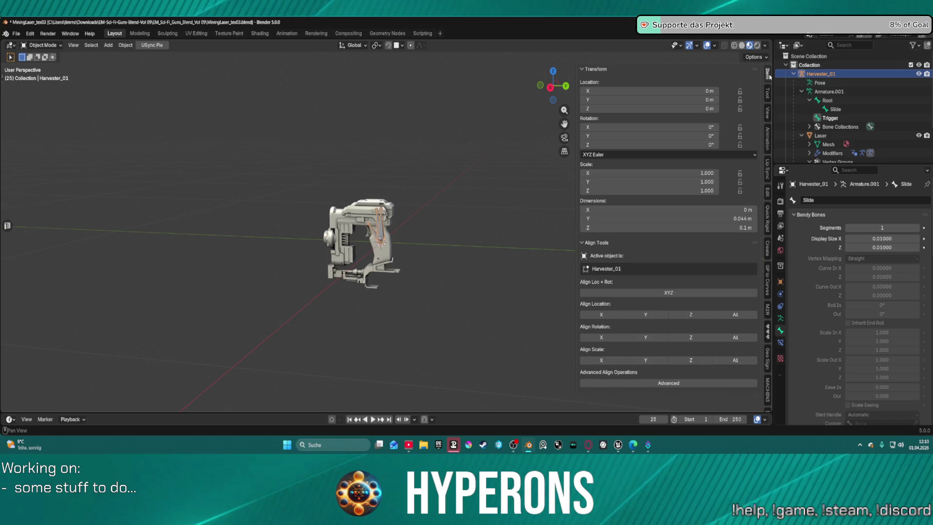
Set Harvester_01's X, Y and Z scale to 10
click(704, 172)
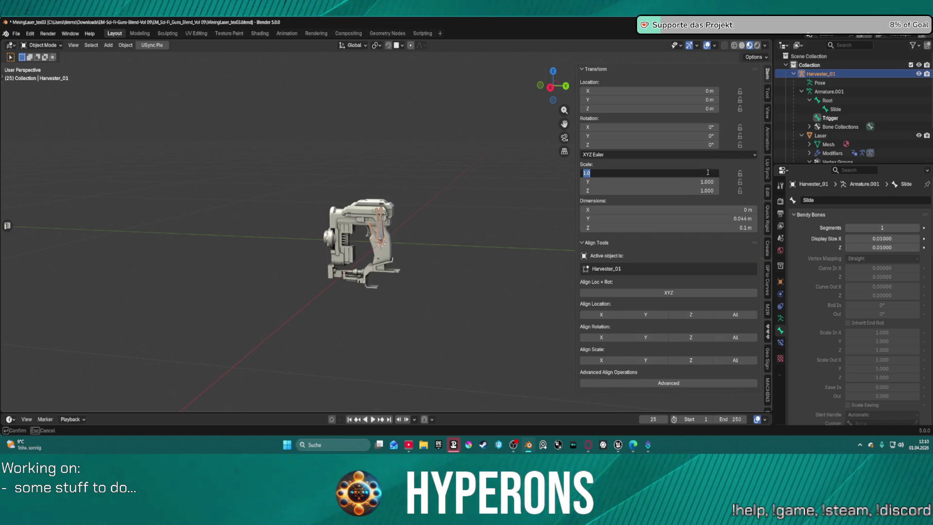
key(End)
text(*100)
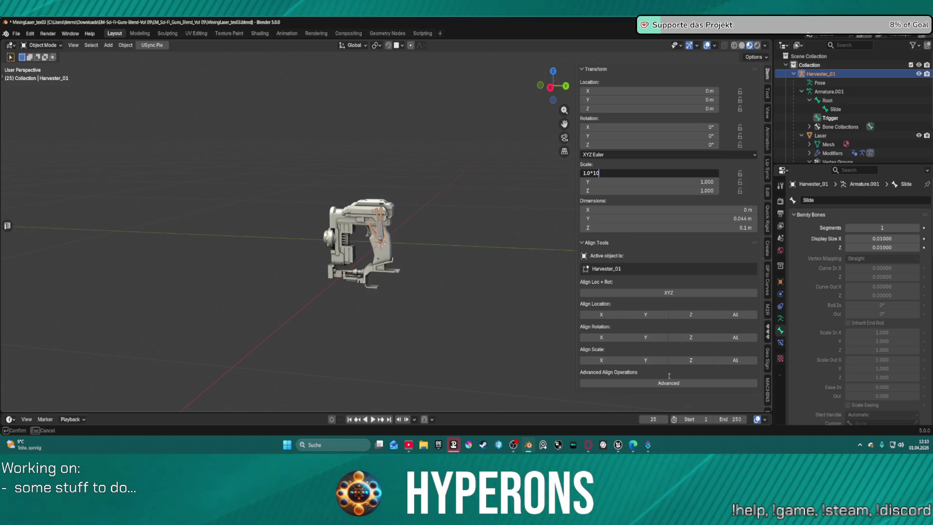
mouse_move(619, 446)
mouse_move(603, 417)
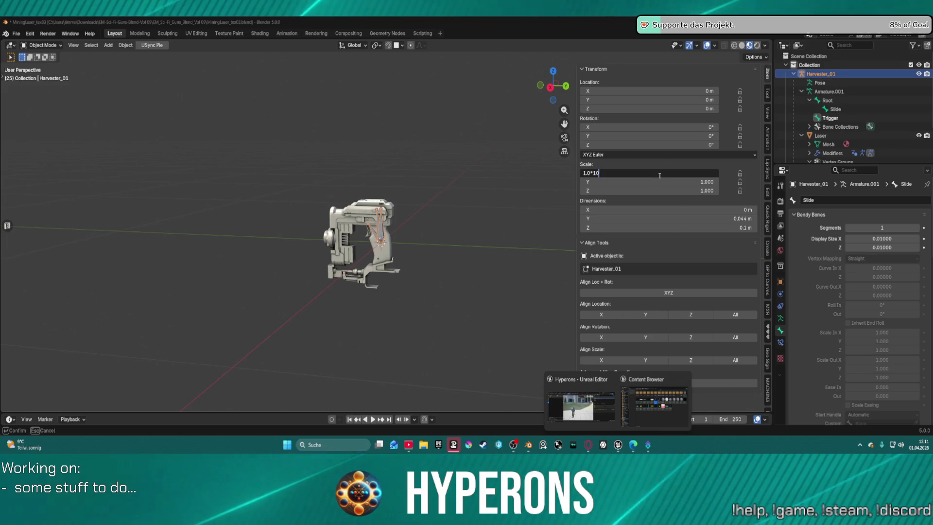
key(Return)
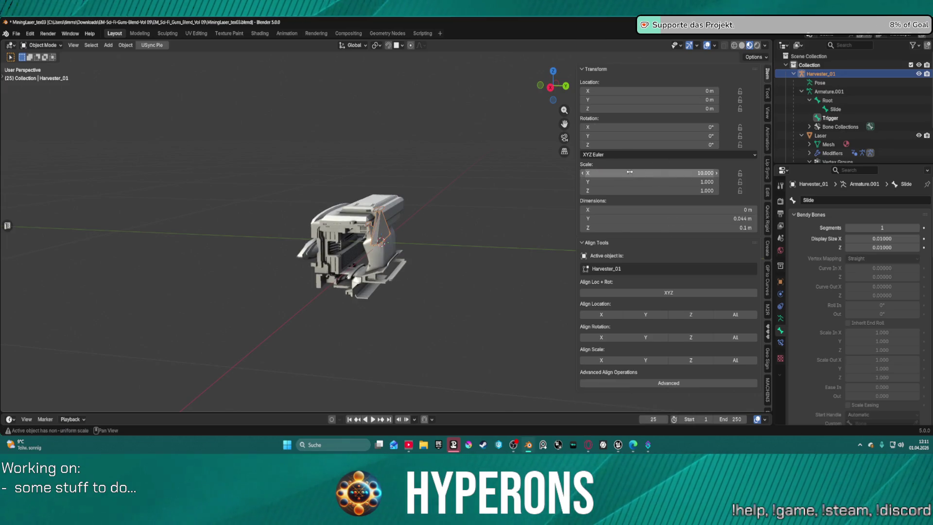
click(695, 180)
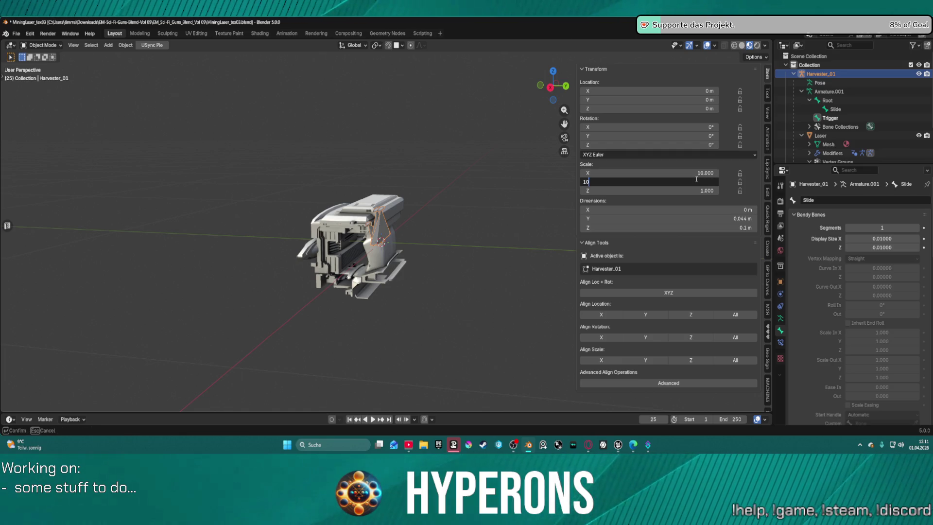
key(Tab)
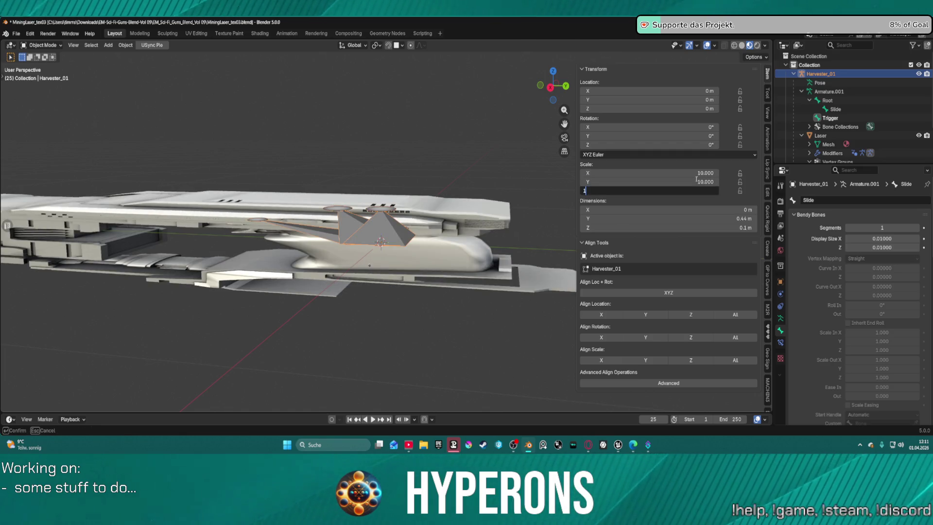
key(Return)
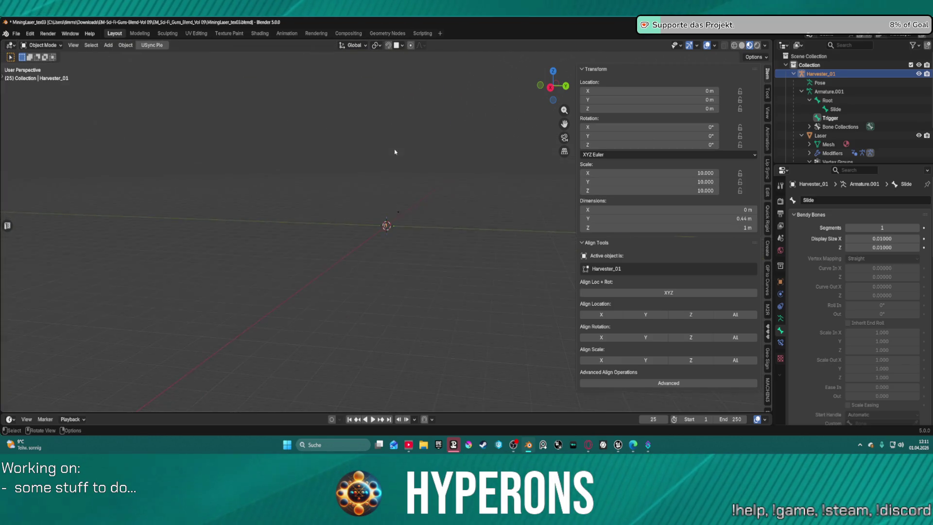
Apply all transforms so scale reads 1.000, export from the USync tab, and switch to Unreal
key(ctrl+a)
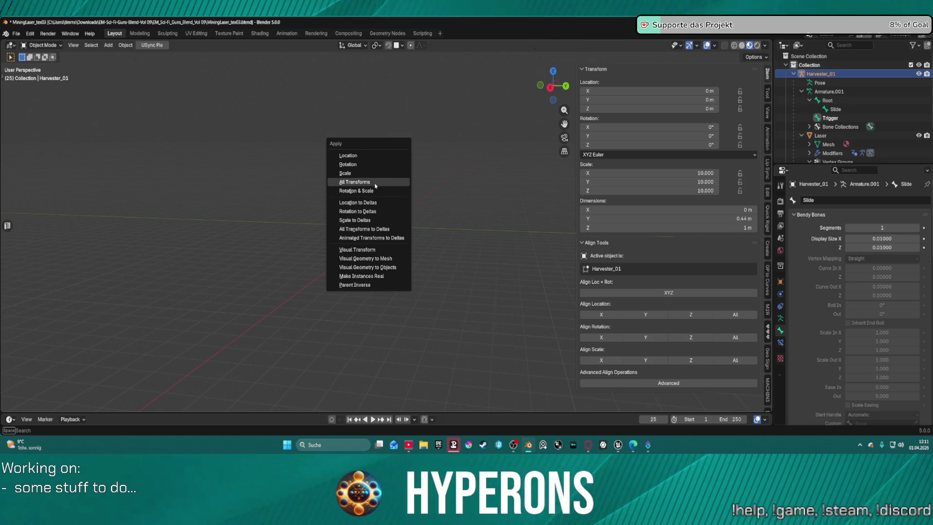
click(365, 182)
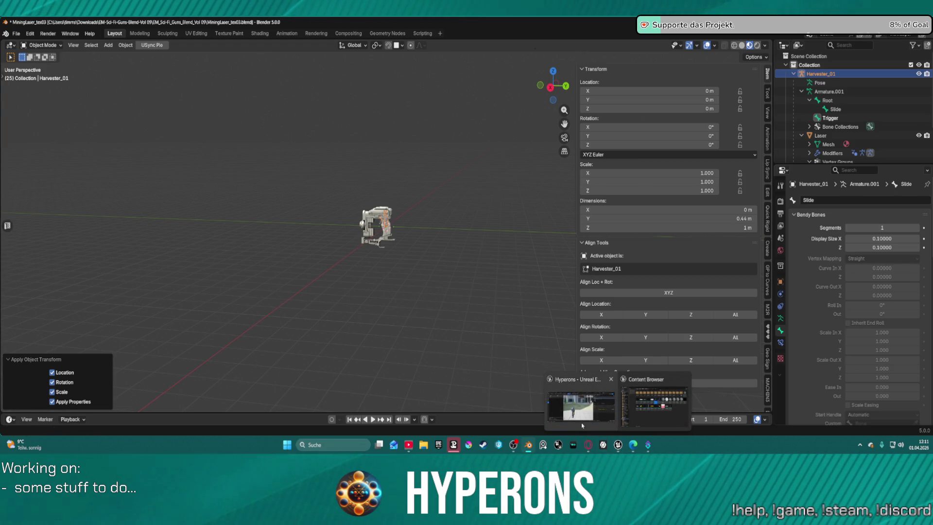
click(582, 418)
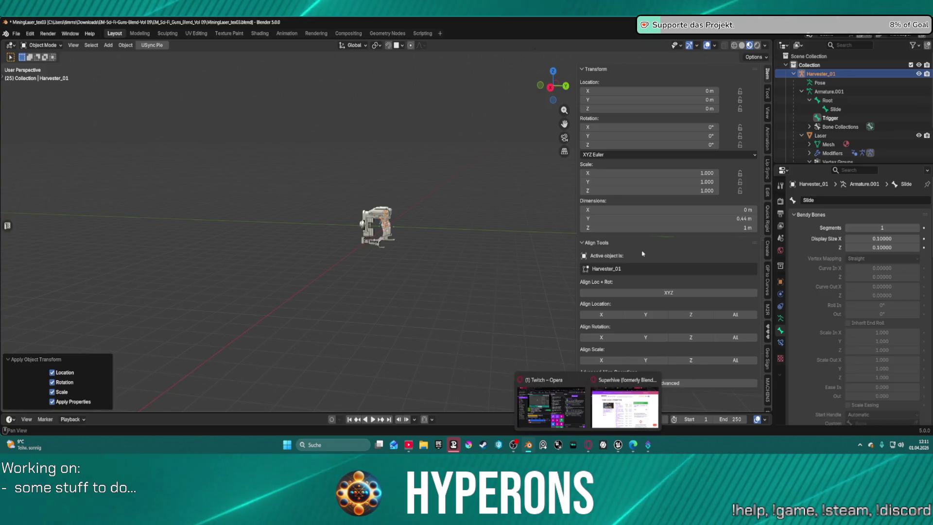
scroll(767, 316, down, 5)
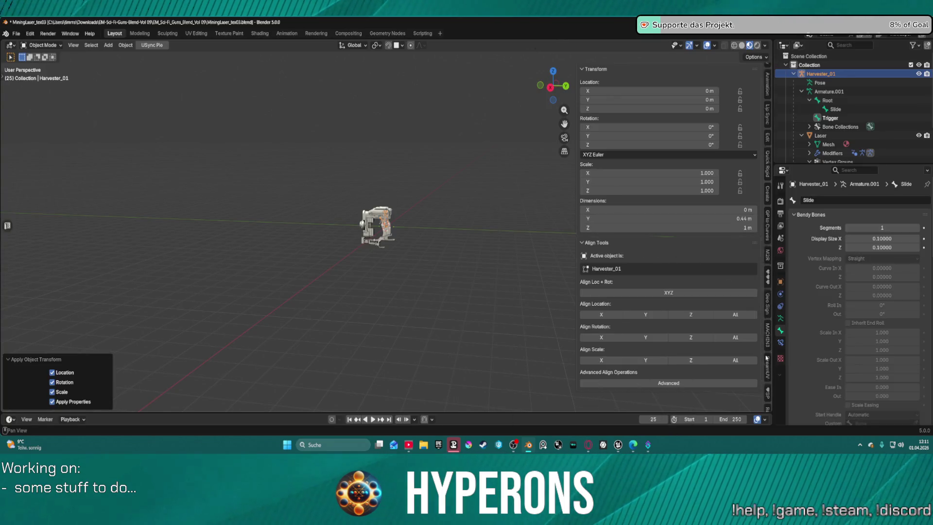
click(768, 307)
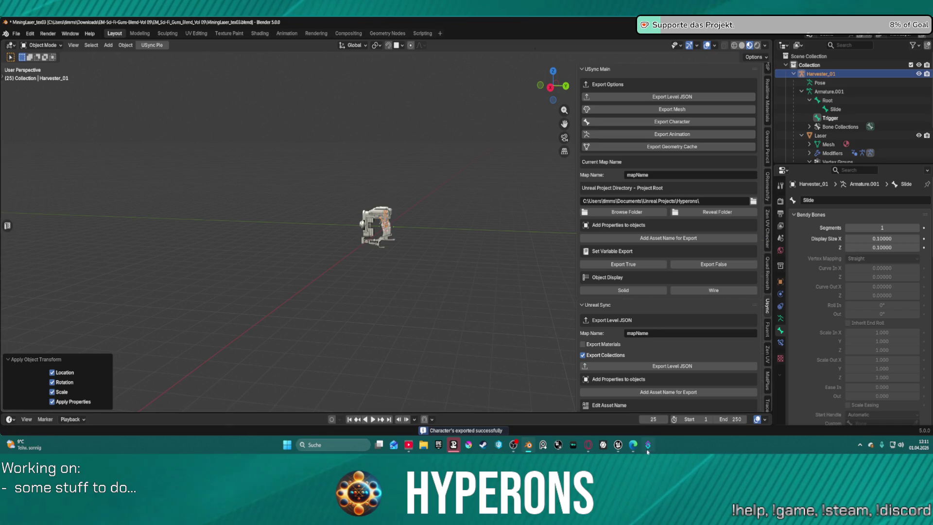
mouse_move(619, 446)
click(578, 403)
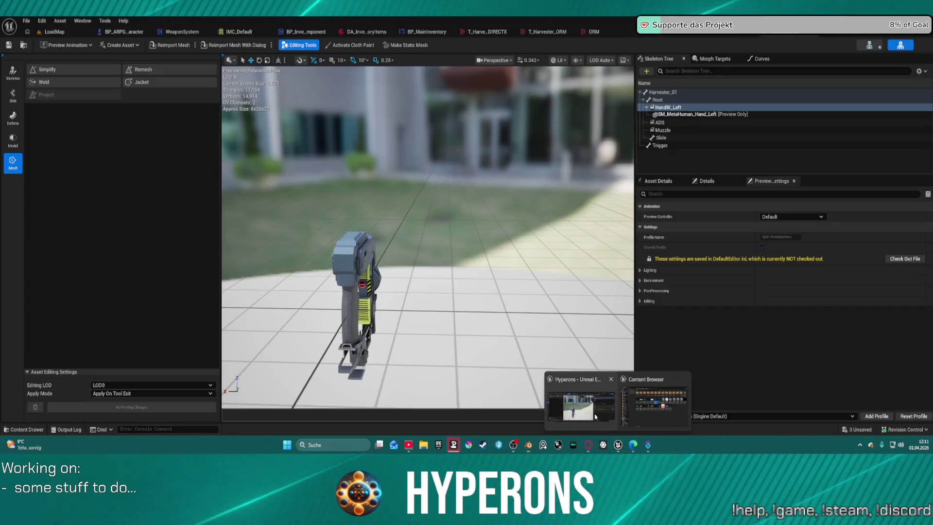
In the LoadMap level, run Import Meshes and Import Characters for Harvester_01, then return to Blender
click(54, 31)
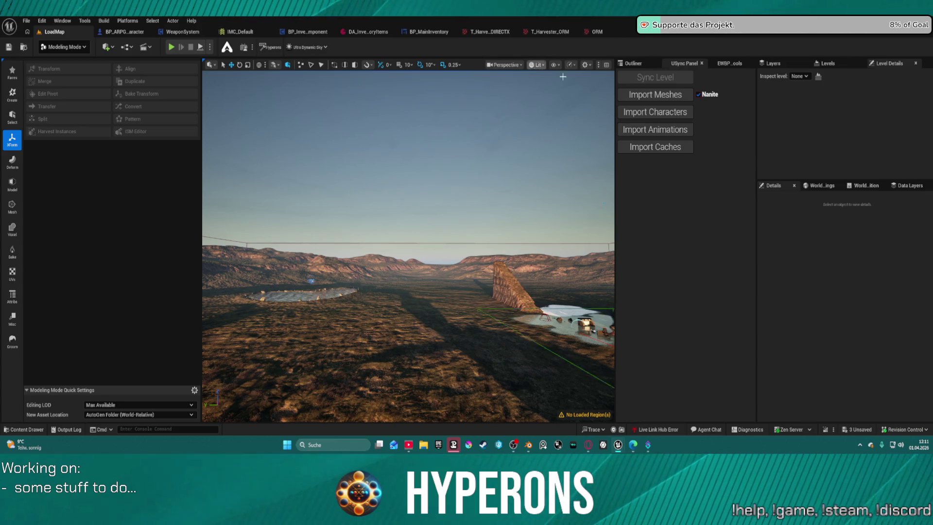
click(663, 96)
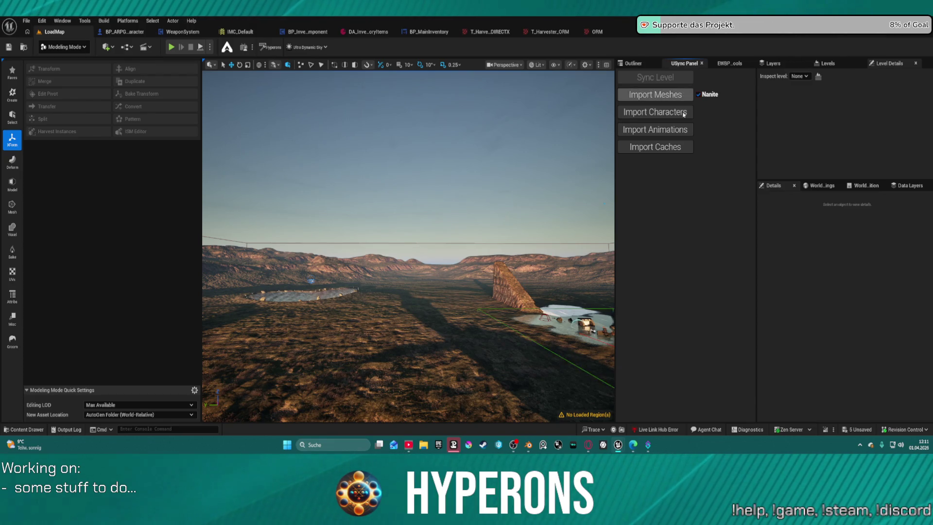
click(655, 112)
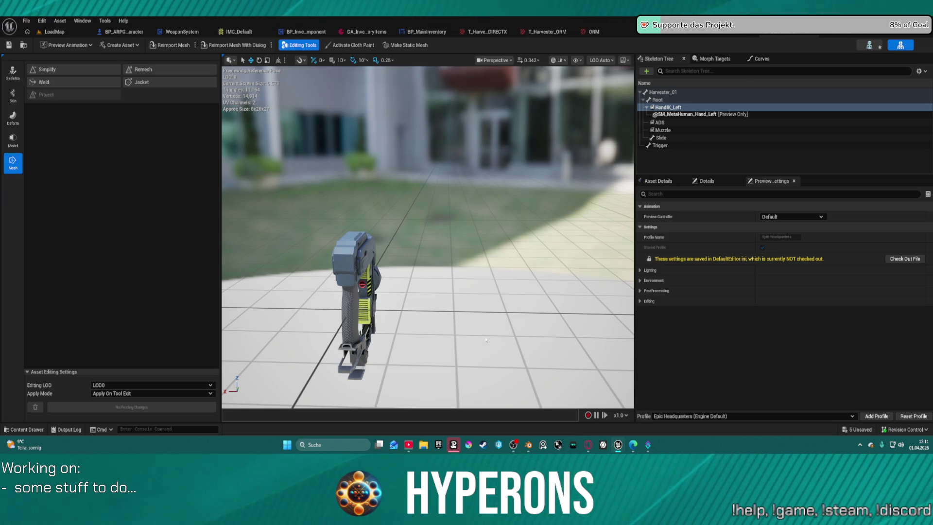
click(528, 444)
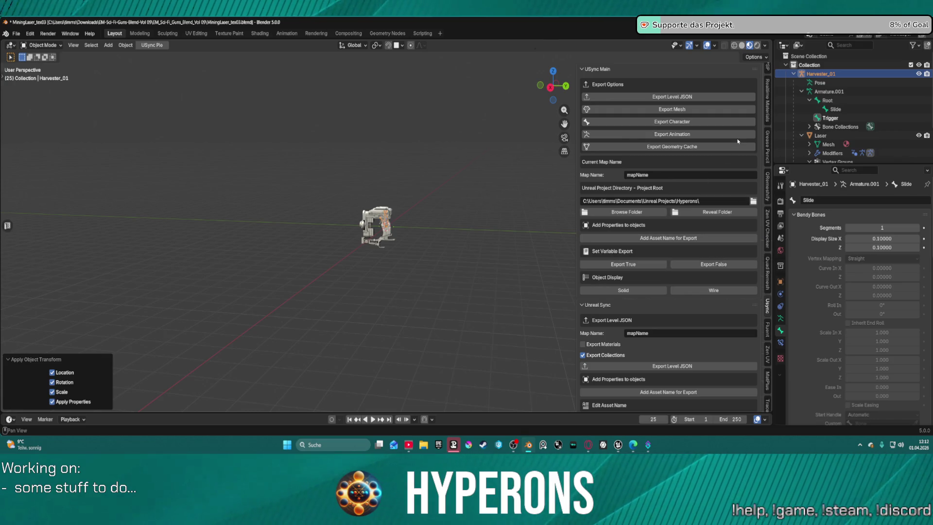
Show the transform values and check the scale of the Armature.001 and Laser objects
scroll(767, 79, up, 5)
scroll(766, 78, up, 5)
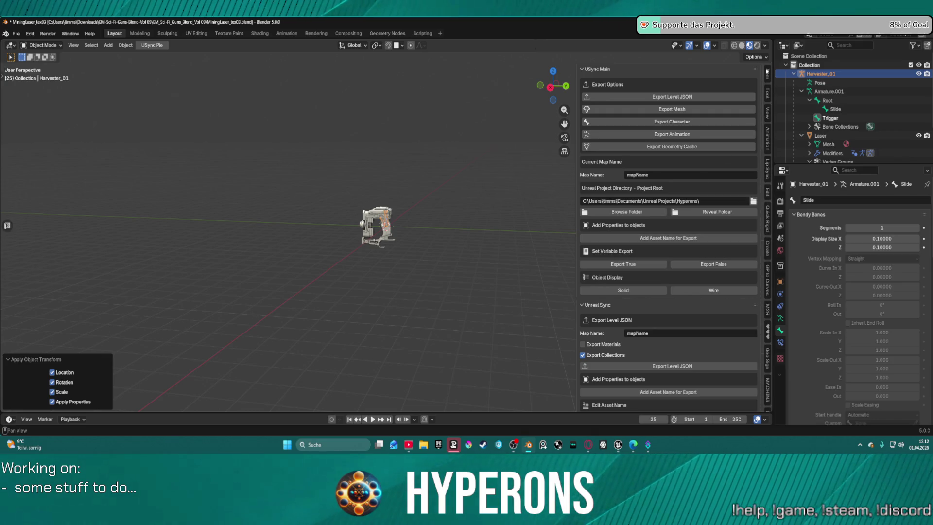
click(767, 73)
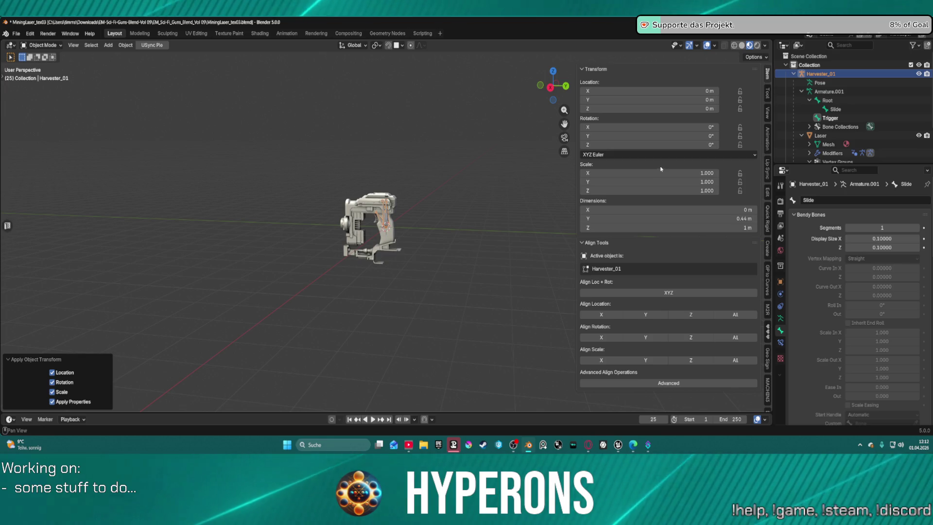
click(817, 94)
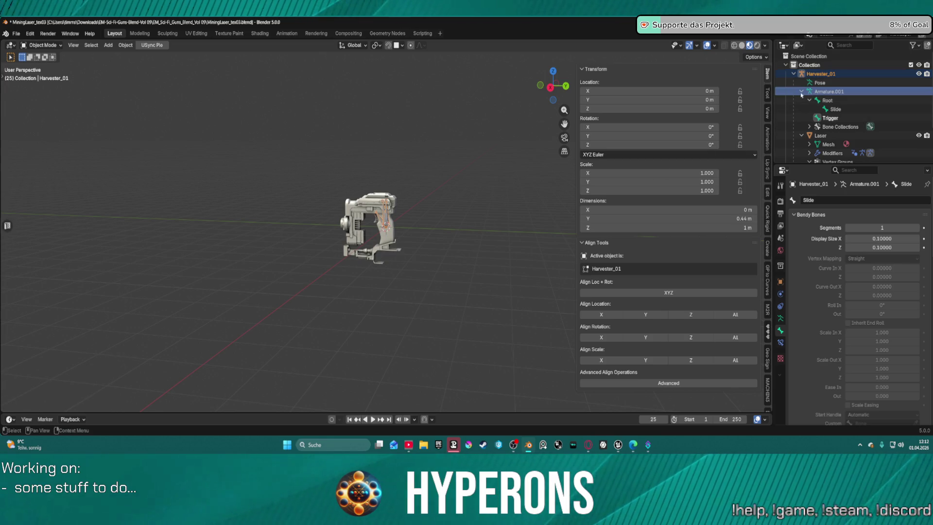
click(818, 136)
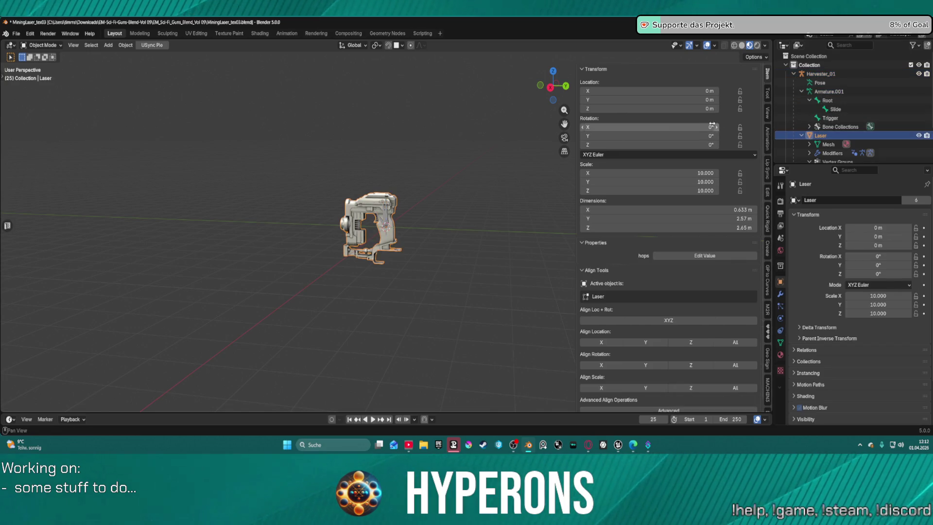
click(801, 135)
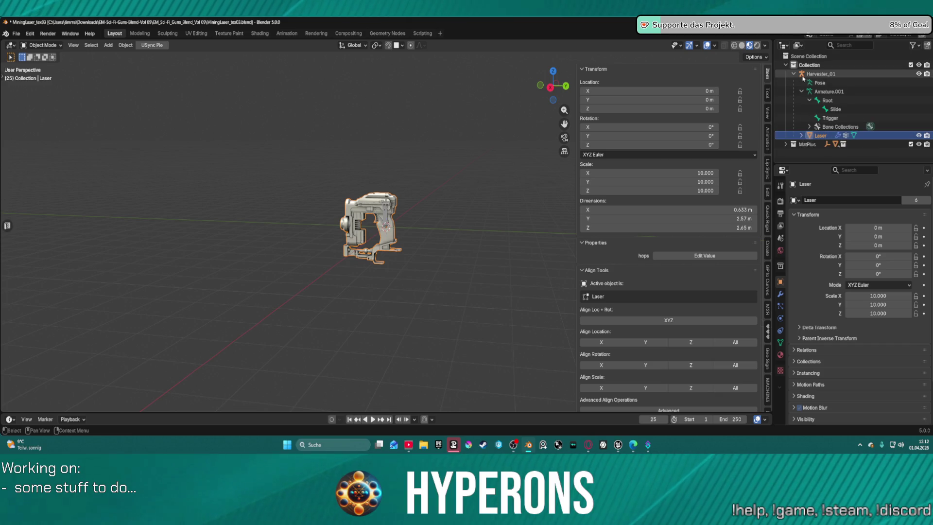
click(793, 74)
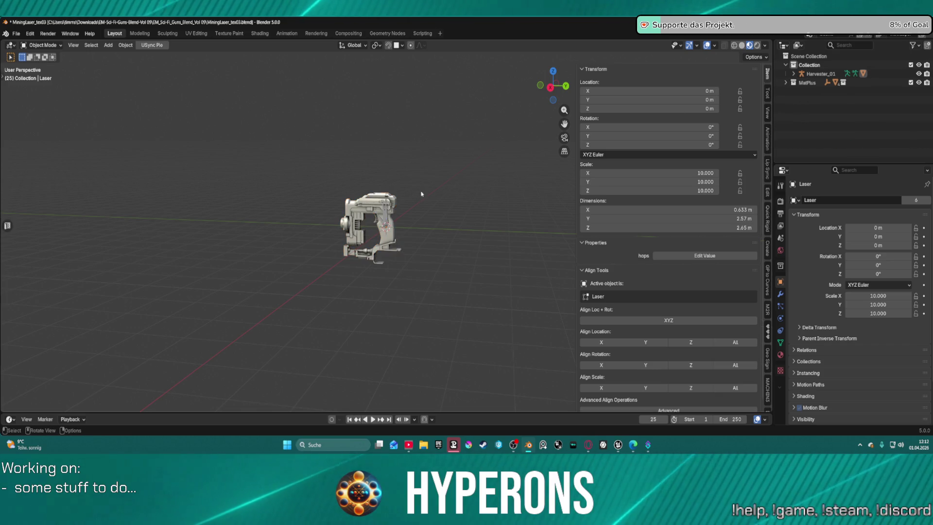
Select the Laser mesh and apply all its transforms so its scale becomes 1
key(ctrl+a)
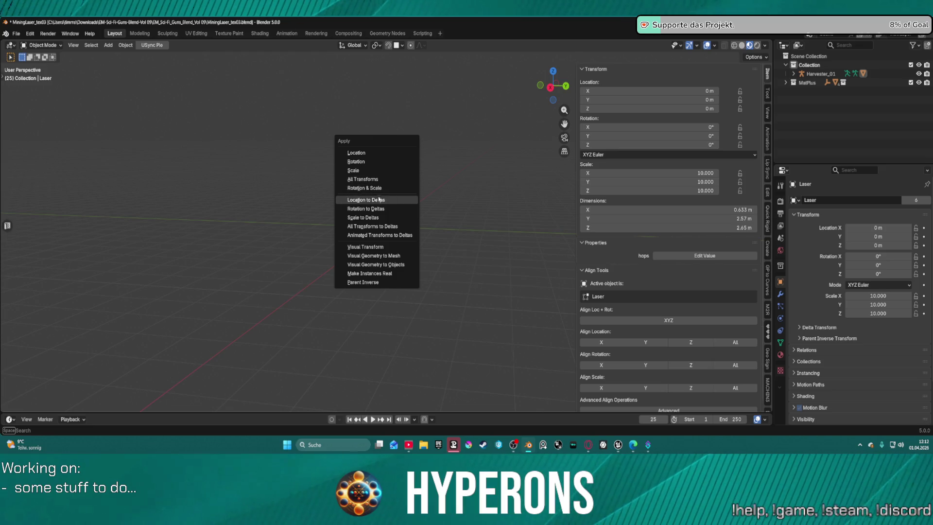
click(378, 180)
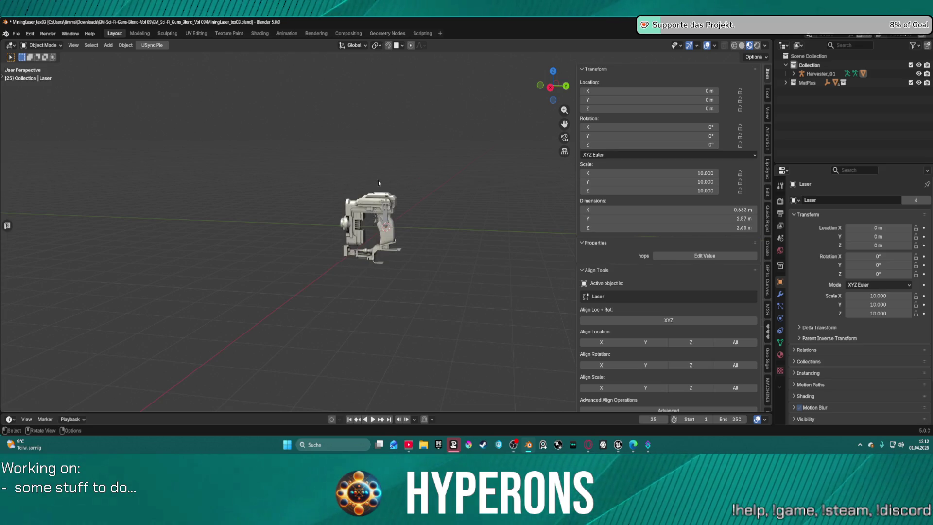
click(385, 190)
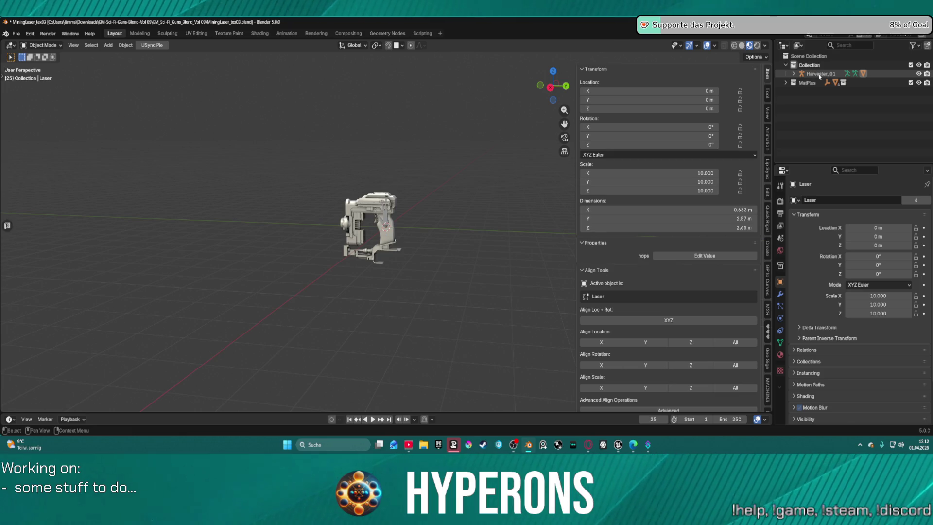
key(ctrl+a)
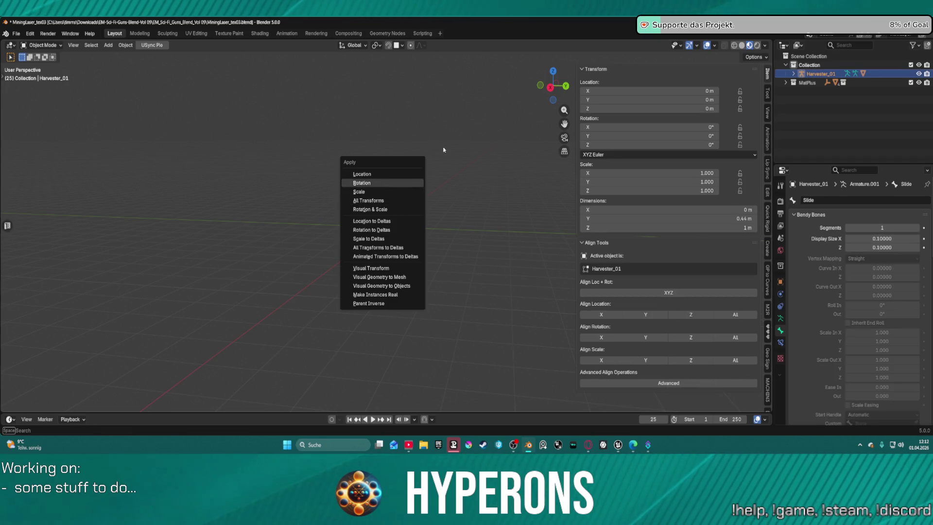
click(793, 73)
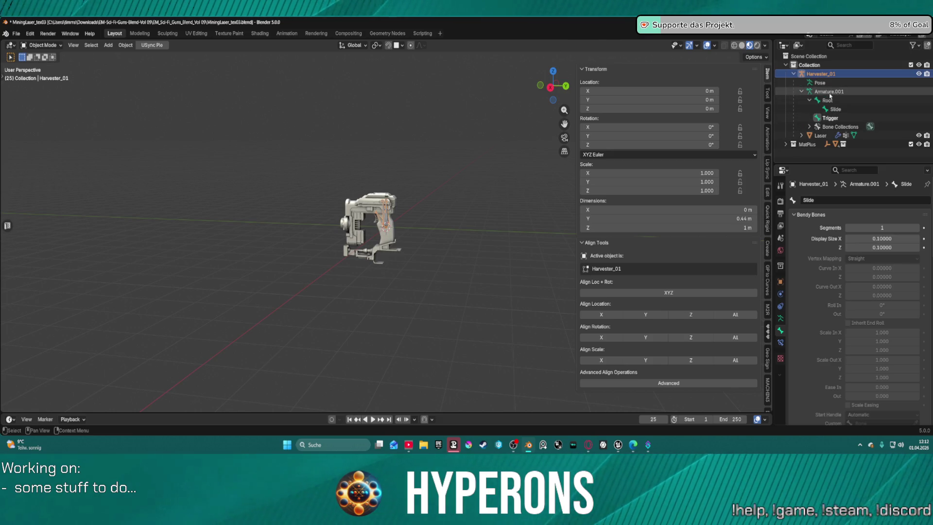
click(827, 92)
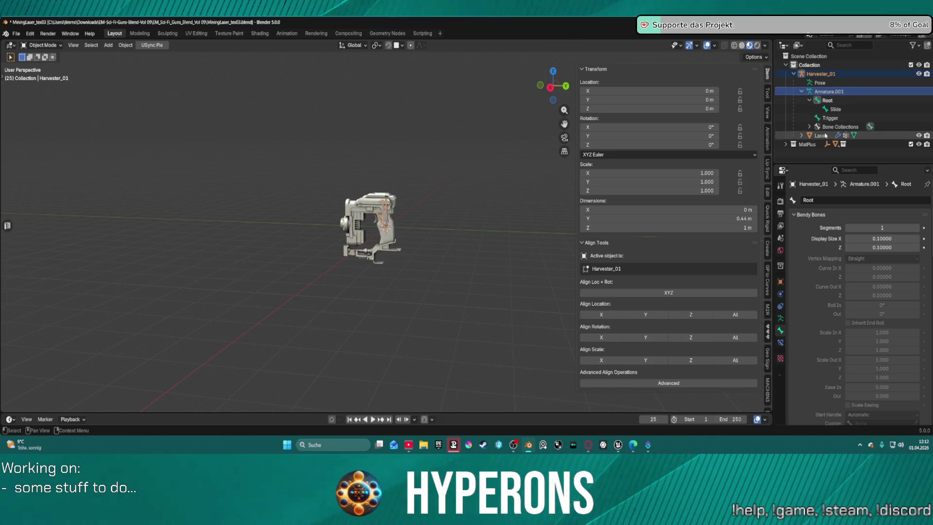
click(821, 136)
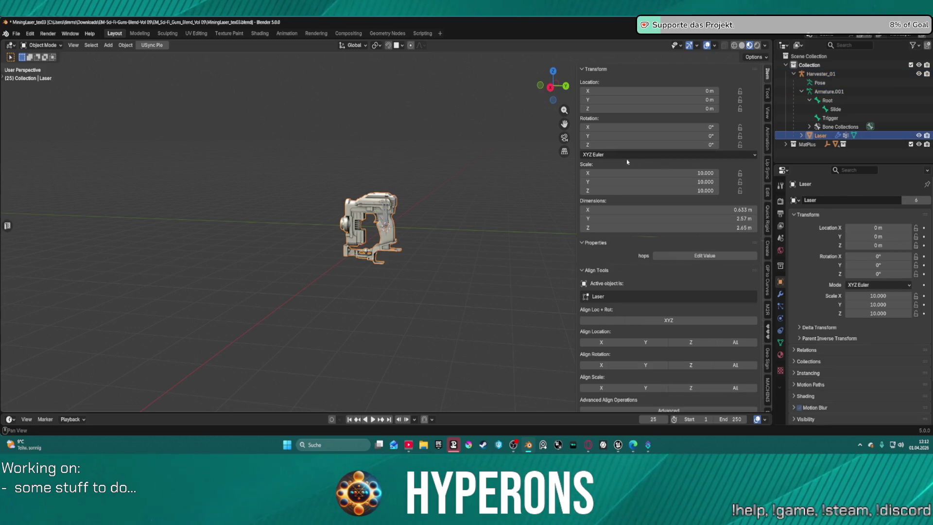
key(ctrl+a)
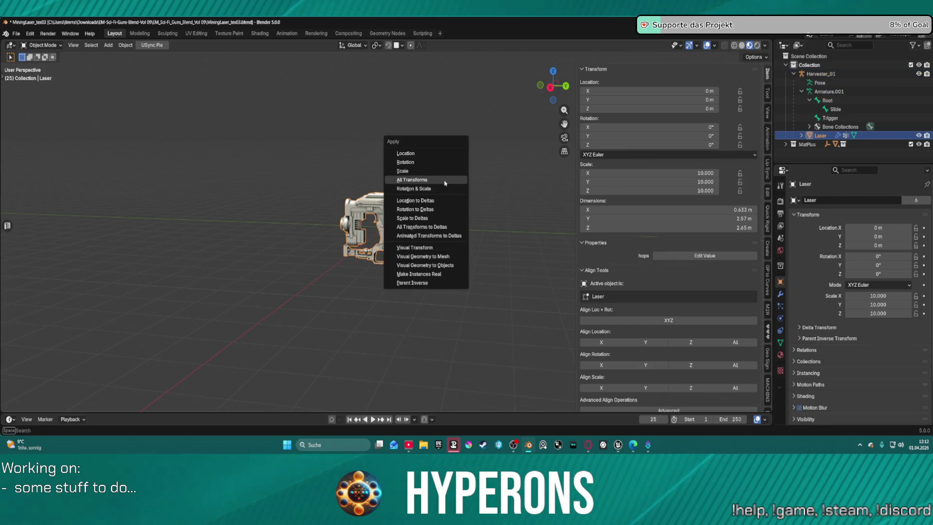
click(445, 183)
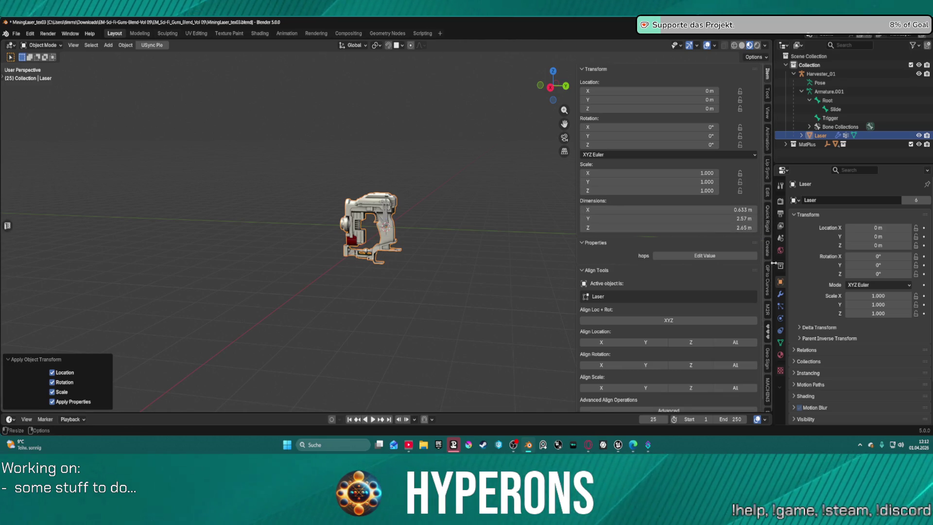
Export the Harvester_01 character from the USync tools and bring Unreal Editor to the front
scroll(767, 281, down, 10)
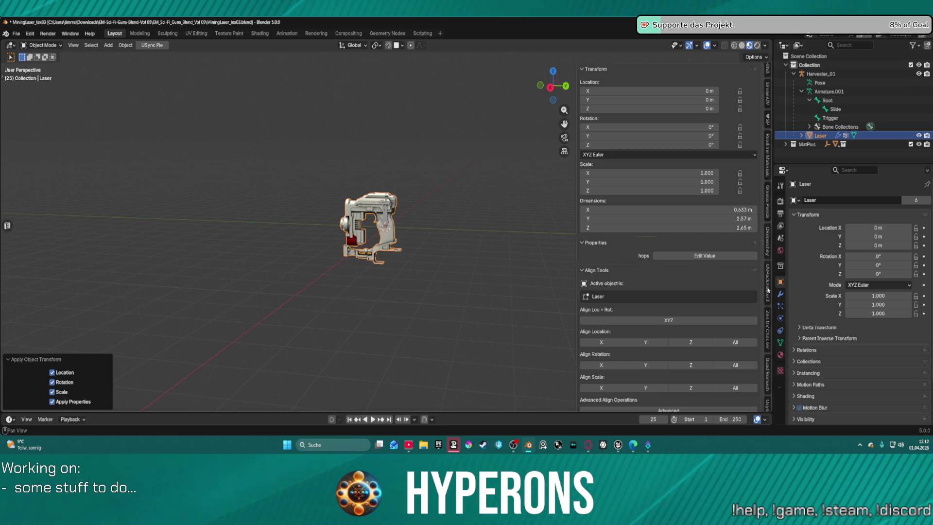
scroll(767, 280, down, 5)
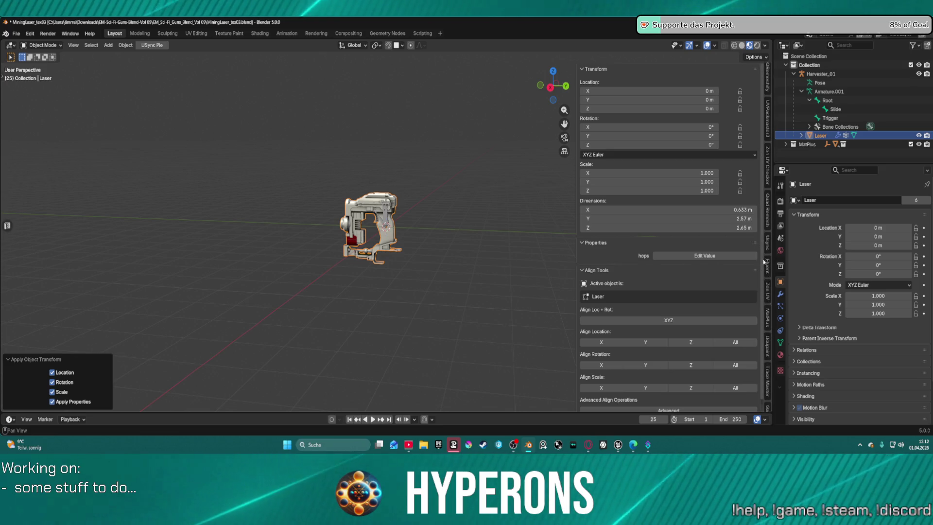
click(767, 241)
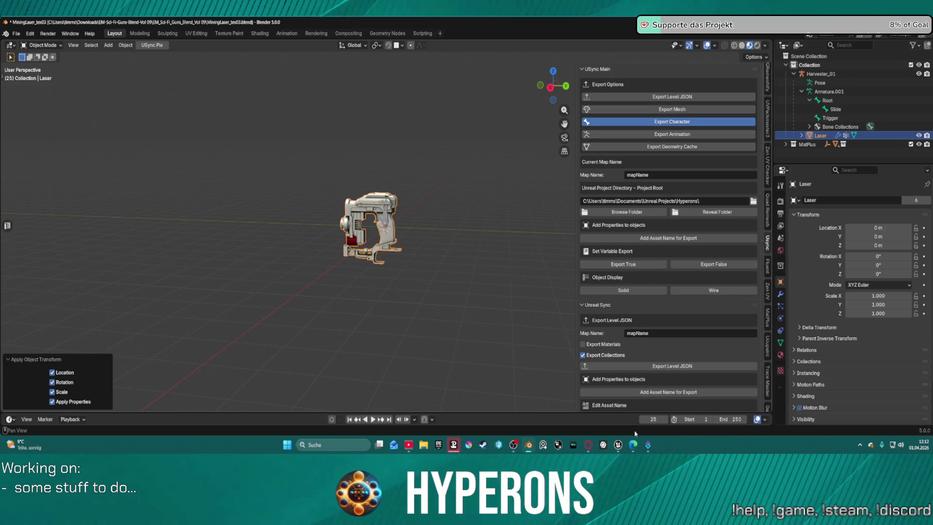
mouse_move(617, 444)
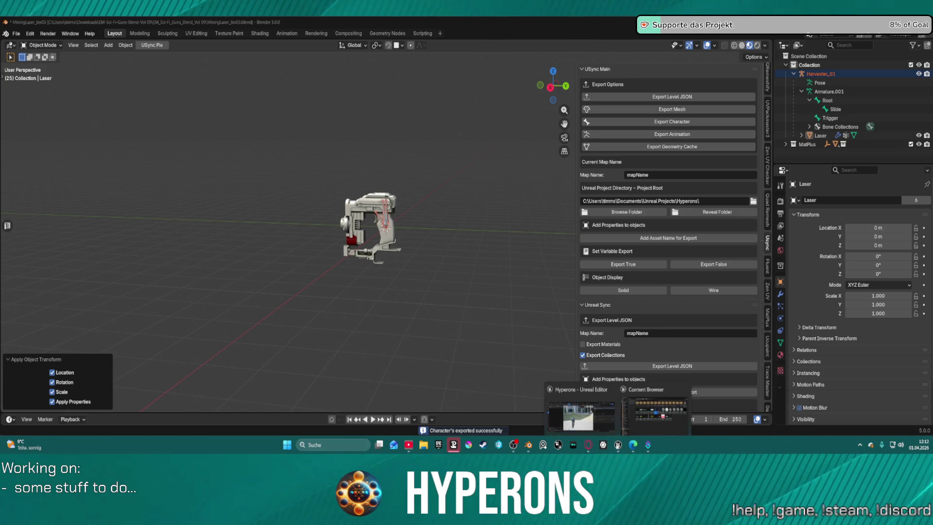
click(582, 395)
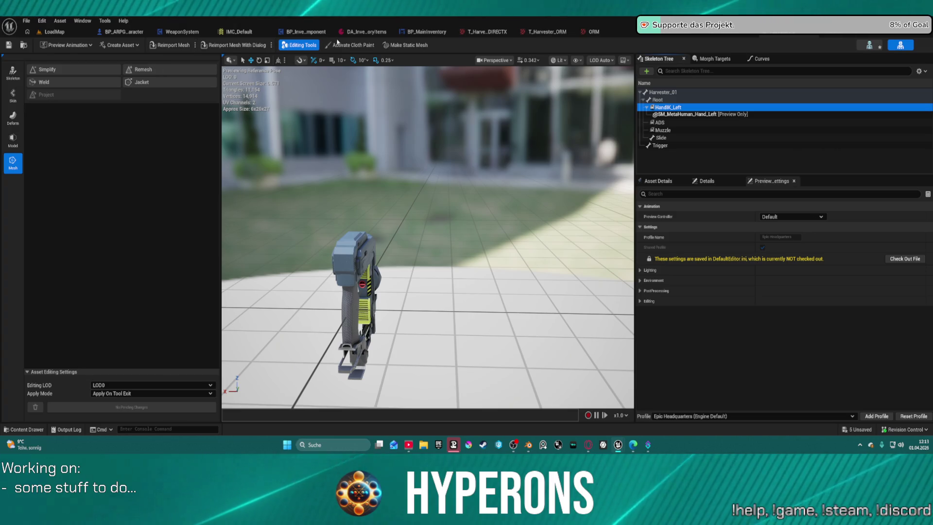
Re-import Harvester_01 from LoadMap, then inspect the gun beside the HandIK_Left hand preview
key(ctrl+w)
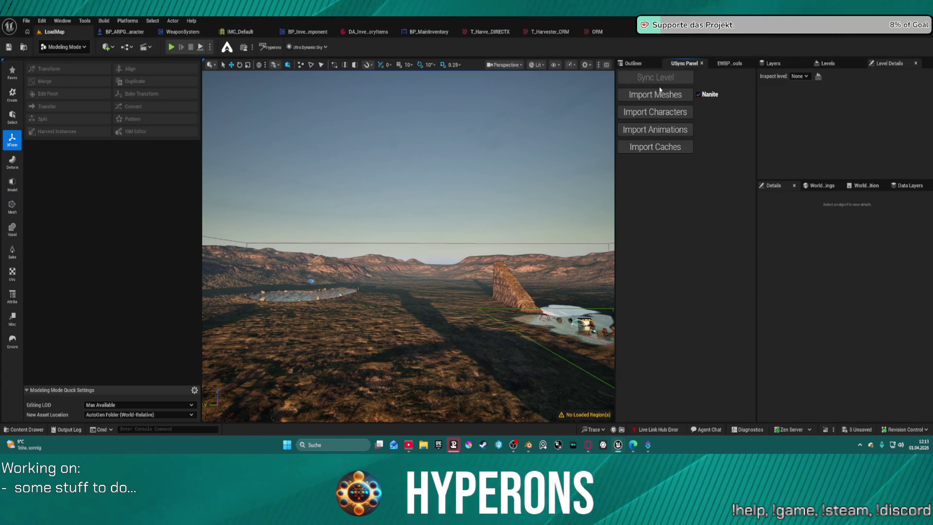
click(660, 112)
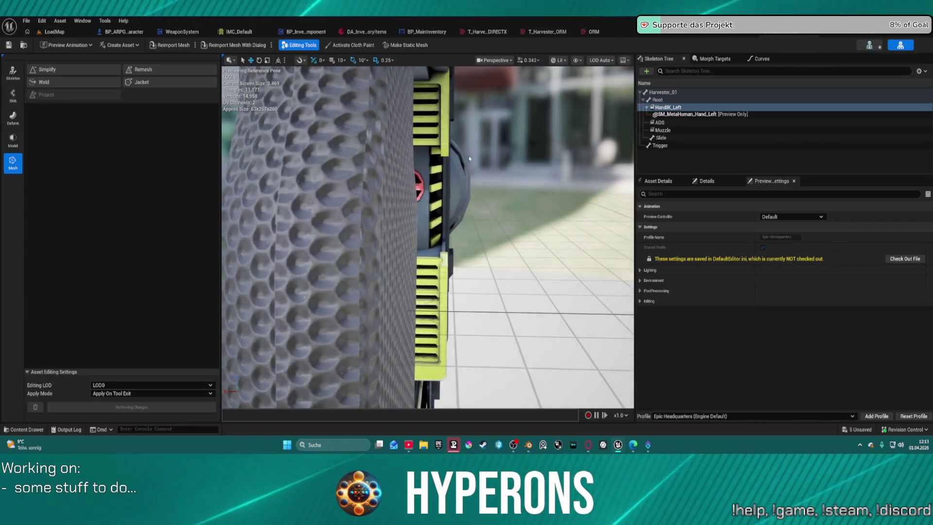
mouse_move(523, 189)
mouse_down()
mouse_move(452, 193)
mouse_move(423, 145)
mouse_up()
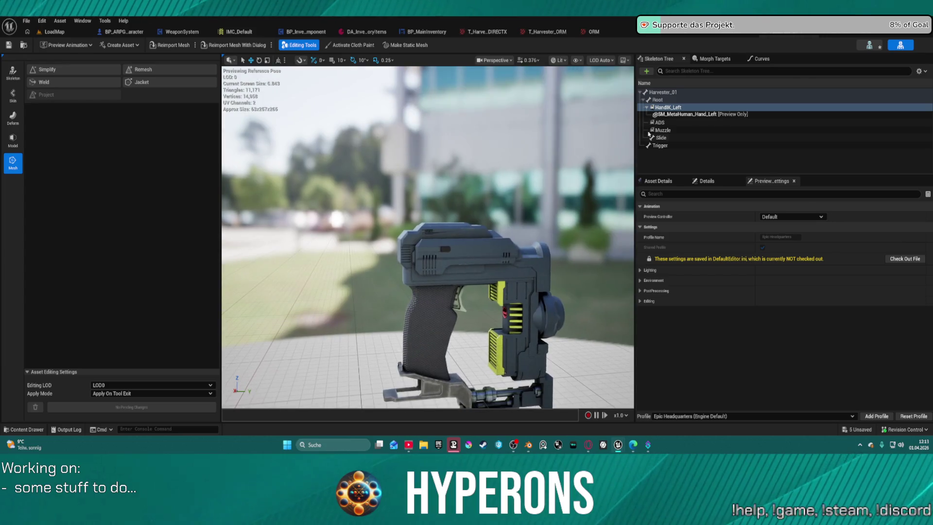
click(685, 115)
drag(558, 141, 515, 148)
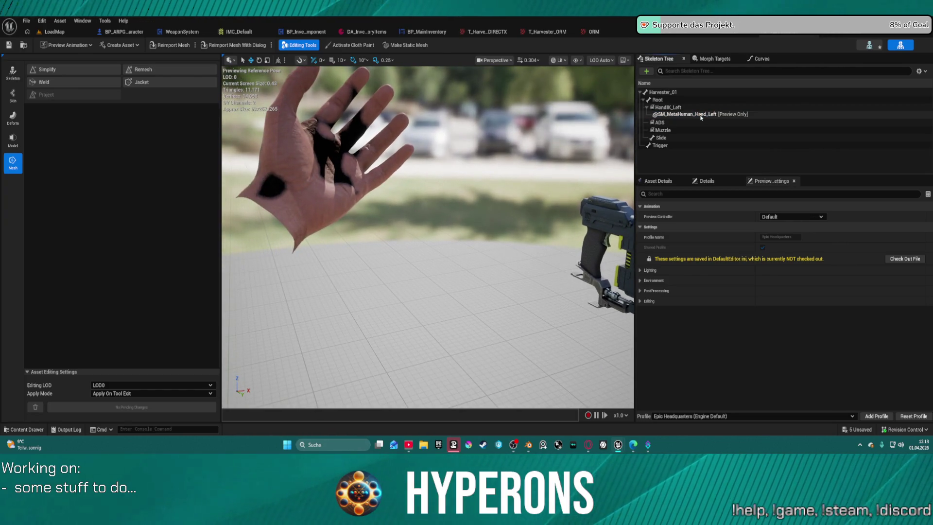
click(663, 108)
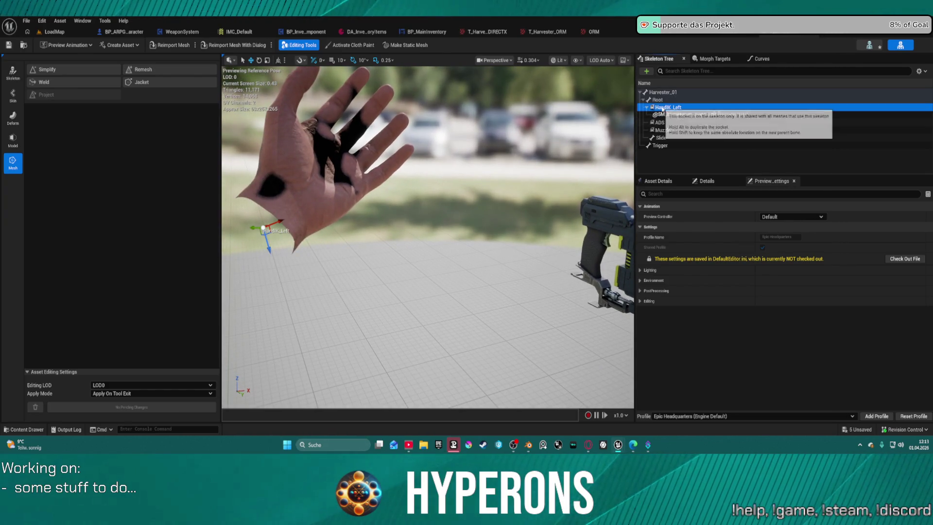
Delete the HandIK_Left socket with its hand preview, then bring up the white rifle's skeletal mesh
right_click(664, 108)
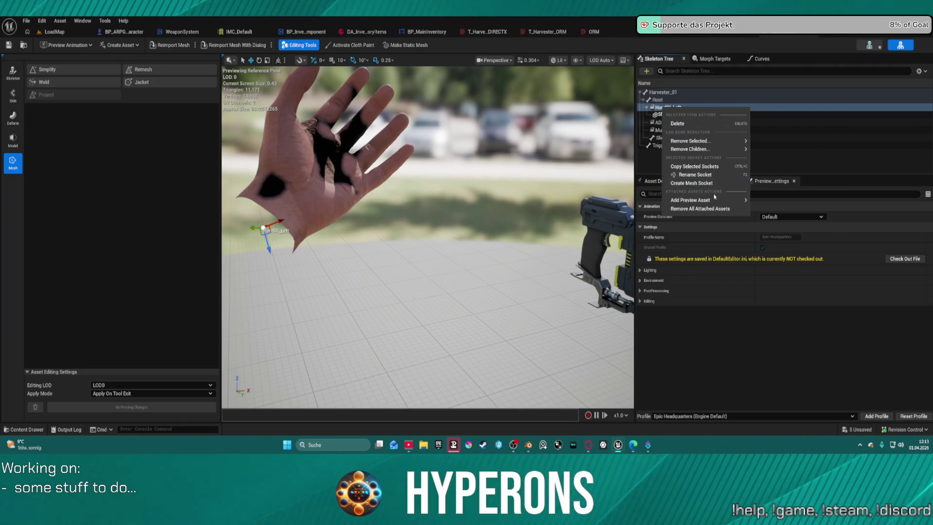
mouse_move(709, 149)
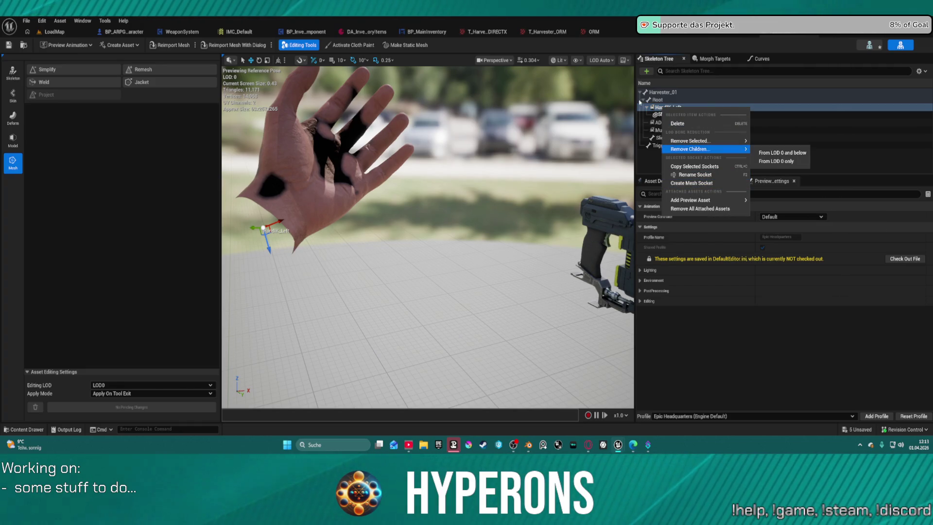
click(691, 126)
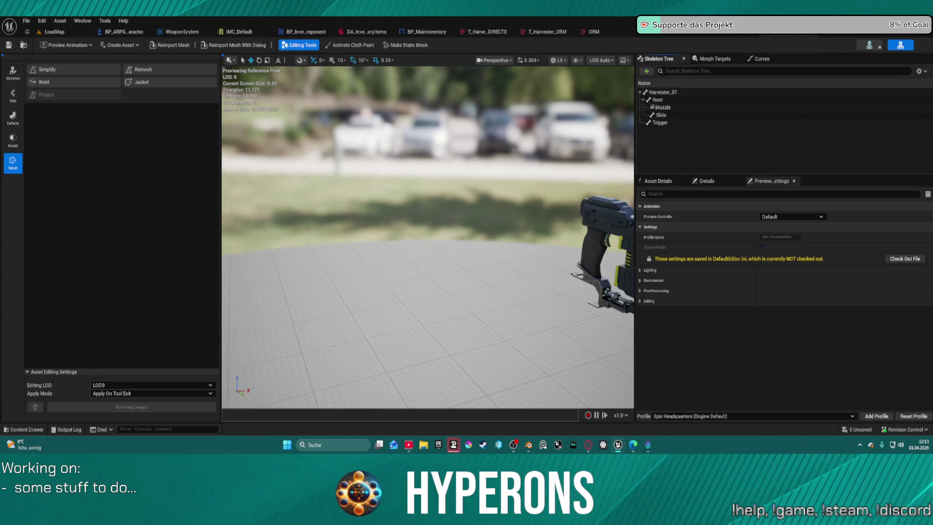
click(661, 36)
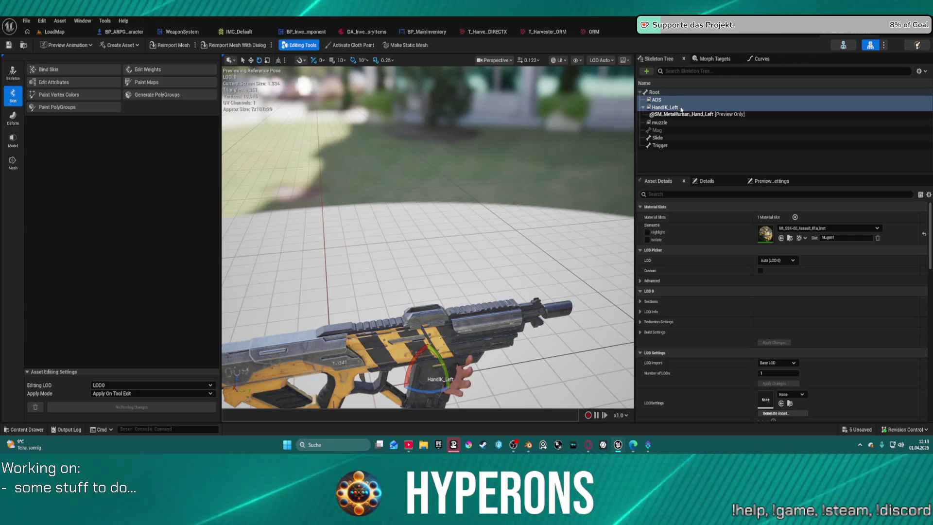
Select the yellow rifle's HandIK_Left and ADS sockets, then target Harvester_01's Root bone
click(680, 107)
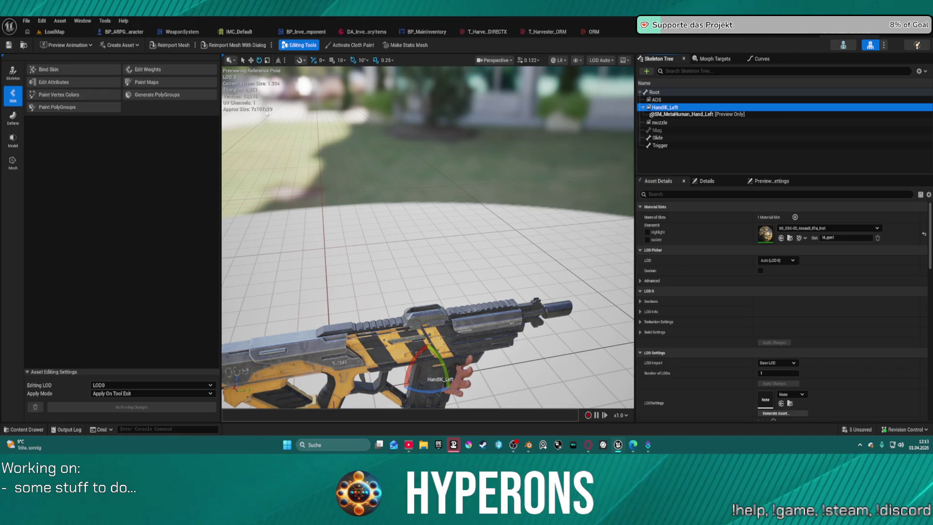
click(670, 123)
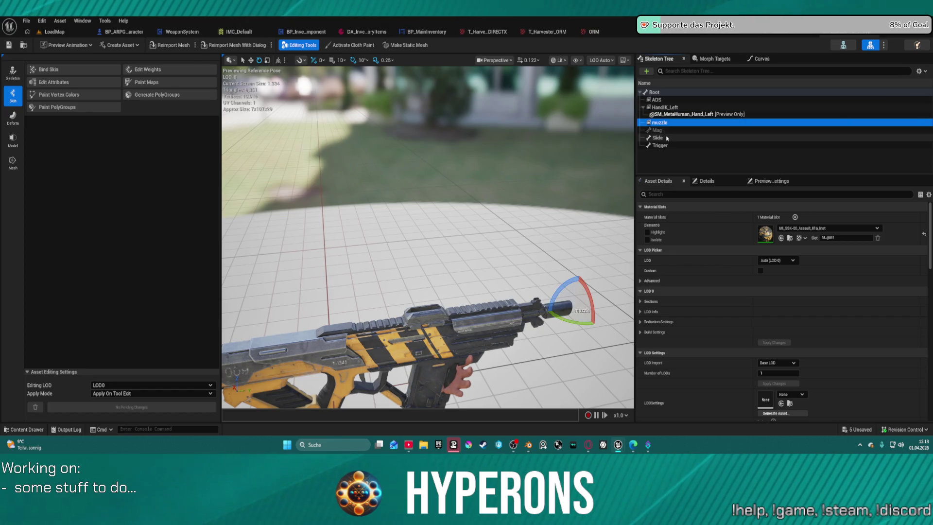
click(672, 138)
click(666, 108)
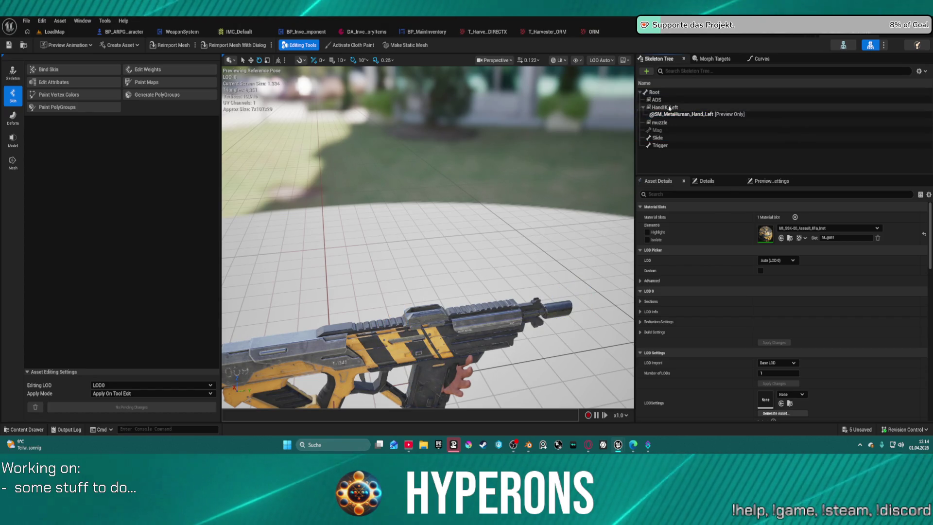
ctrl+click(678, 100)
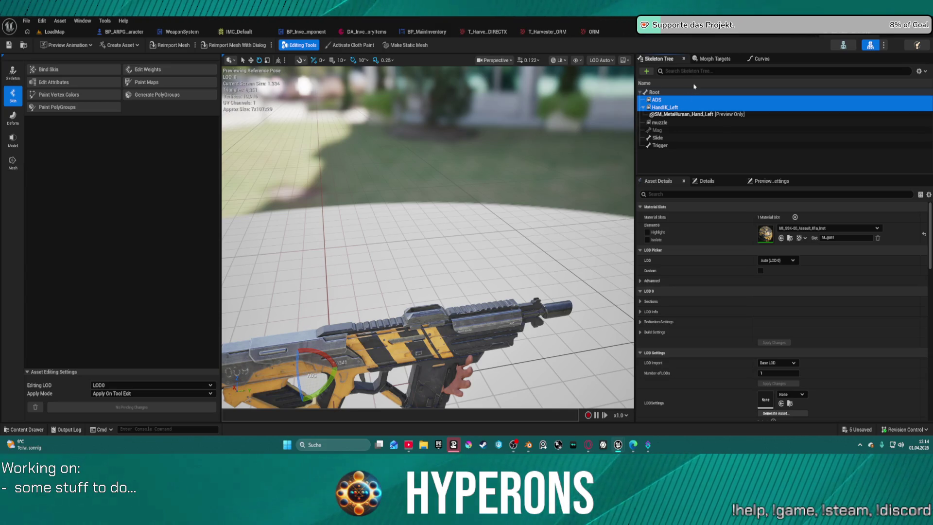
click(779, 35)
click(689, 99)
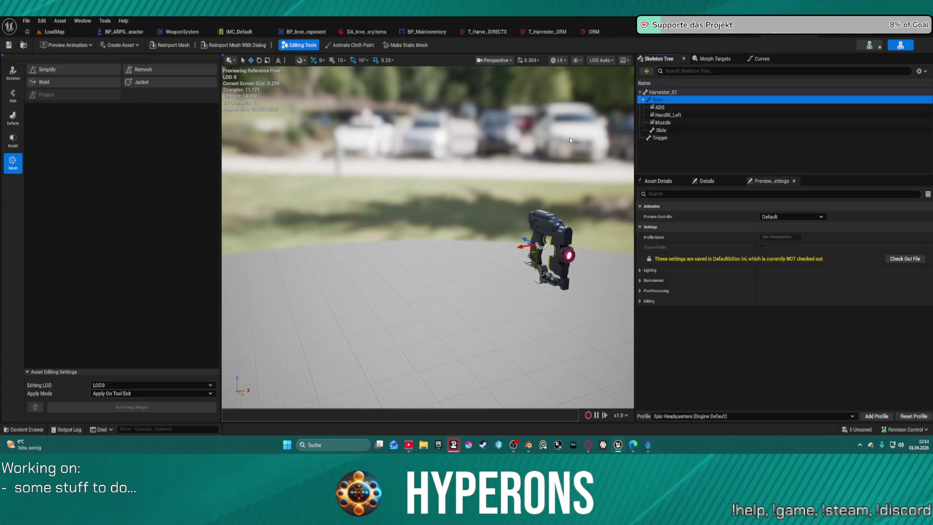
Select Harvester_01's new HandIK_Left socket under Root and bring up its socket actions
click(673, 115)
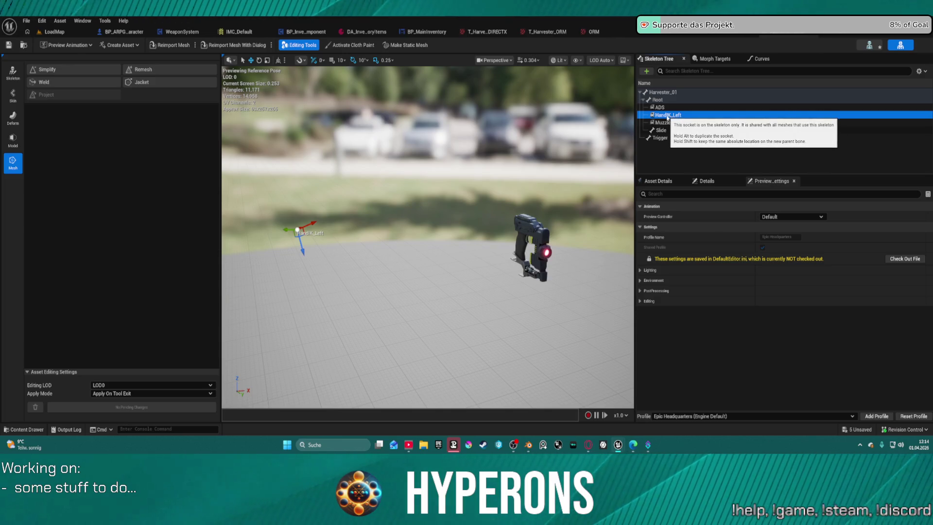
scroll(428, 243, down, 2)
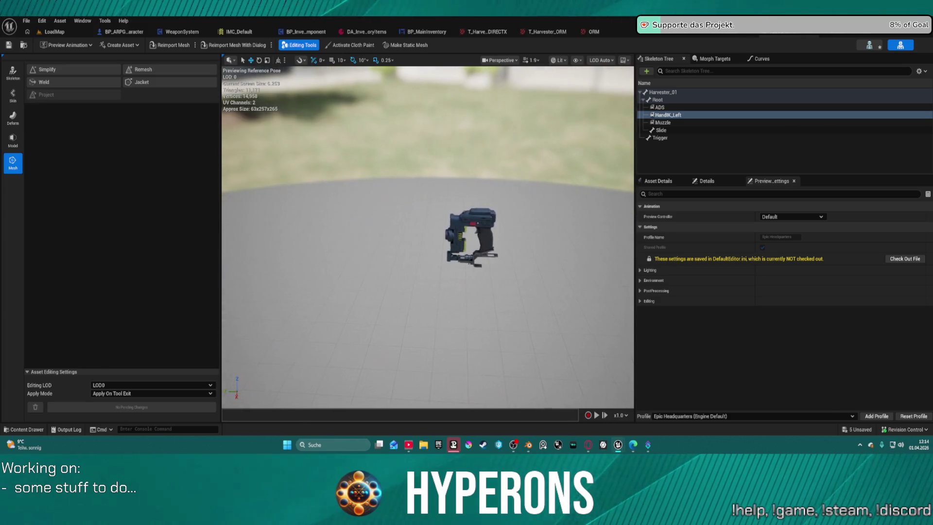
click(656, 99)
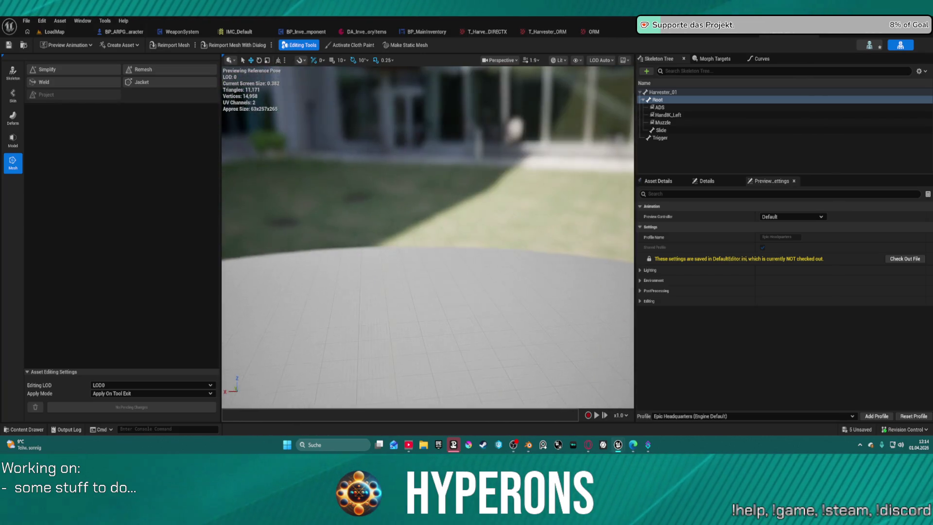
click(666, 114)
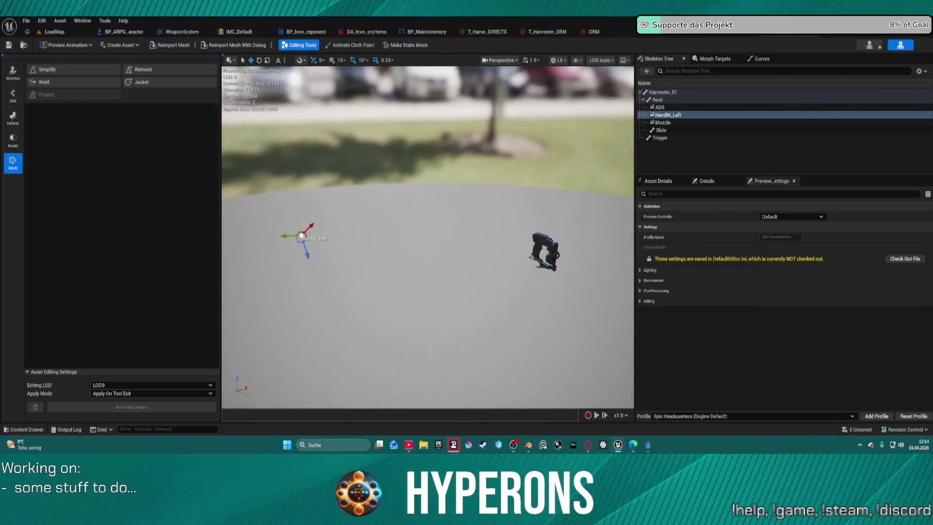
click(664, 115)
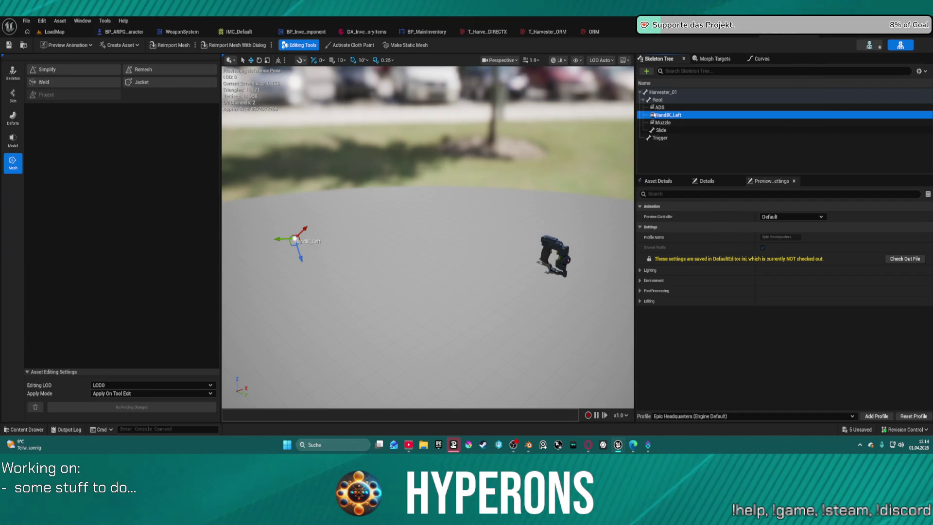
right_click(674, 117)
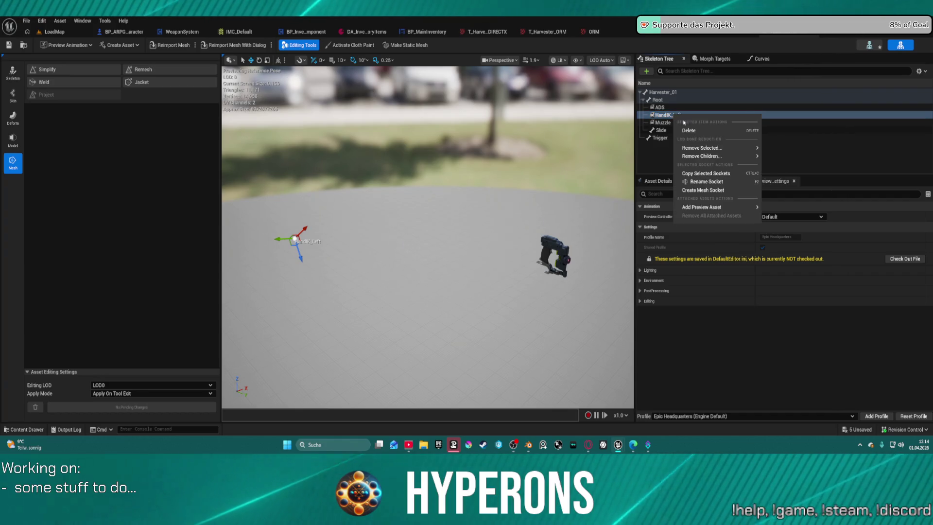
Attach SM_MetaHuman_Hand_Left as a preview and zero the socket's relative rotation and location
mouse_move(736, 208)
text(hand left)
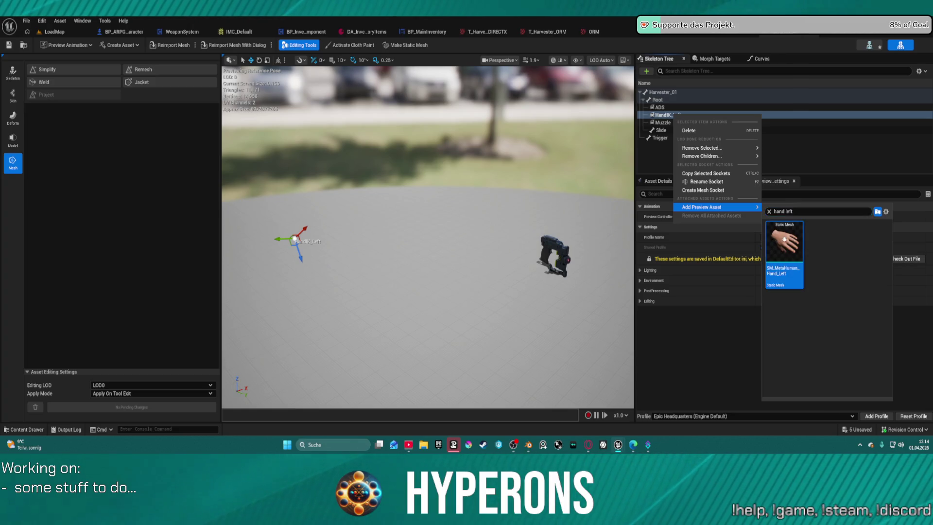
click(768, 237)
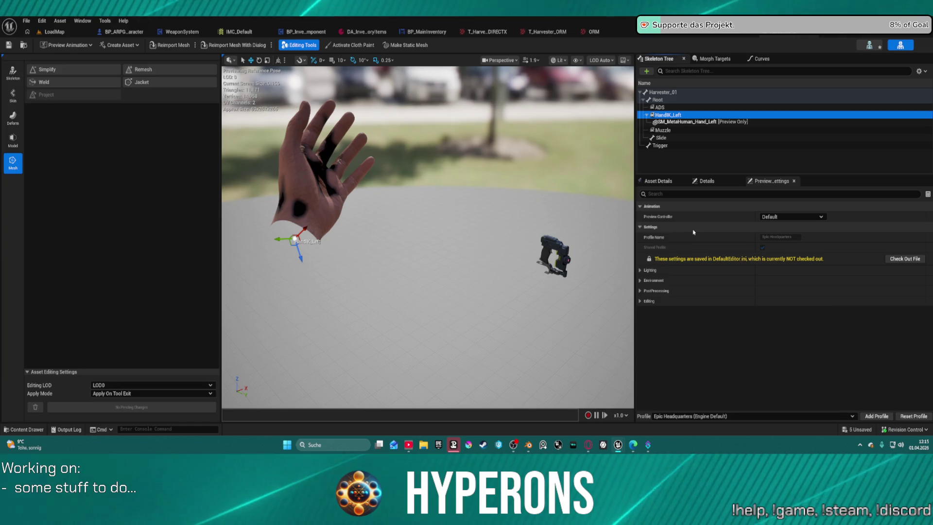
click(705, 181)
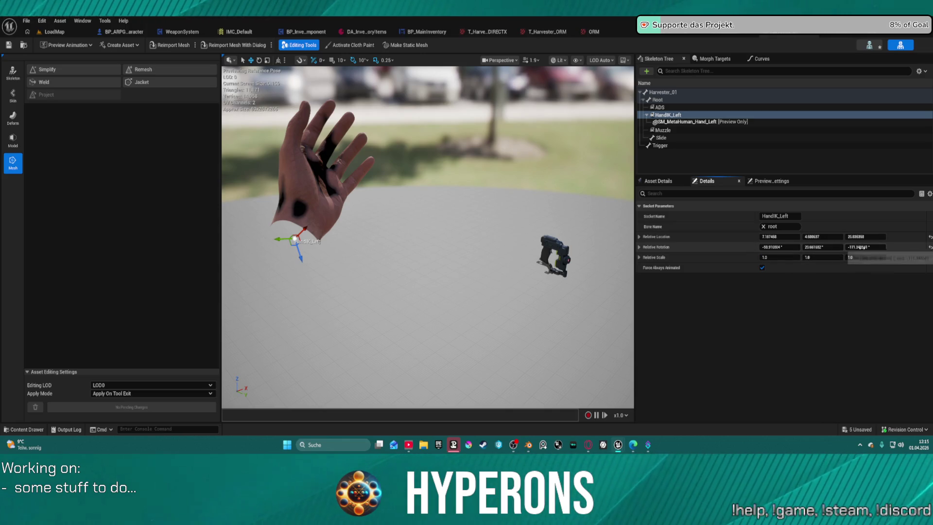
click(929, 248)
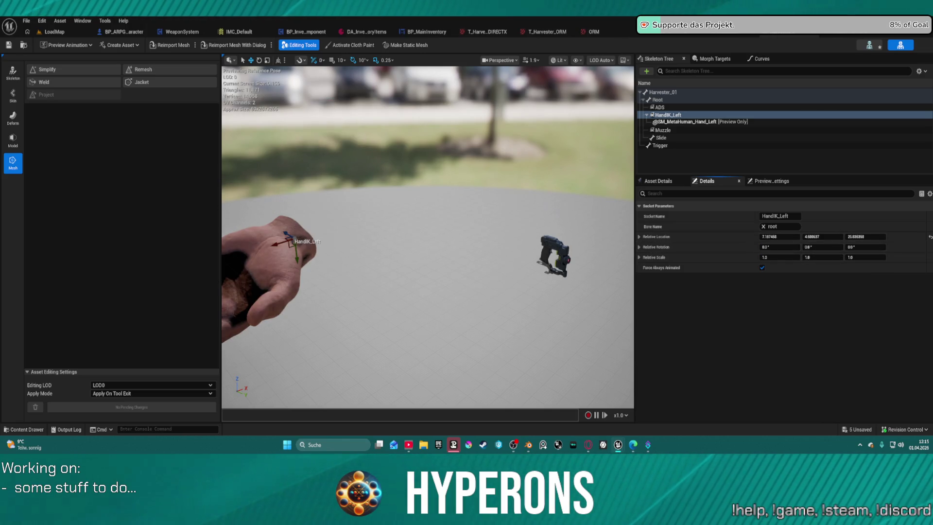
click(929, 237)
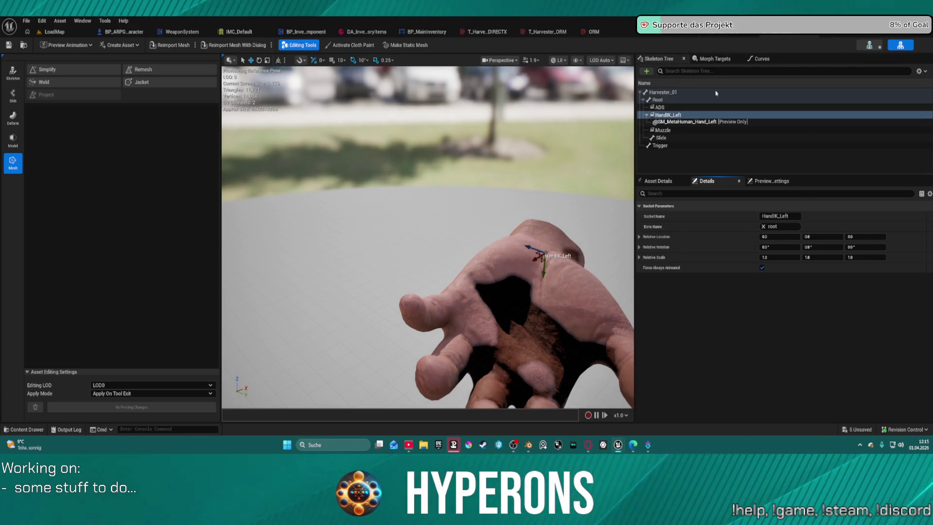
Check the preview hand, then remove all attached assets from HandIK_Left
click(691, 122)
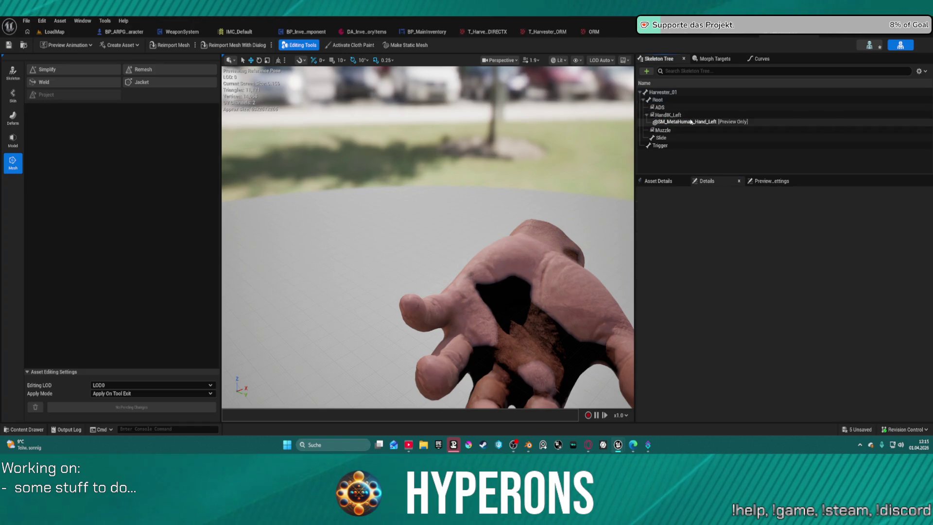
click(772, 181)
click(658, 180)
click(723, 183)
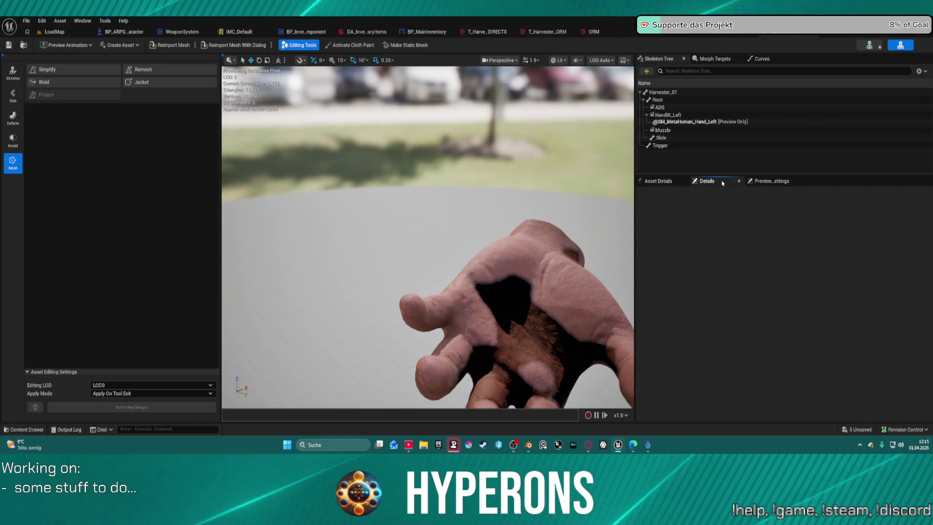
click(696, 122)
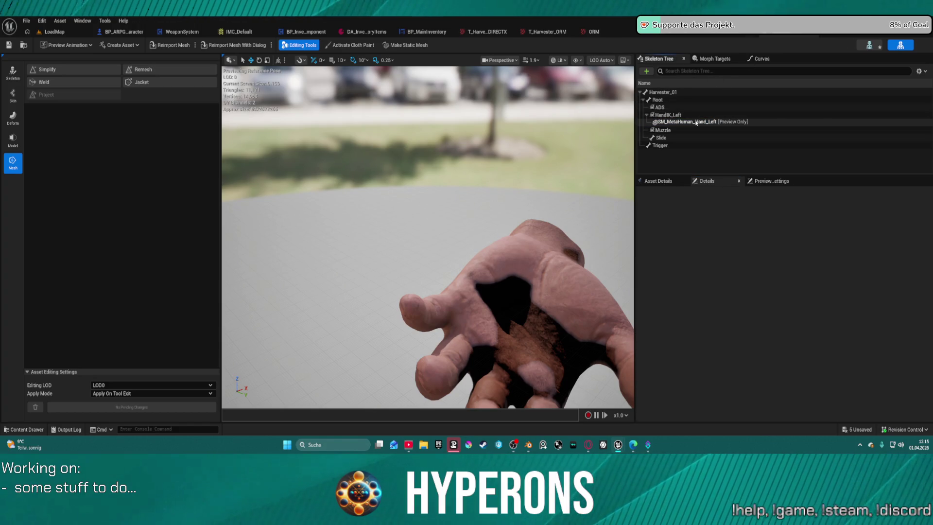
click(698, 123)
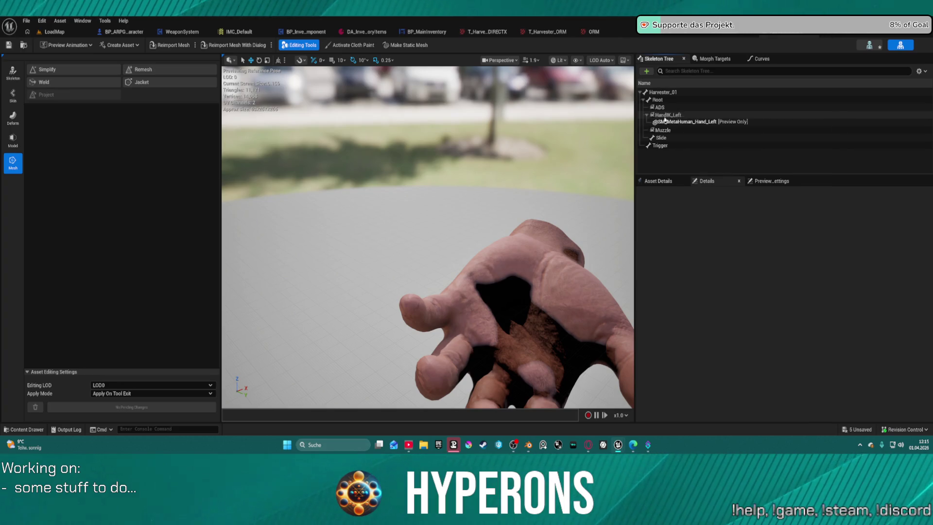
click(666, 117)
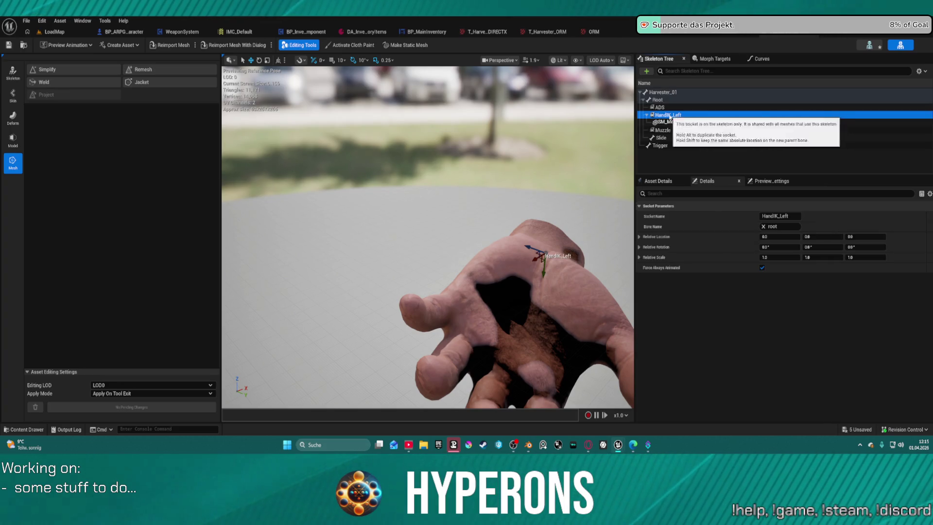
right_click(668, 118)
click(710, 216)
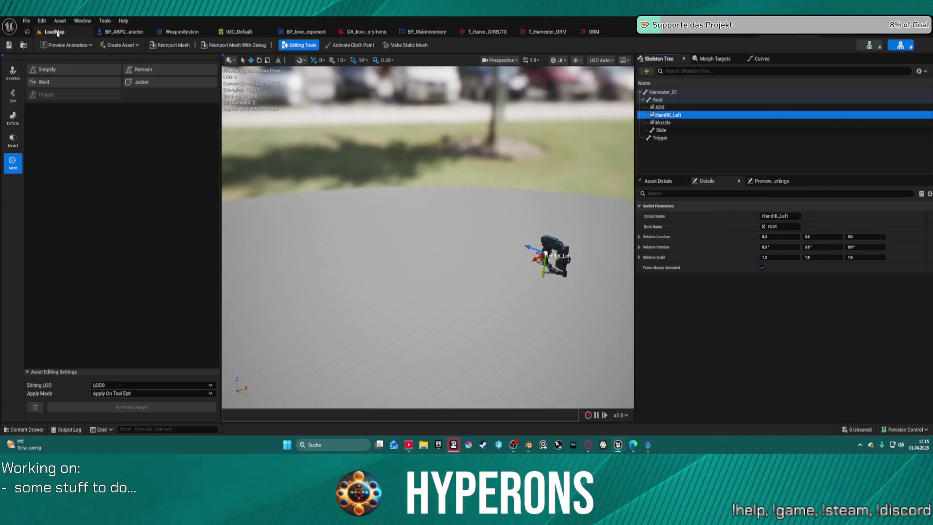
click(529, 444)
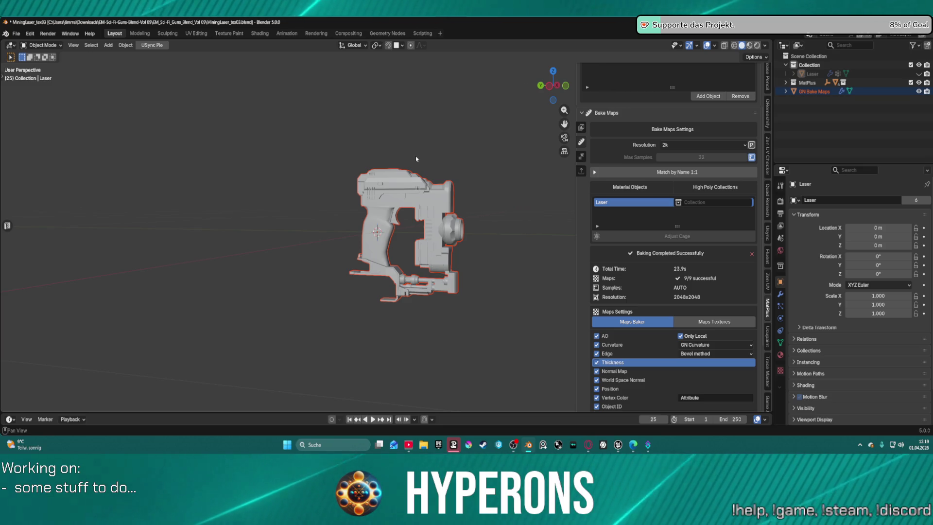
Show the Laser's MatPlus layers and orbit and zoom around the textured gun
click(580, 126)
drag(465, 217, 257, 305)
scroll(257, 305, up, 5)
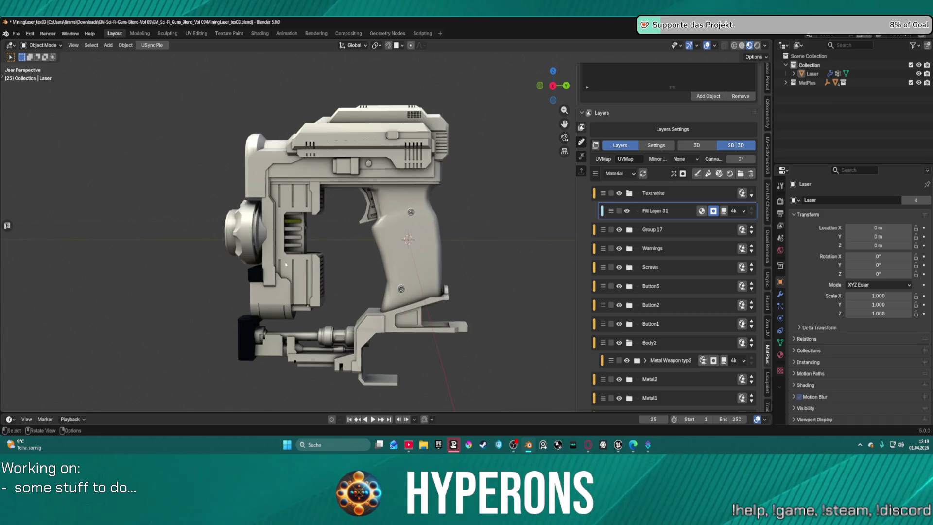
mouse_move(296, 217)
mouse_down()
mouse_move(291, 236)
mouse_move(81, 239)
mouse_move(306, 249)
mouse_move(358, 211)
mouse_up()
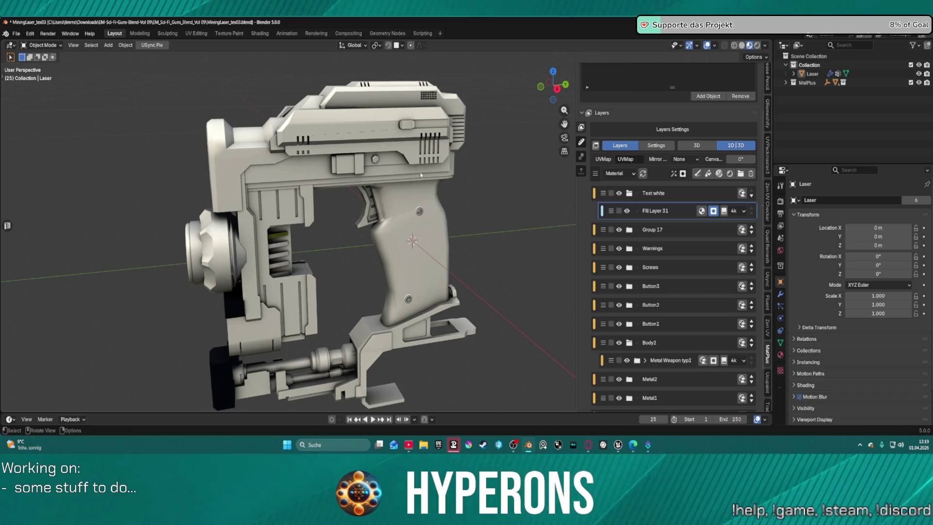
scroll(581, 200, down, 1)
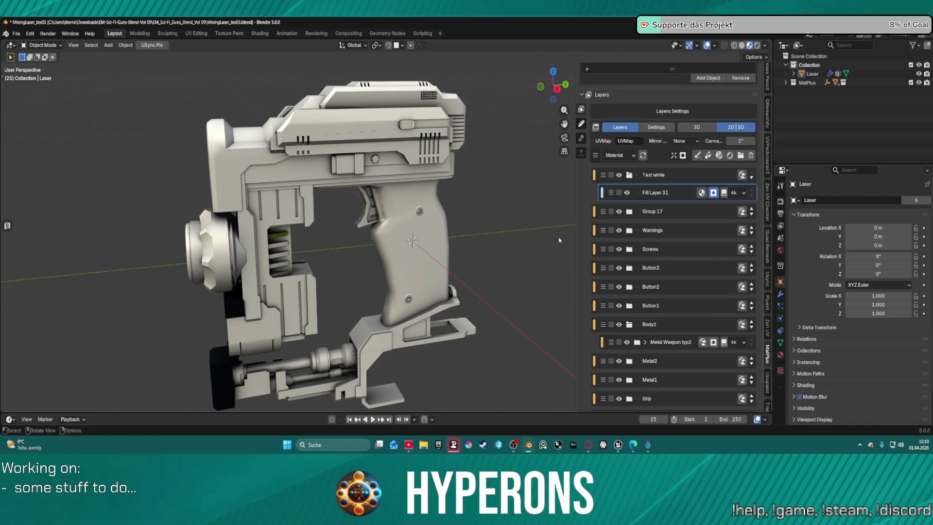
scroll(484, 237, down, 3)
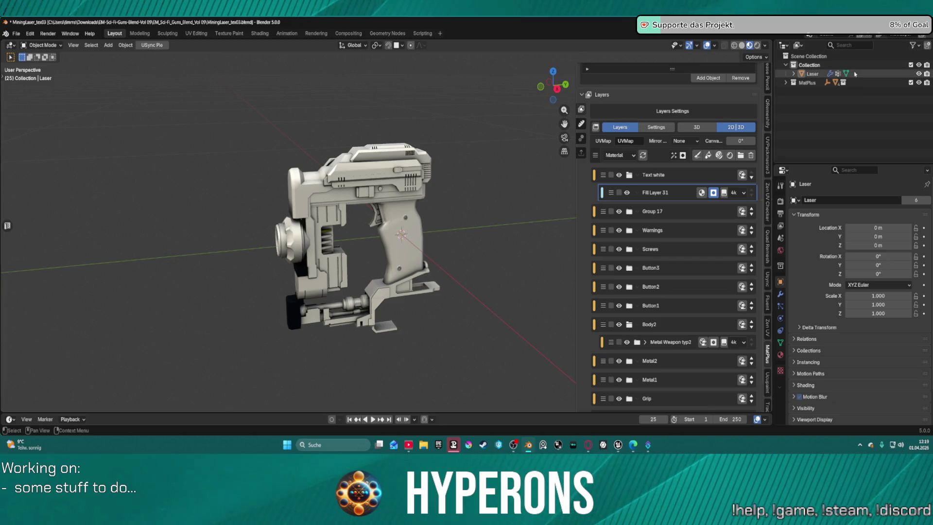
click(108, 45)
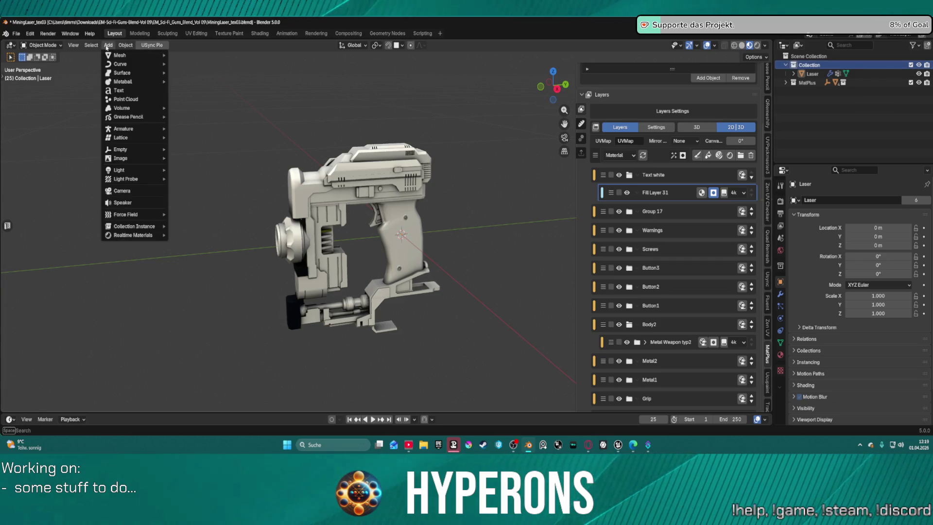
Add a Single Bone armature to the laser scene
mouse_move(127, 58)
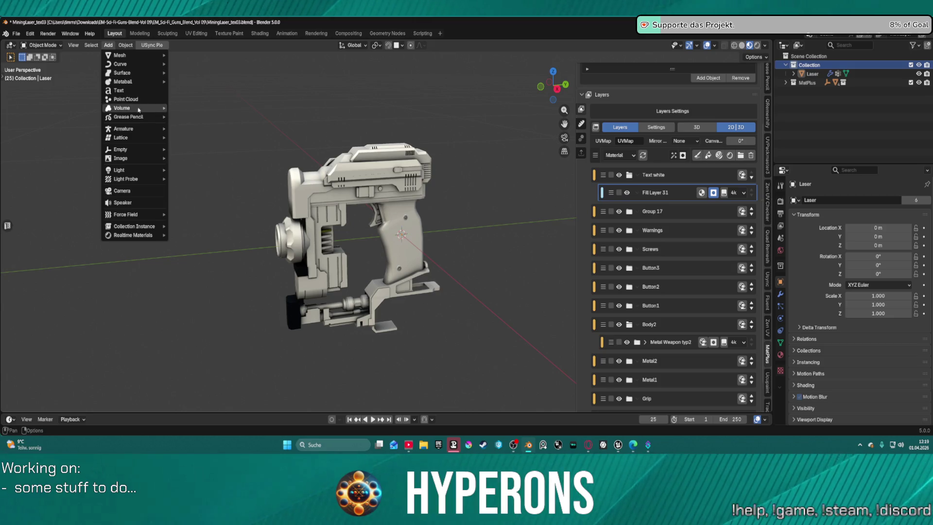
mouse_move(148, 133)
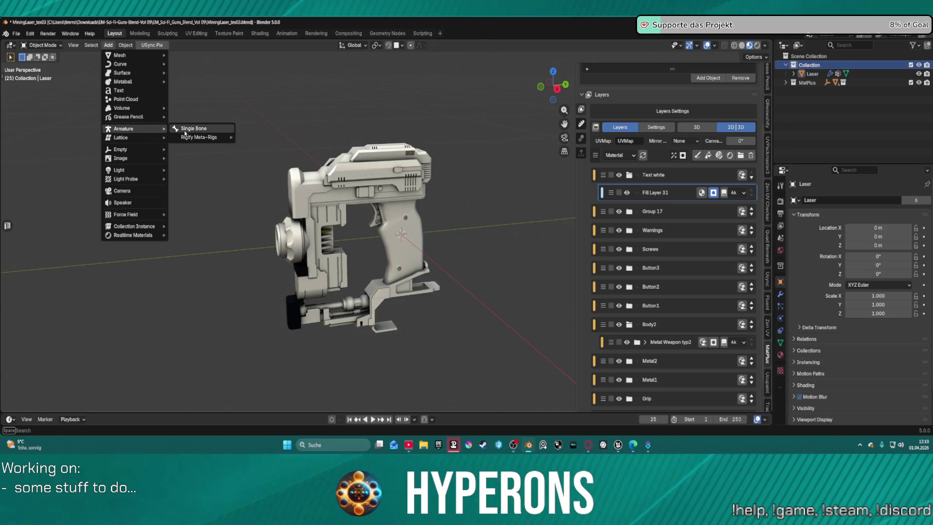
click(192, 128)
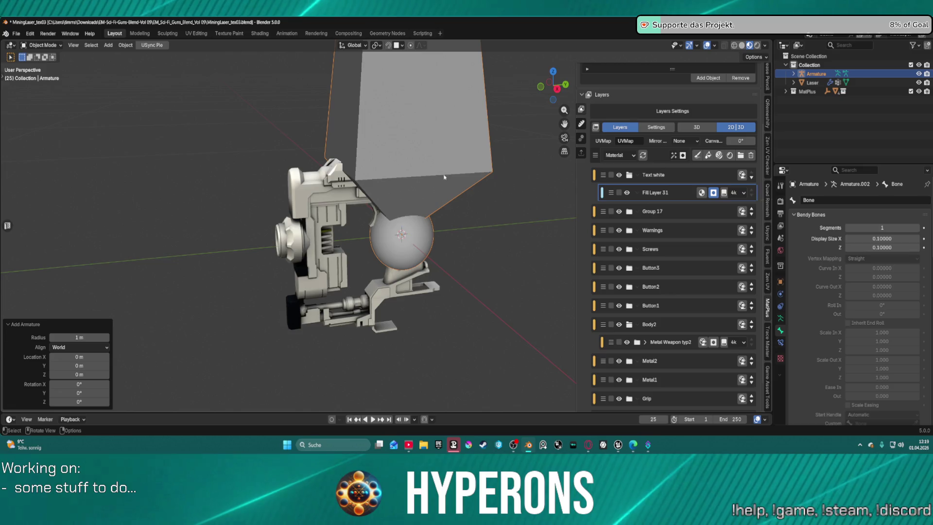
scroll(396, 218, down, 3)
scroll(767, 97, up, 8)
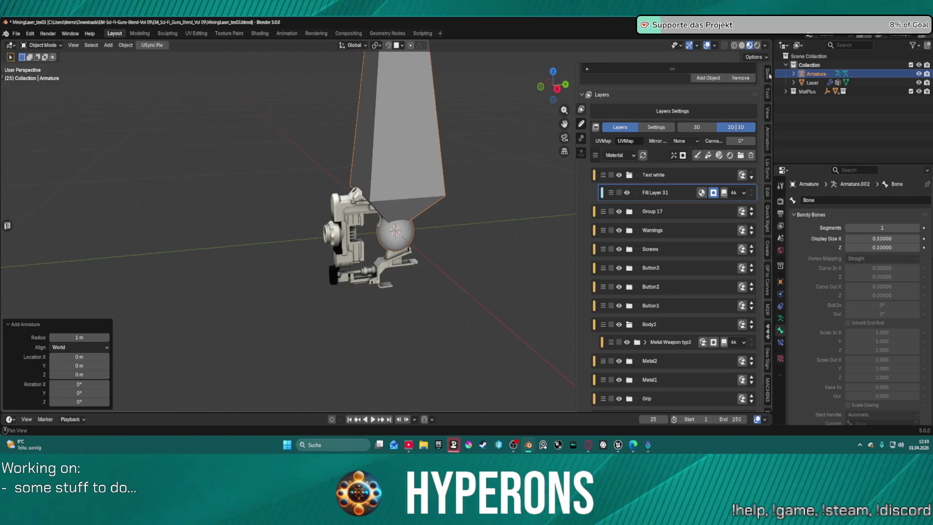
Set the armature's X, Y and Z scale to 0.01 in the Item panel
click(768, 74)
click(700, 172)
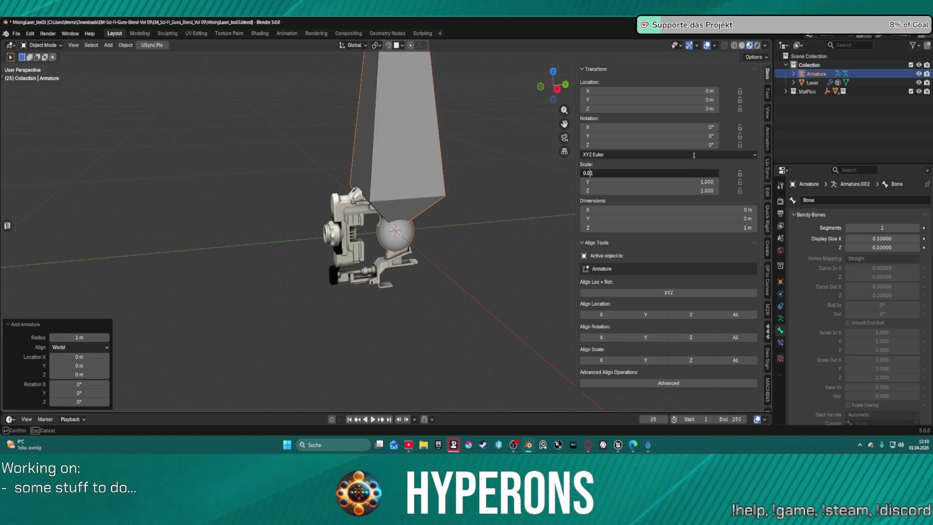
key(Return)
click(698, 183)
text(0.01)
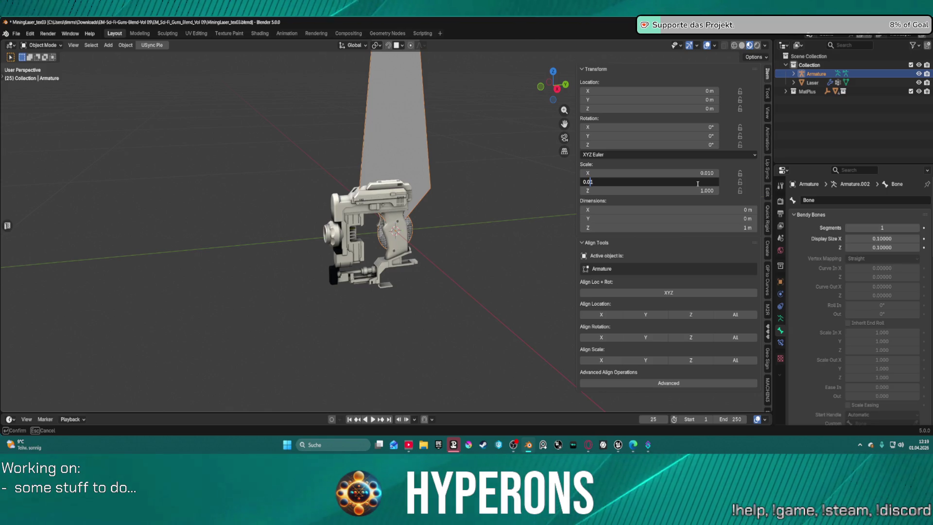
key(Return)
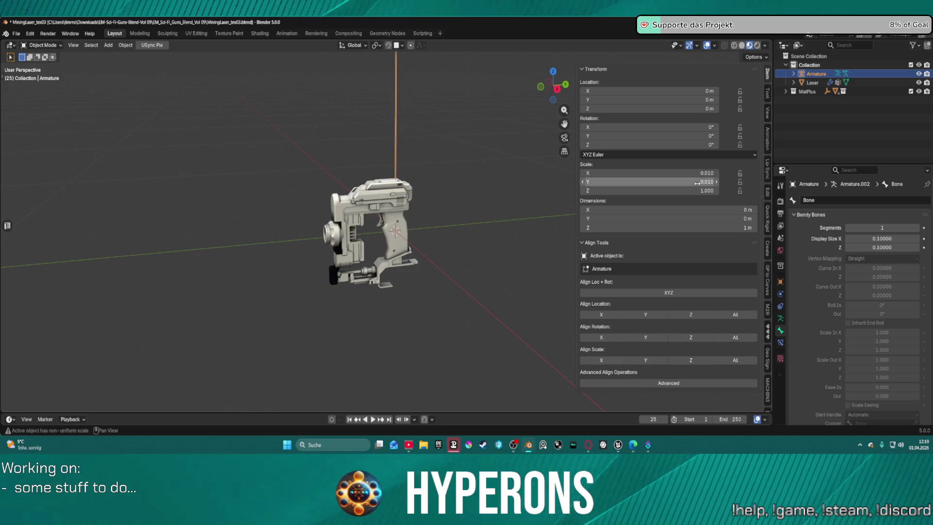
click(699, 191)
text(0.01)
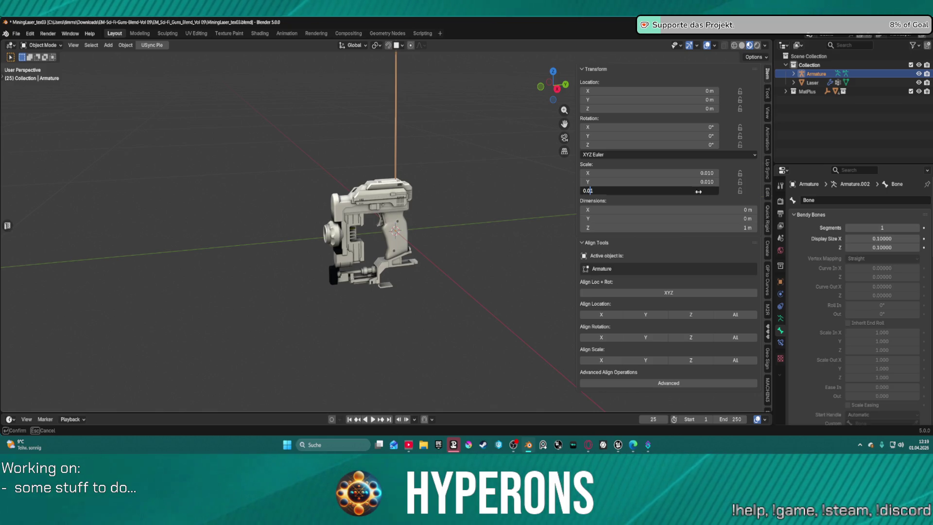
key(Return)
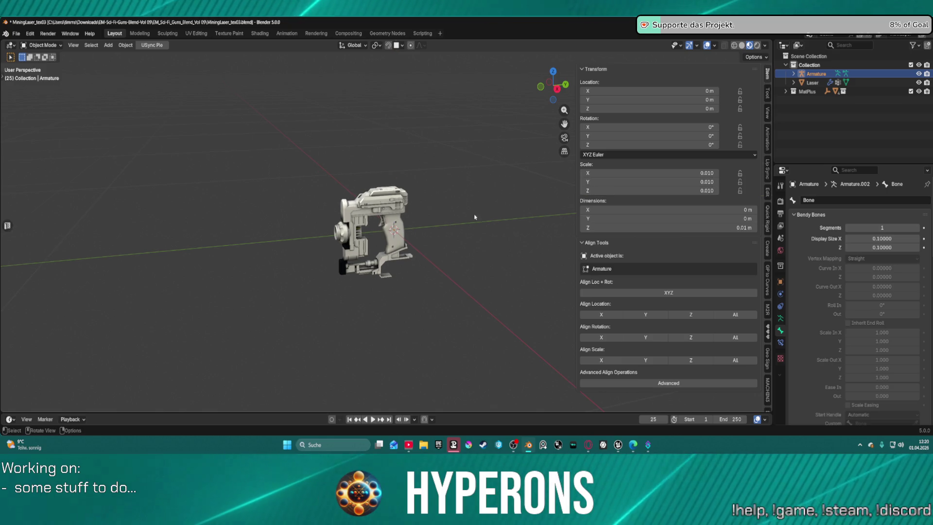
scroll(434, 217, up, 2)
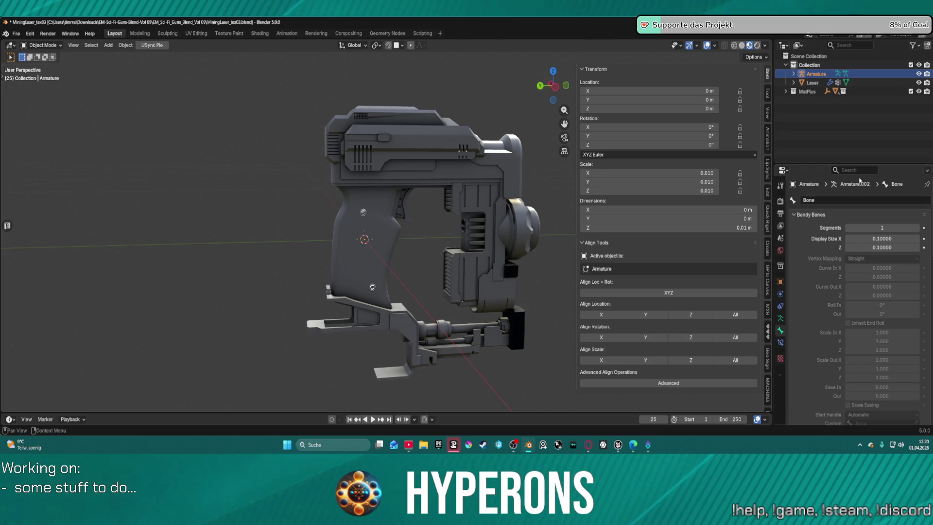
Parent the Laser mesh to the armature using Armature Deform with empty groups
click(780, 319)
click(793, 74)
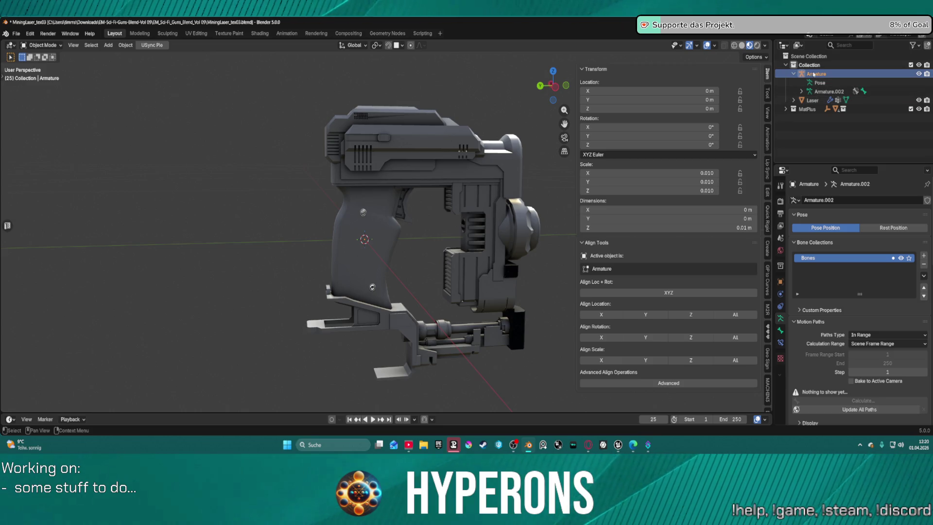
click(813, 100)
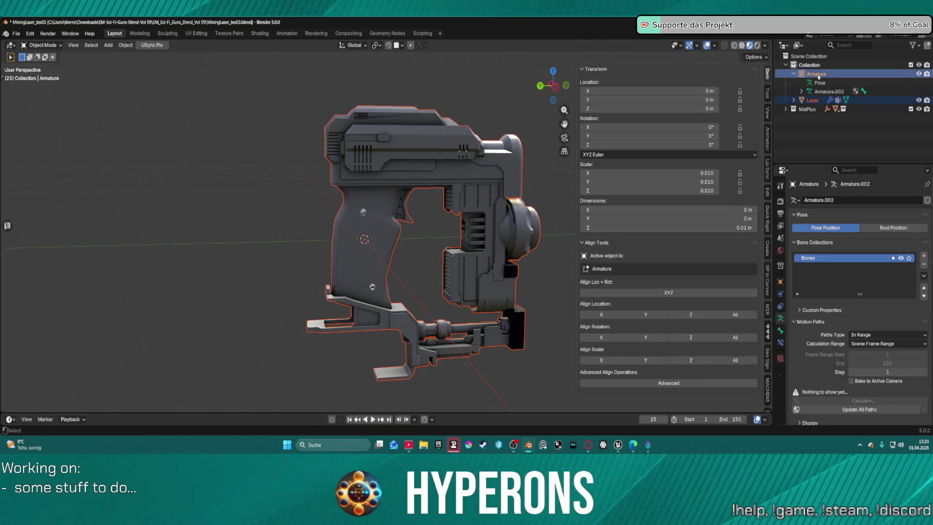
right_click(813, 100)
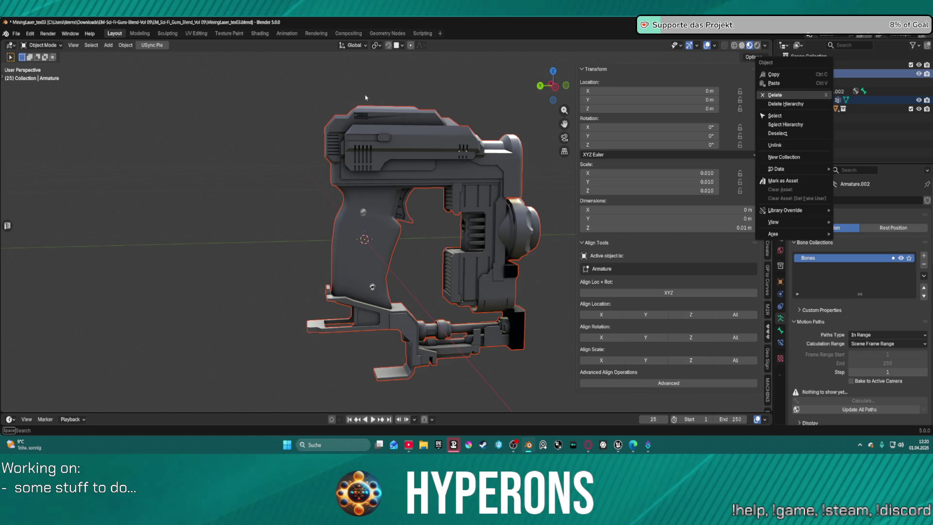
key(ctrl+p)
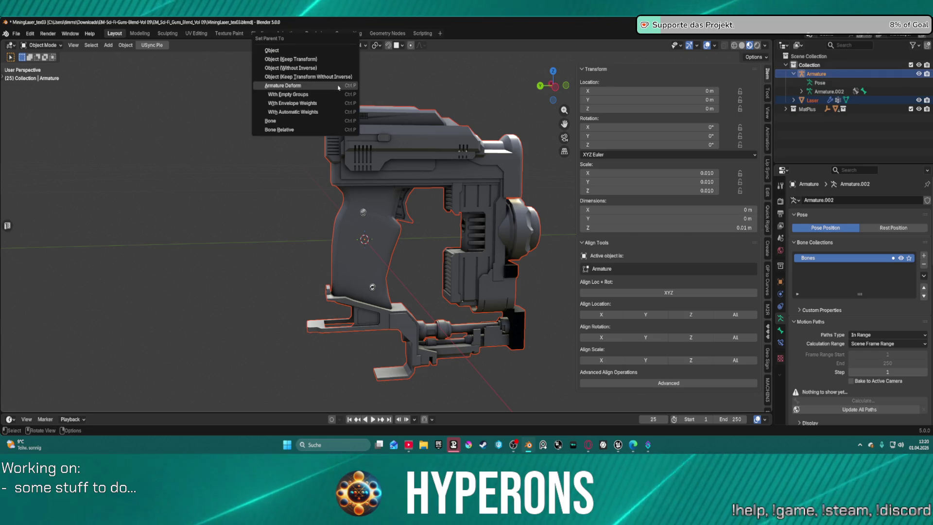
click(318, 96)
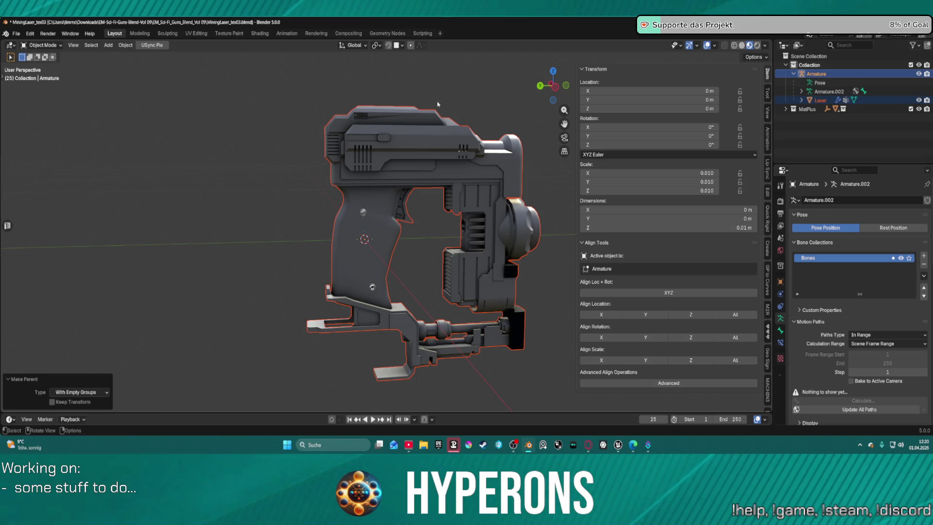
Deselect the Laser and put the armature into Edit Mode
click(816, 73)
key(ctrl+Tab)
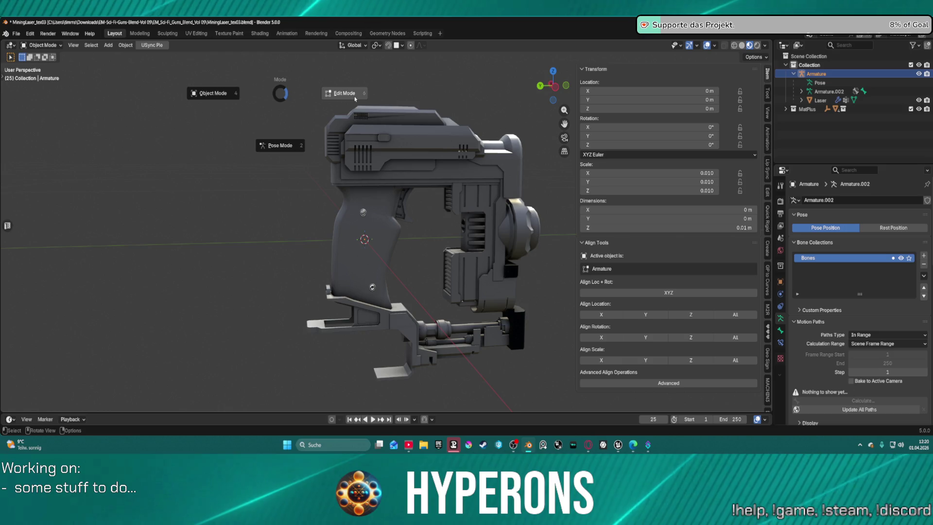
click(352, 96)
Select the armature's single bone in the Outliner
scroll(377, 213, up, 3)
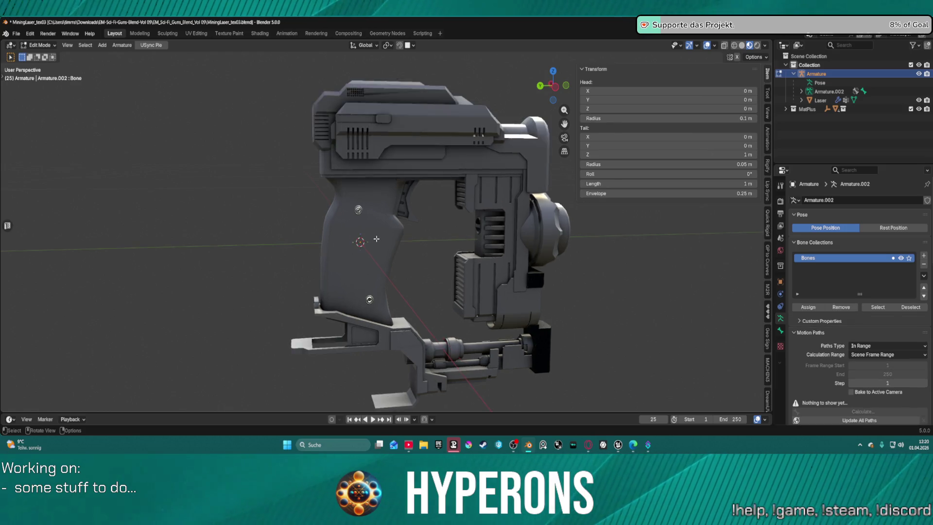
scroll(376, 237, down, 1)
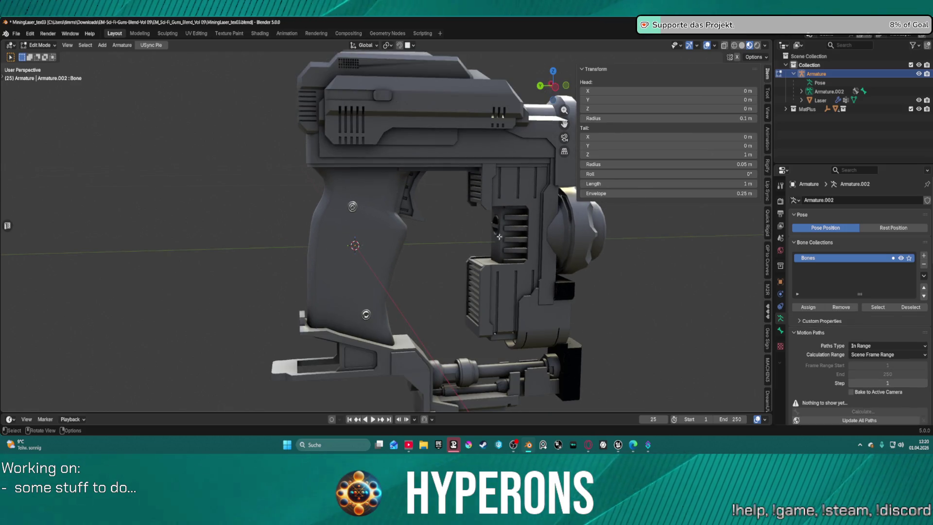
scroll(831, 289, down, 15)
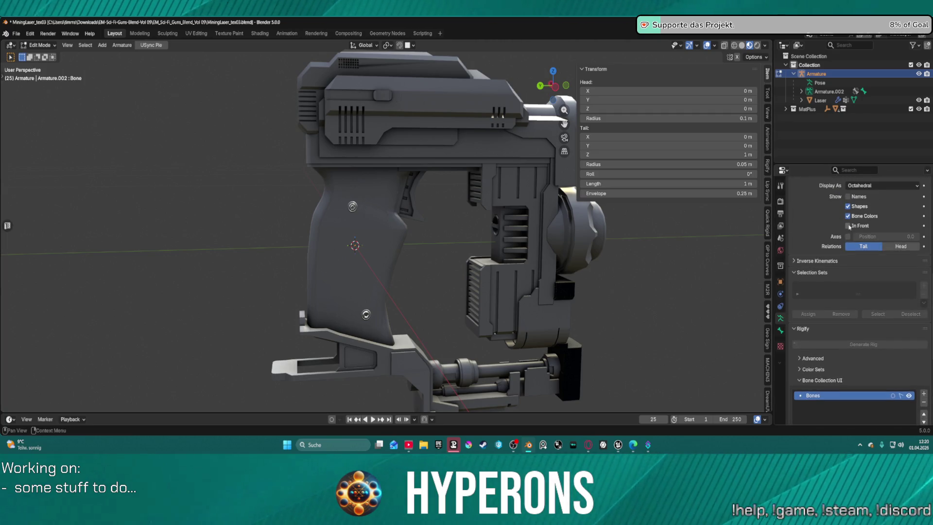
scroll(384, 243, up, 1)
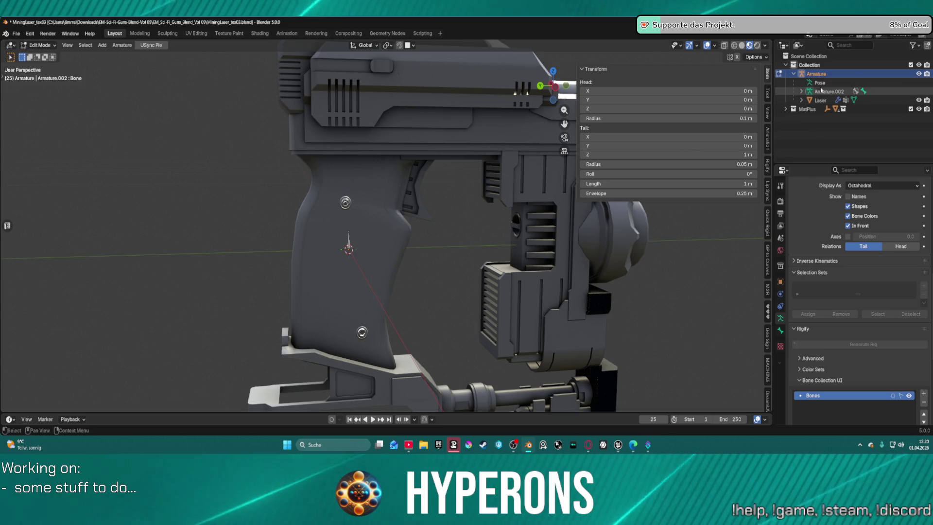
click(802, 92)
click(801, 91)
click(827, 100)
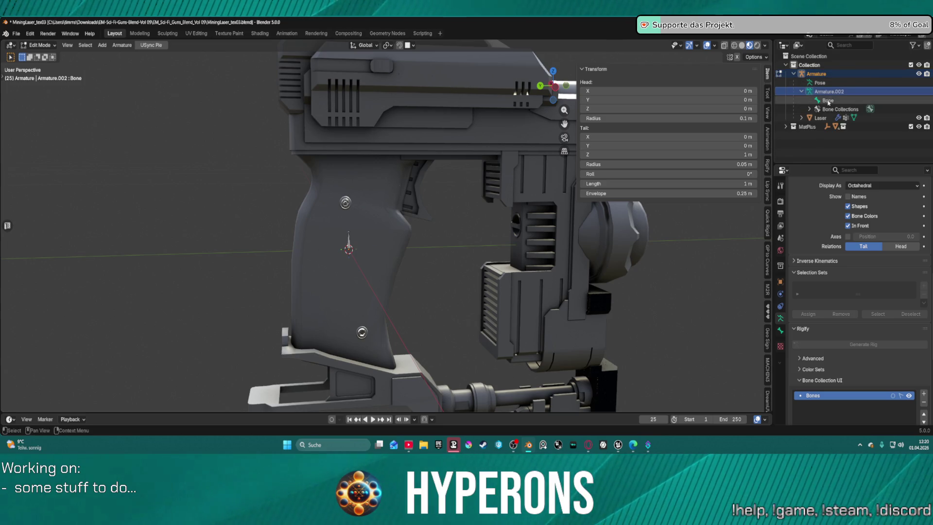
Try scaling and moving the bone, cancelling and undoing both attempts
key(s)
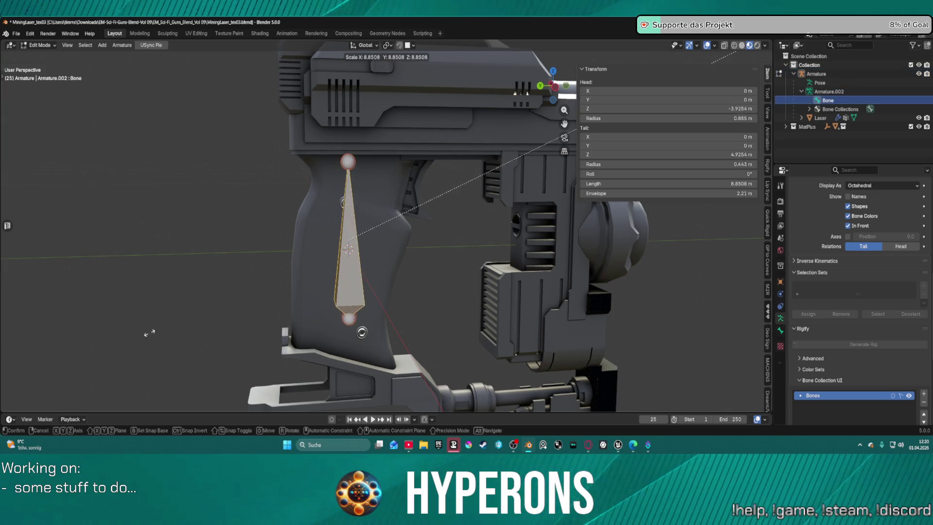
key(Escape)
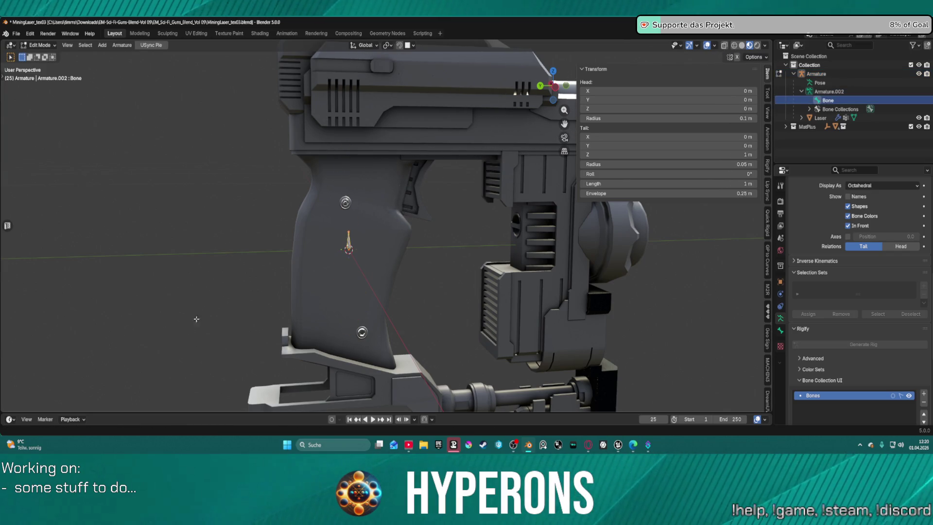
scroll(345, 222, up, 3)
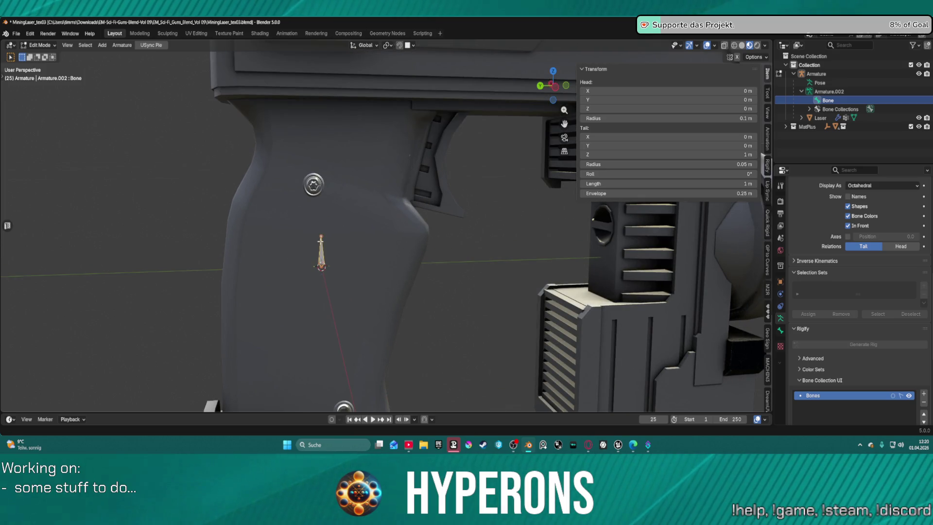
key(s)
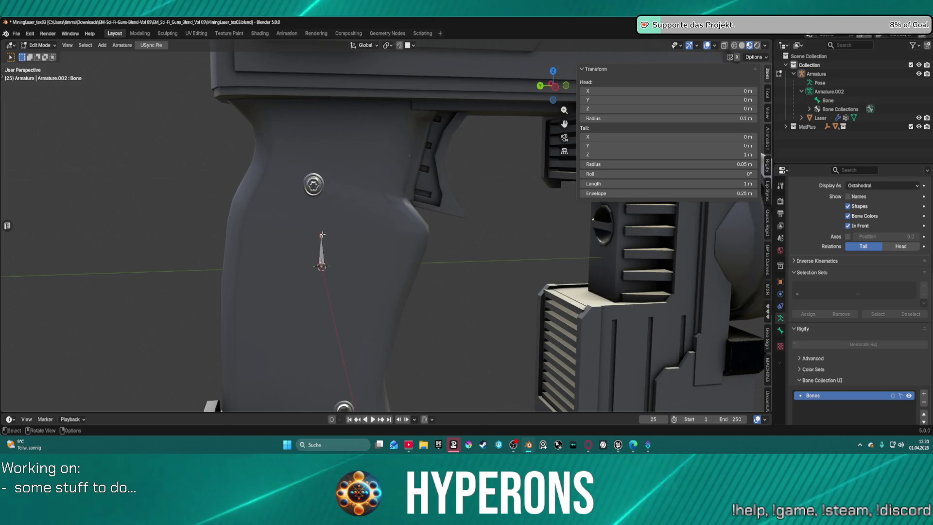
key(g)
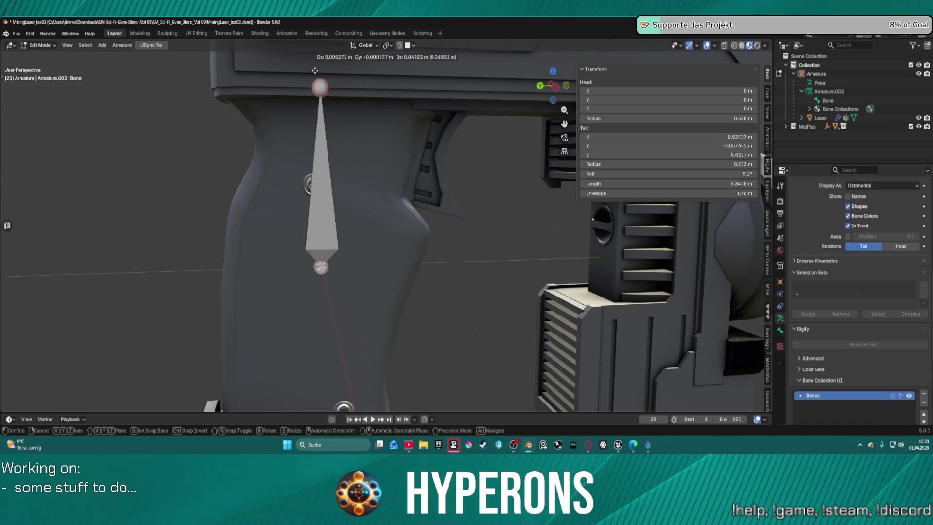
click(324, 330)
scroll(327, 322, down, 3)
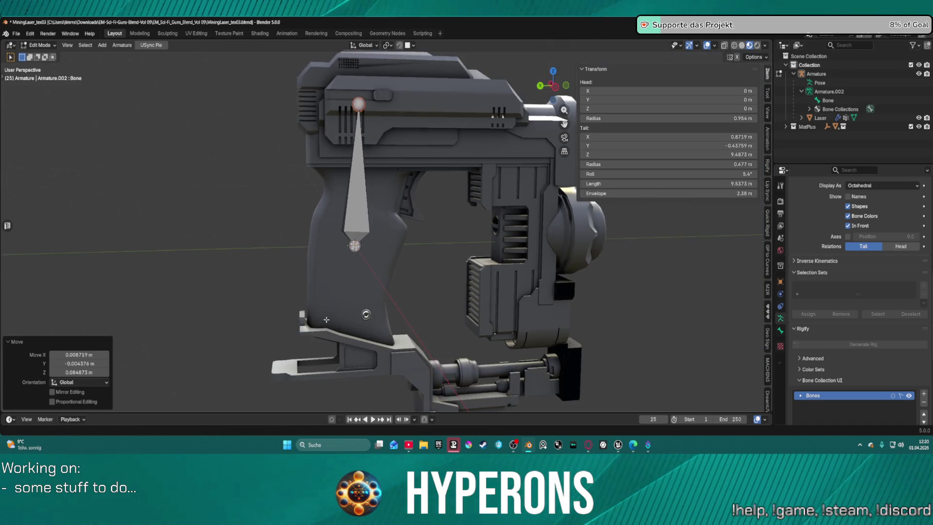
key(ctrl+z)
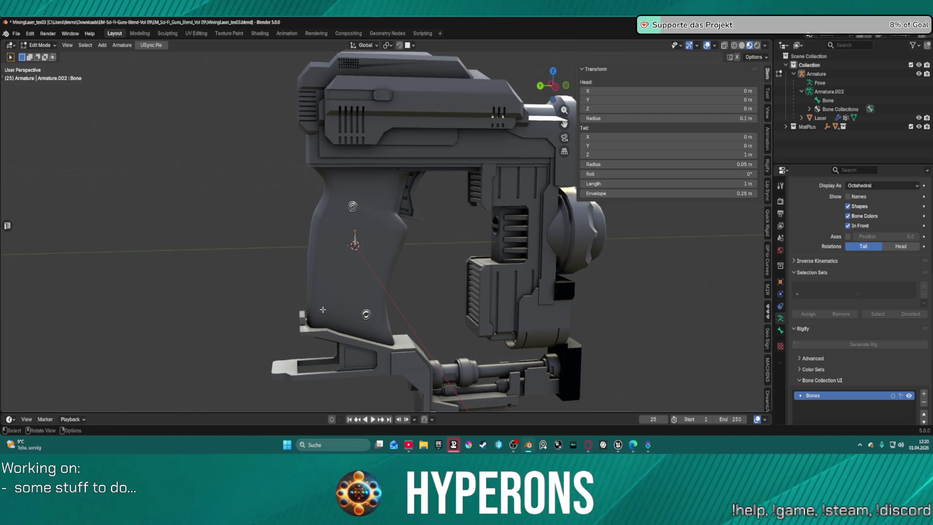
Raise the bone tail straight up along Z, stretching the bone to 11.394 m
key(g)
key(z)
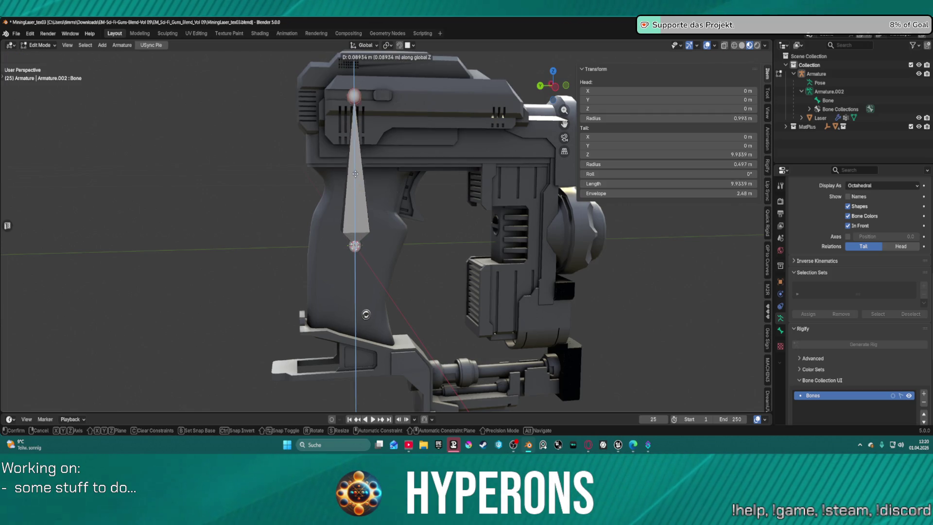
click(356, 155)
scroll(356, 155, down, 10)
scroll(327, 215, up, 4)
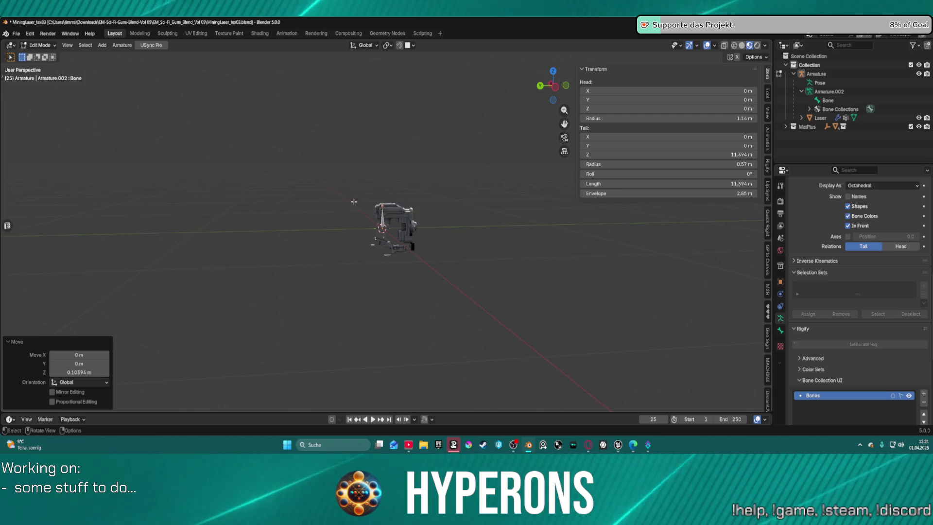
scroll(349, 192, up, 1)
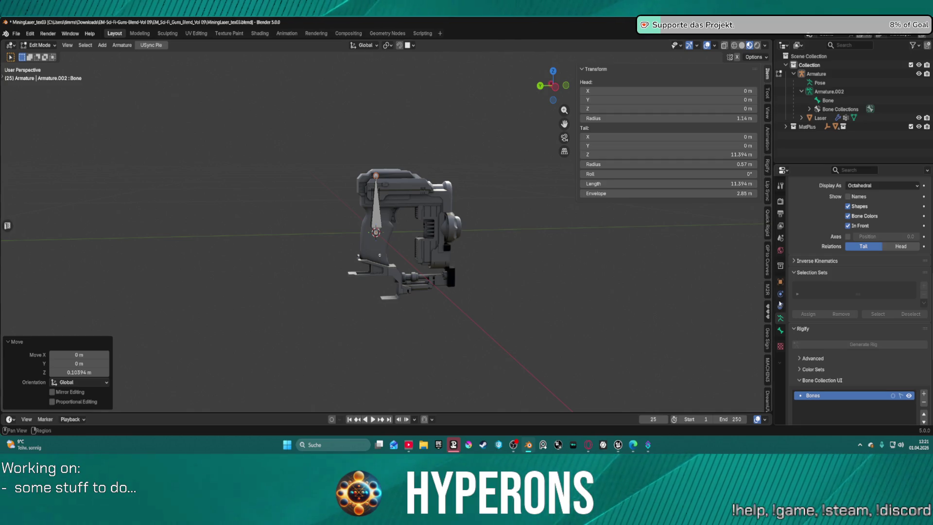
scroll(768, 368, down, 8)
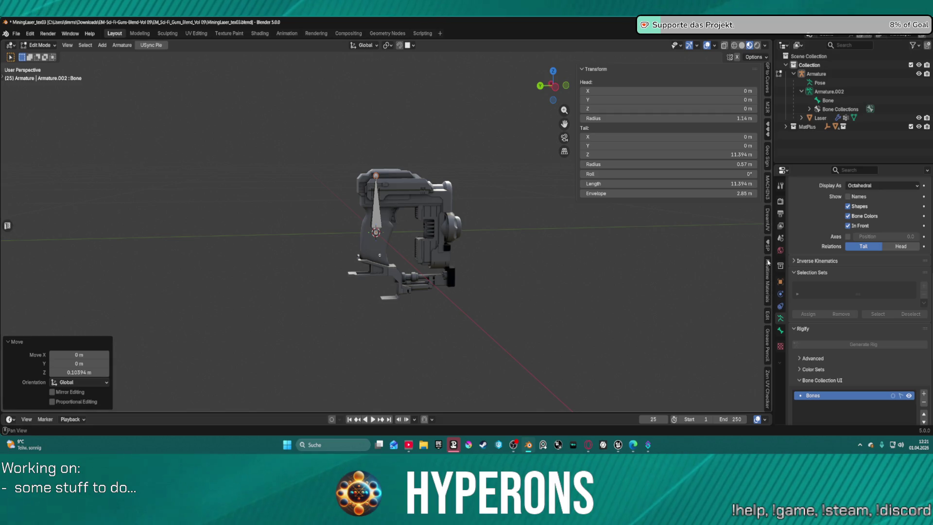
Rename the armature object Harvester_01, and its armature data and bone both Root
double_click(816, 73)
text(Harvester_01)
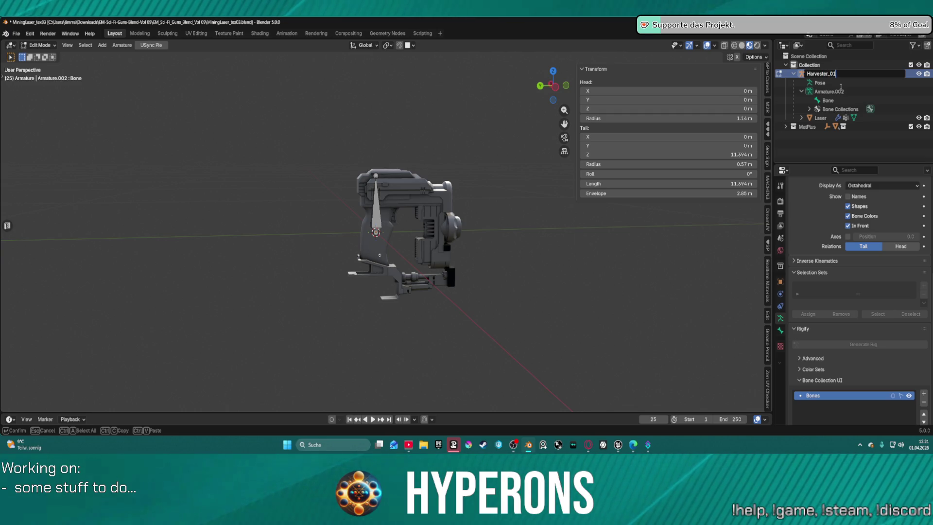
key(Return)
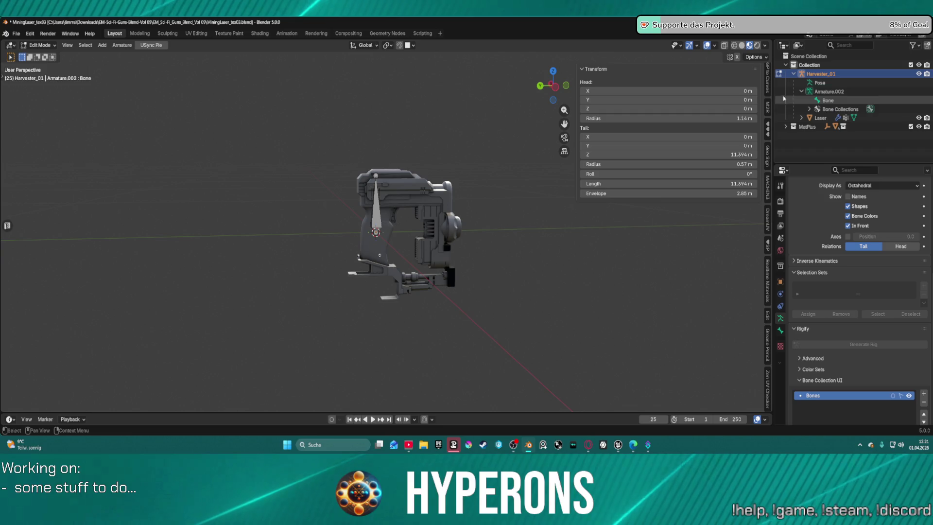
double_click(830, 92)
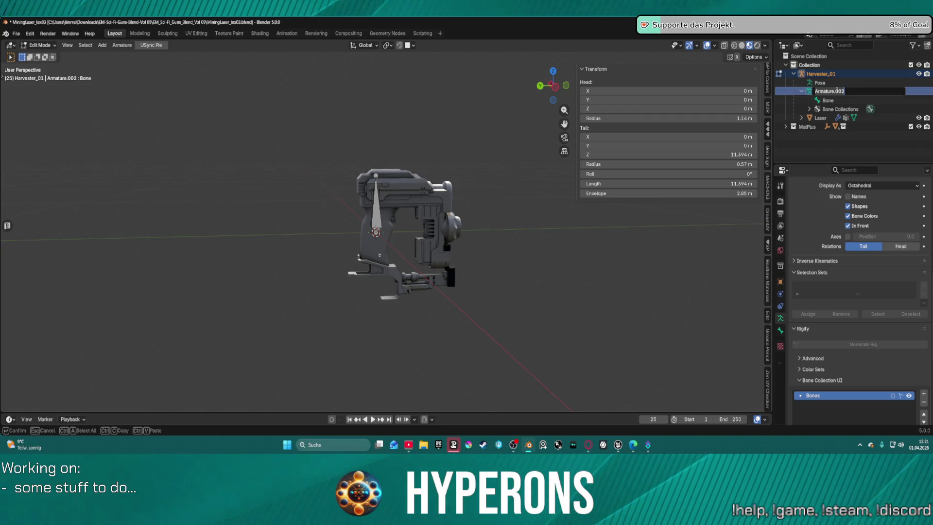
text(Root)
key(Return)
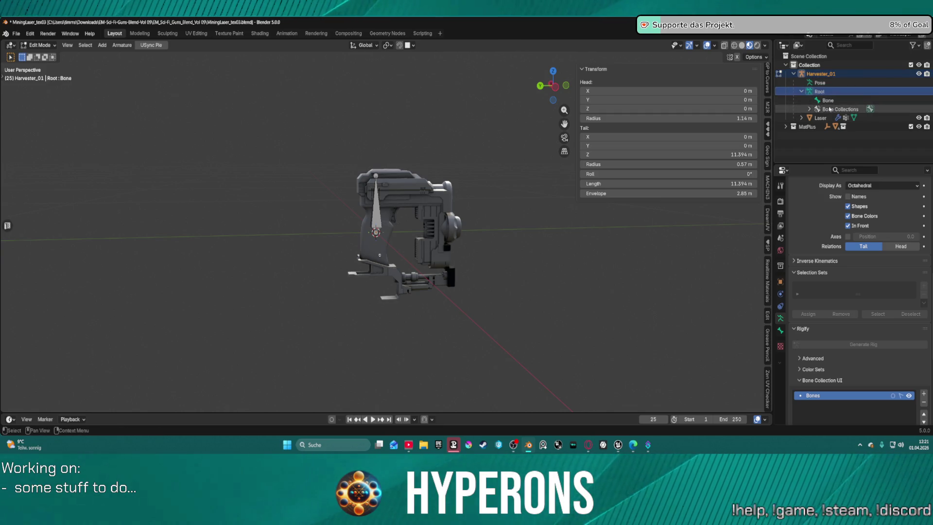
click(834, 100)
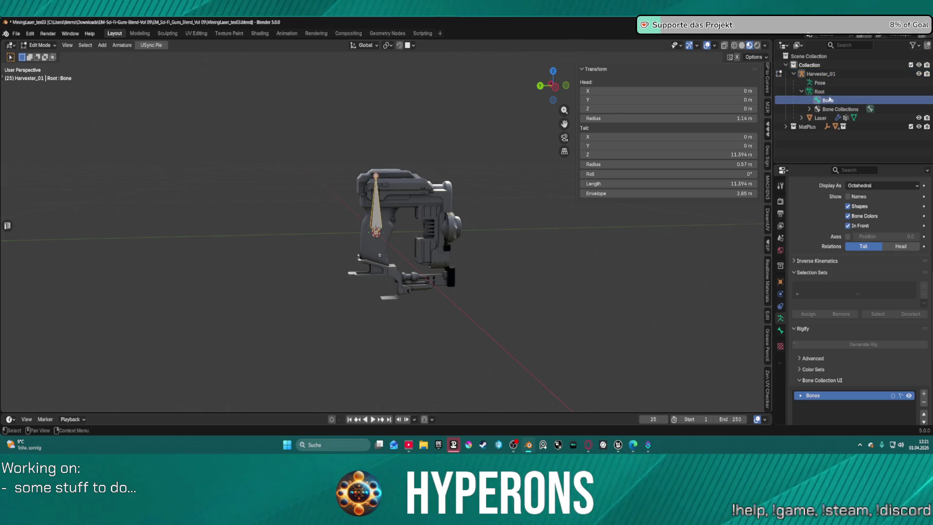
click(824, 93)
double_click(824, 99)
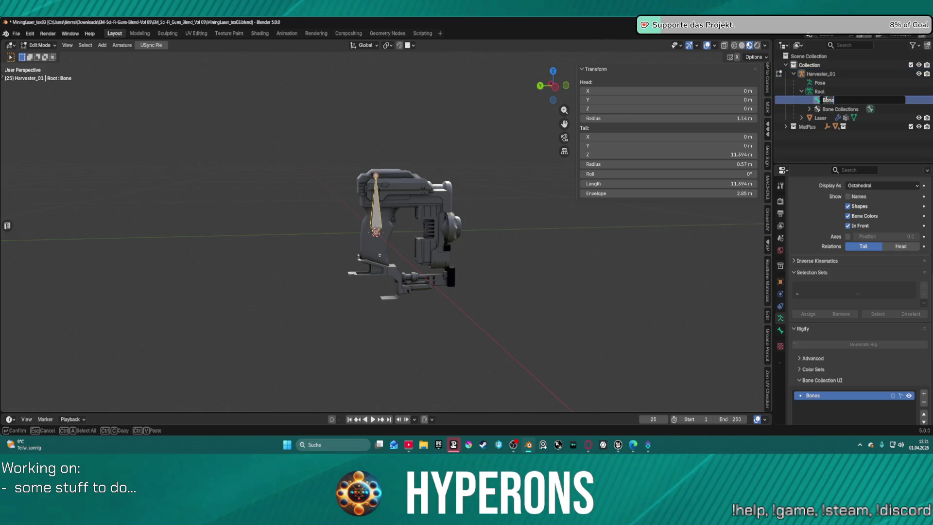
text(Root)
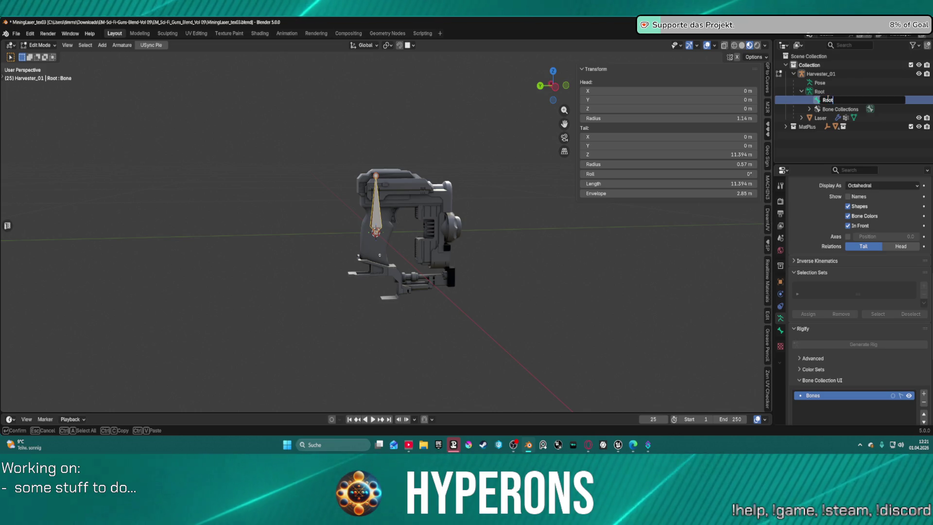
key(Return)
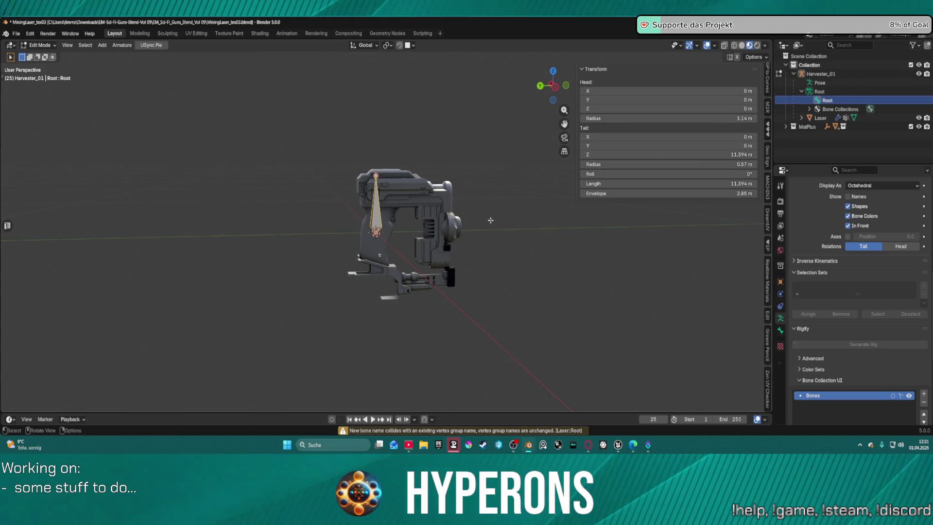
Make Harvester_01 the only USync Export Armatures entry and export it as a character
scroll(765, 351, down, 5)
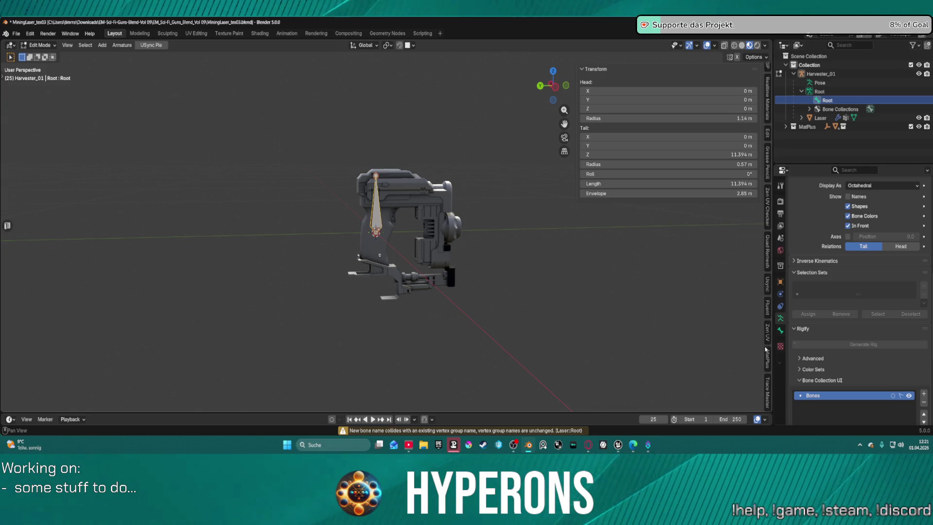
click(767, 284)
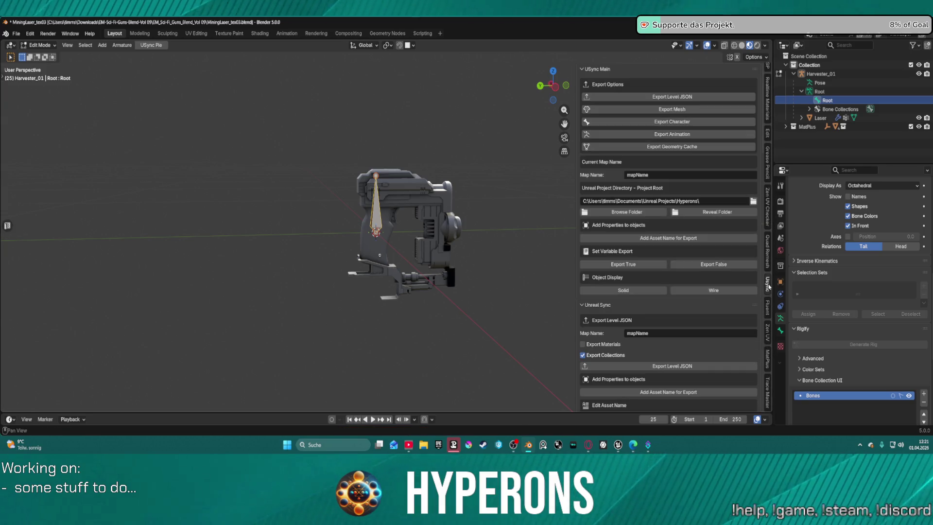
scroll(691, 194, down, 10)
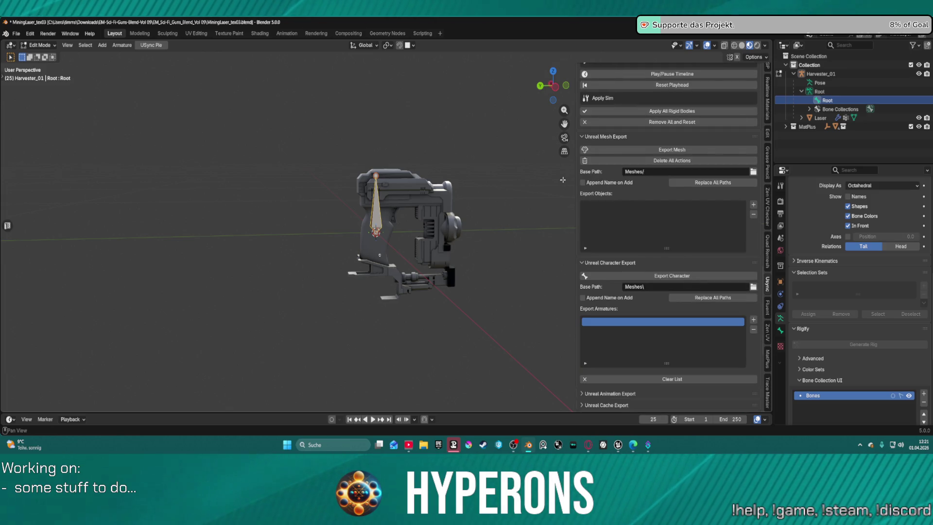
click(753, 329)
click(820, 73)
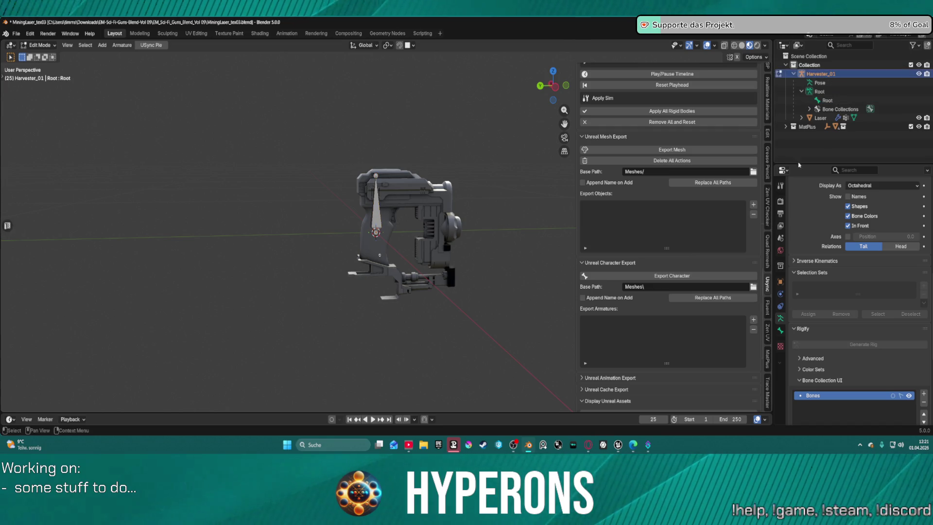
click(754, 320)
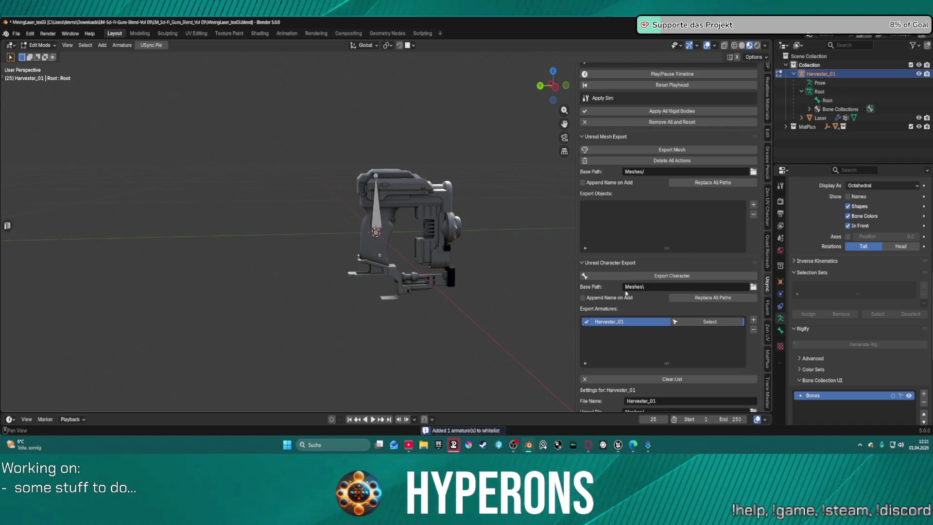
scroll(657, 351, down, 5)
scroll(656, 351, down, 1)
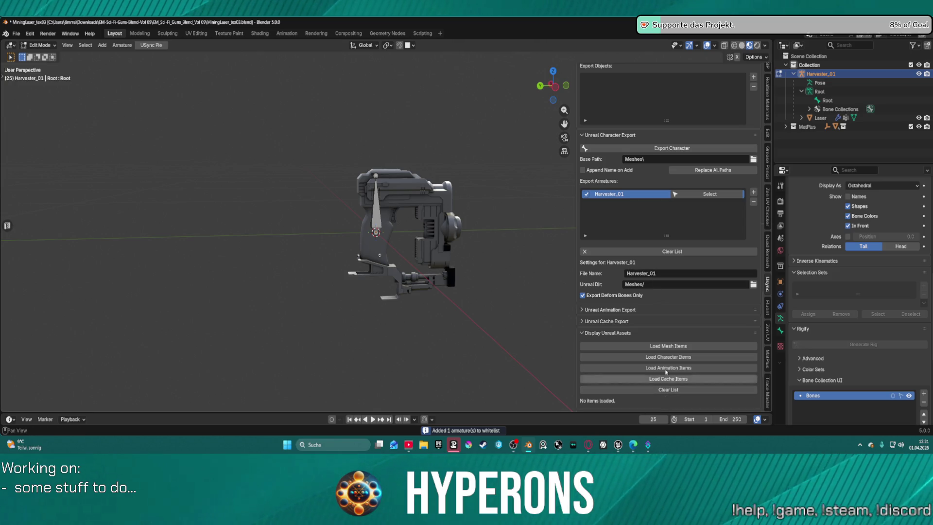
click(659, 150)
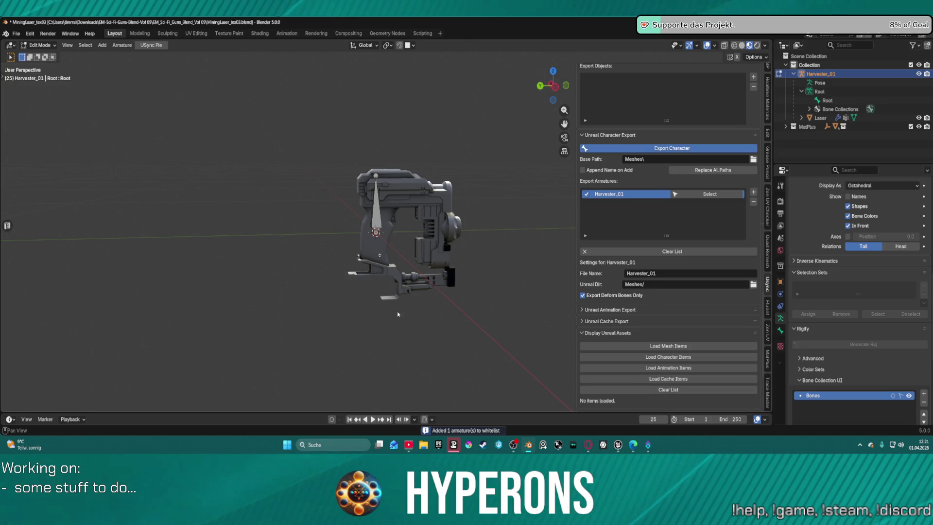
mouse_move(618, 444)
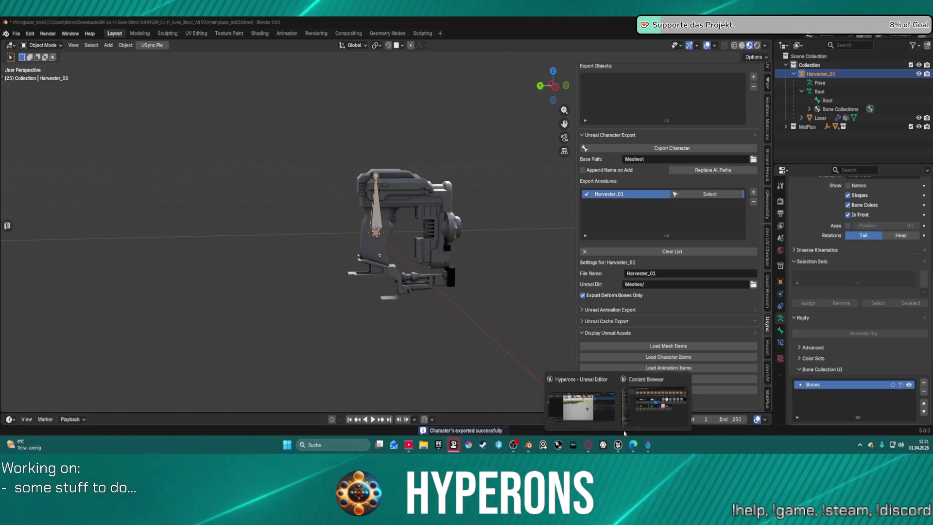
click(578, 403)
Import the re-exported Harvester_01 character into the LoadMap project via the USync panel
click(57, 32)
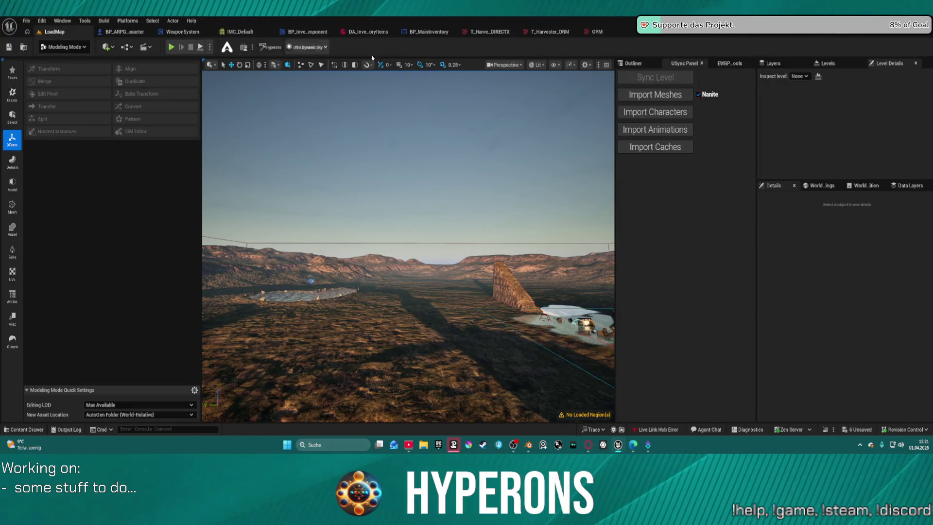
click(667, 111)
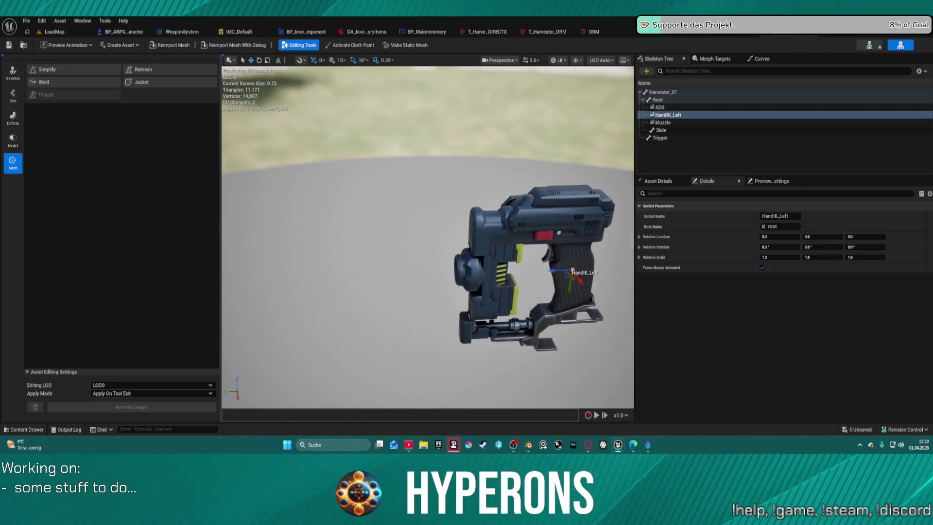
click(50, 33)
Open the Harvester_01 gun mesh from the Content Drawer's Meshes folder
key(ctrl+space)
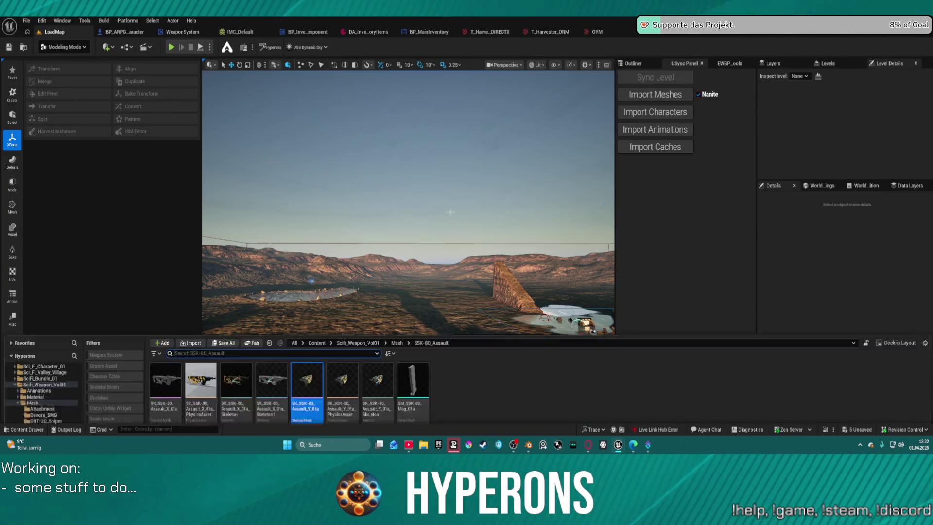
drag(306, 274, 311, 272)
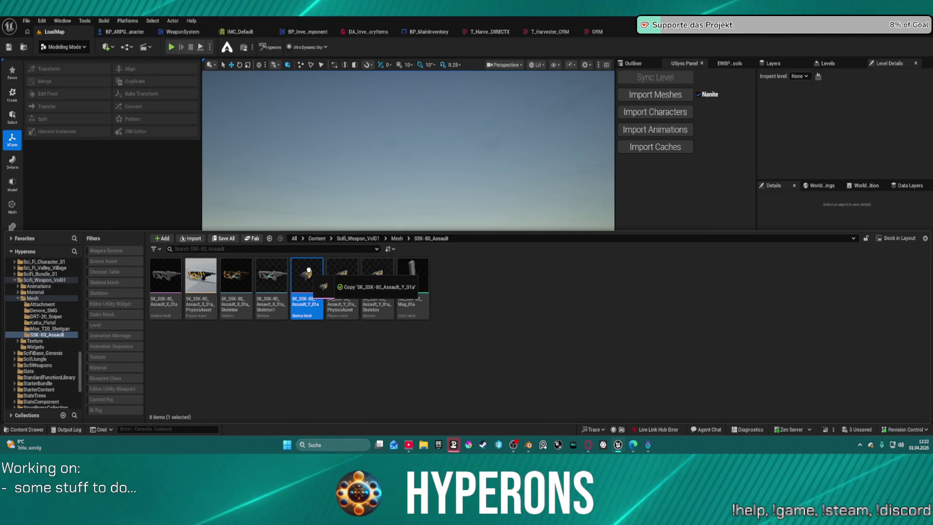
double_click(307, 281)
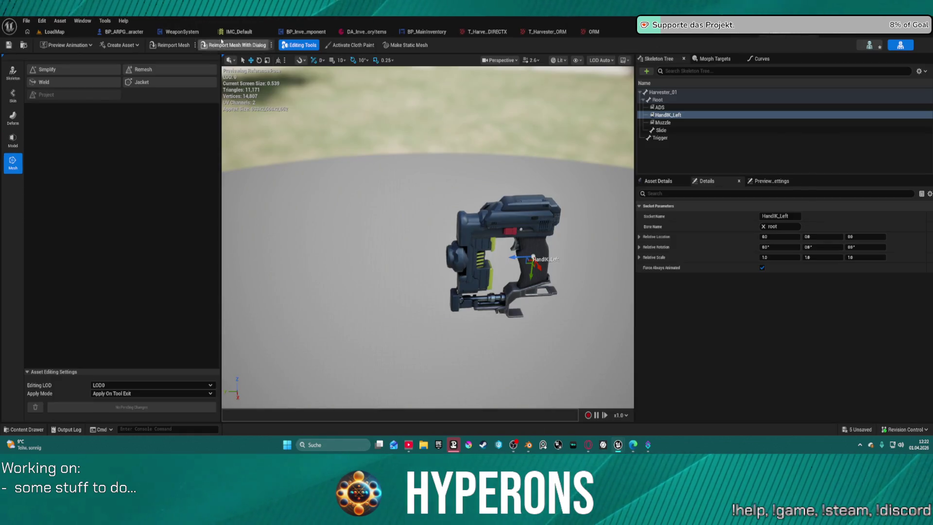
Return to the level, select the placed Harvester_01 and frame the view on it
click(22, 47)
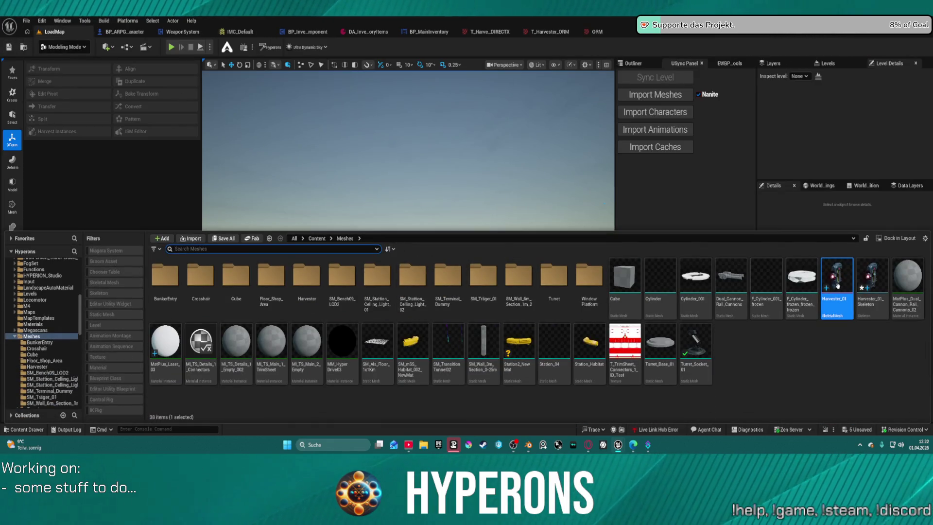
click(474, 233)
click(474, 234)
key(f)
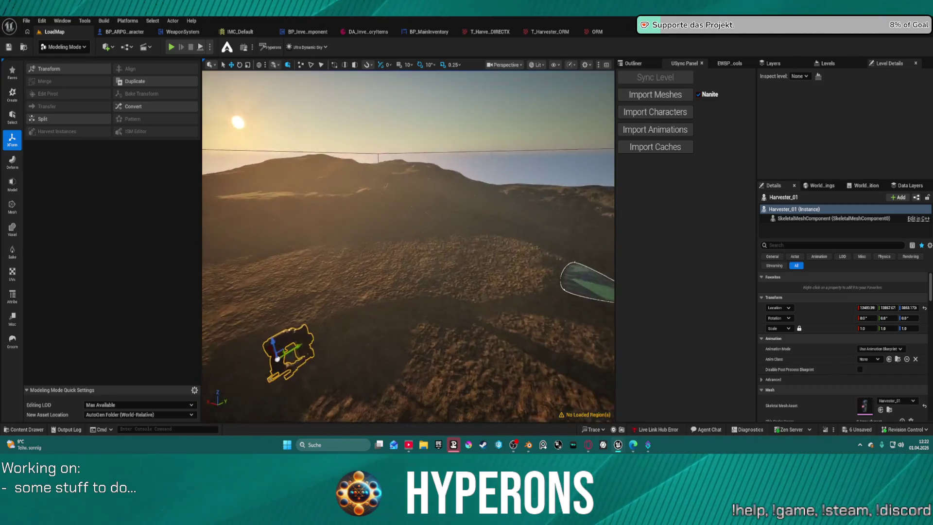
Set Harvester_01's scale to 0.01 on all axes in Details and focus on it
mouse_move(435, 221)
mouse_down()
mouse_move(446, 250)
mouse_move(475, 248)
mouse_move(459, 275)
mouse_up()
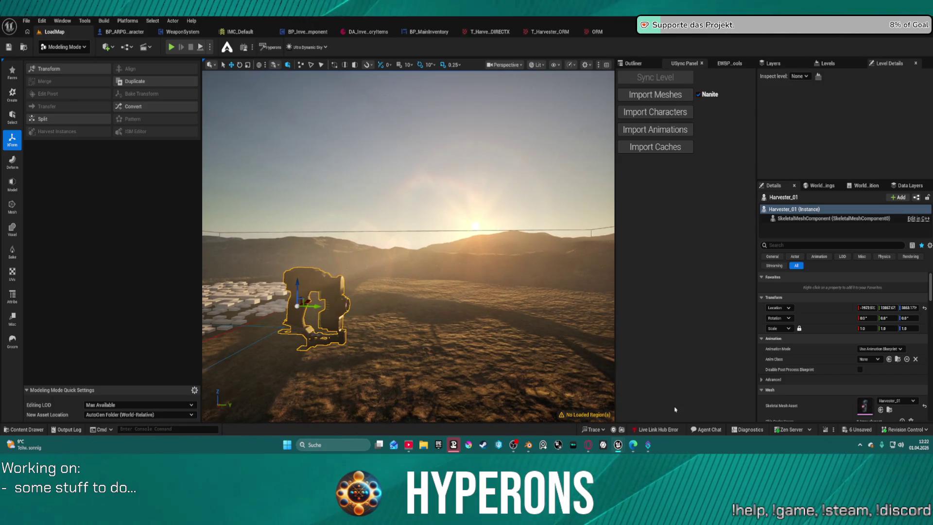
click(868, 328)
text(0.1)
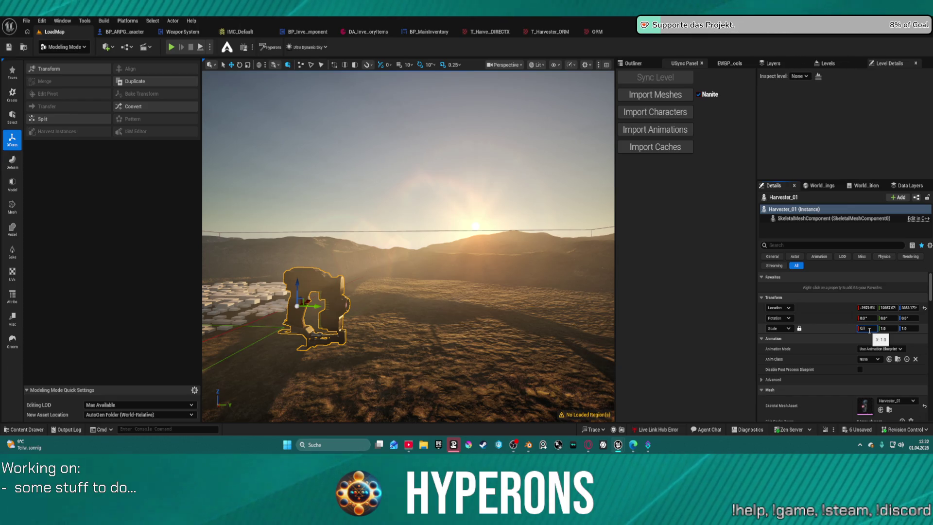
text(01)
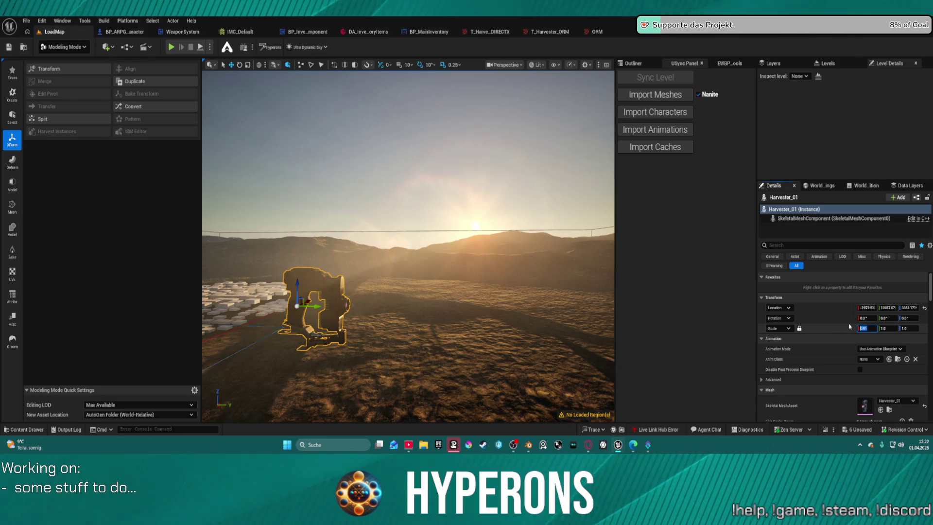
key(Return)
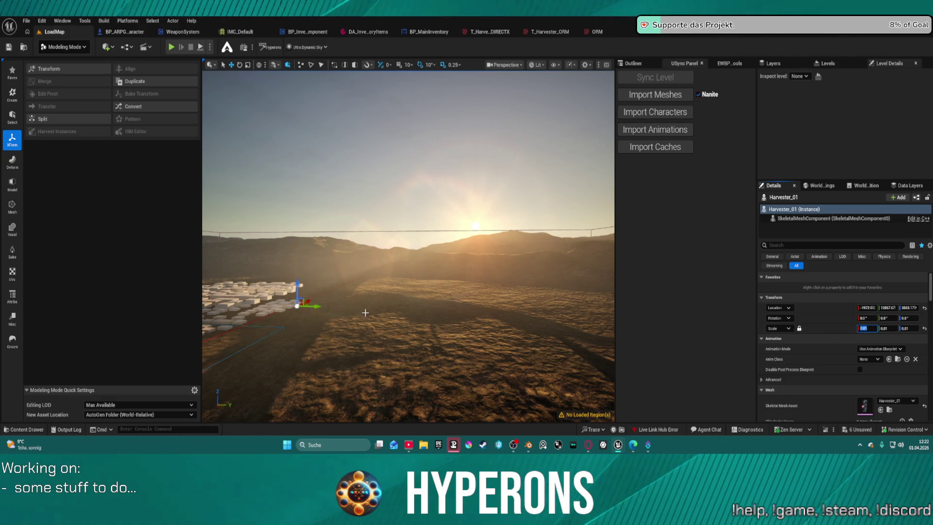
drag(365, 313, 276, 145)
key(f)
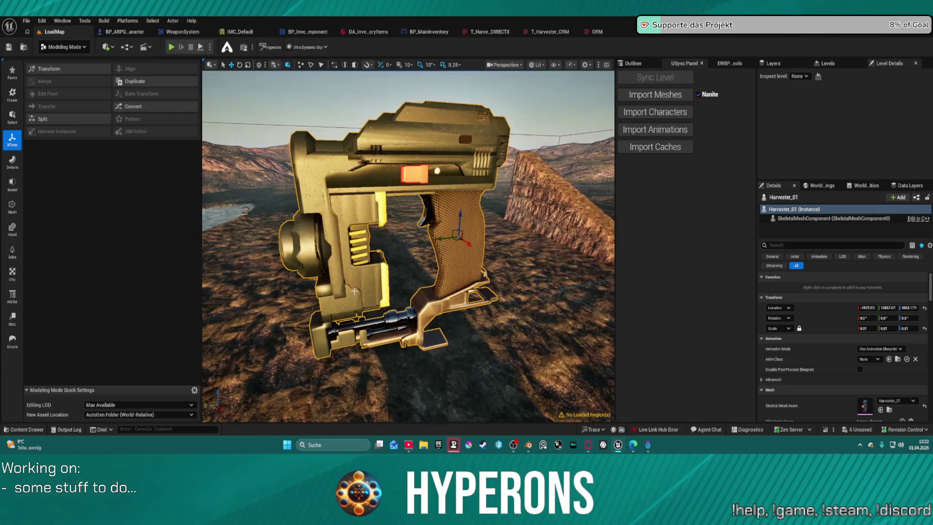
Undo three stray position changes, then lift Harvester_01 slightly above the water
key(ctrl+z)
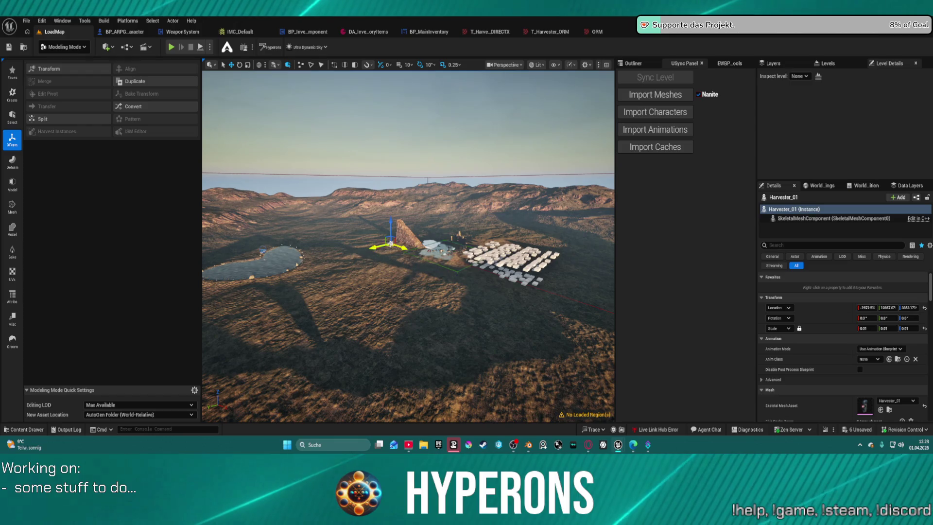
key(ctrl+z)
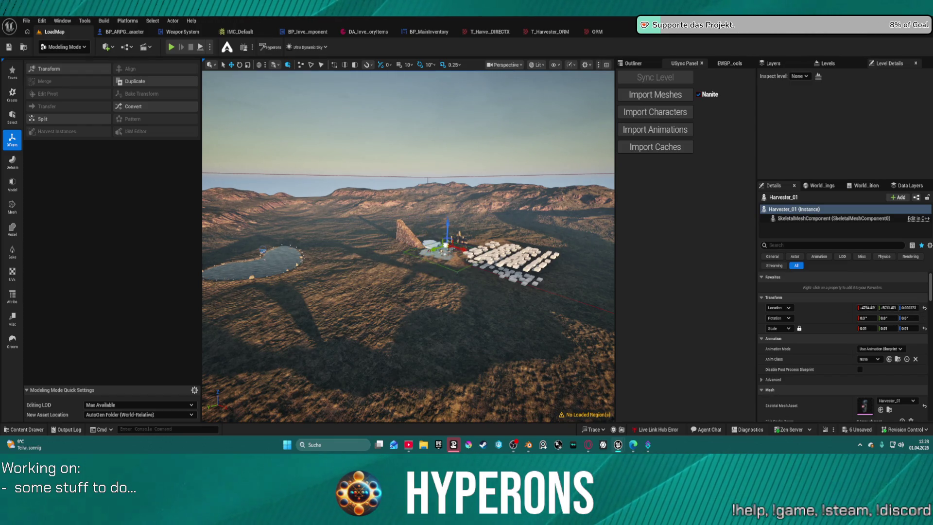
key(ctrl+z)
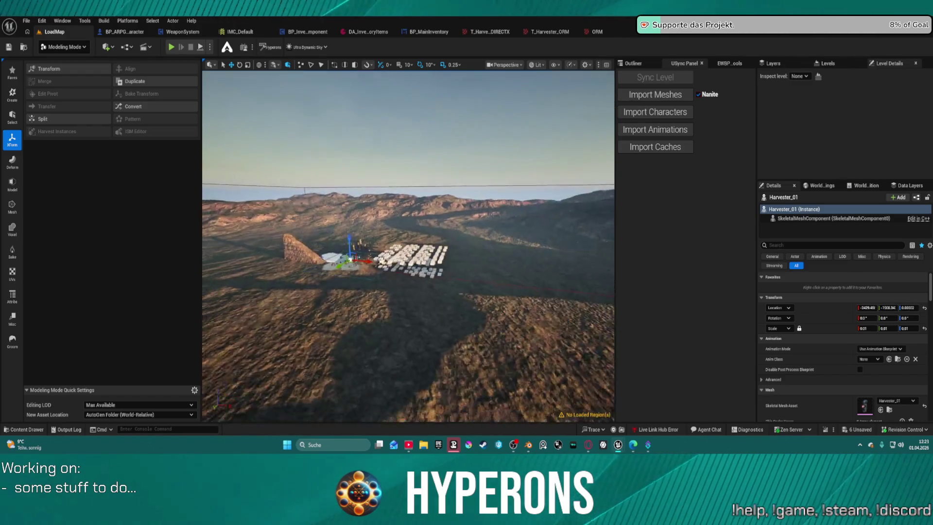
key(f)
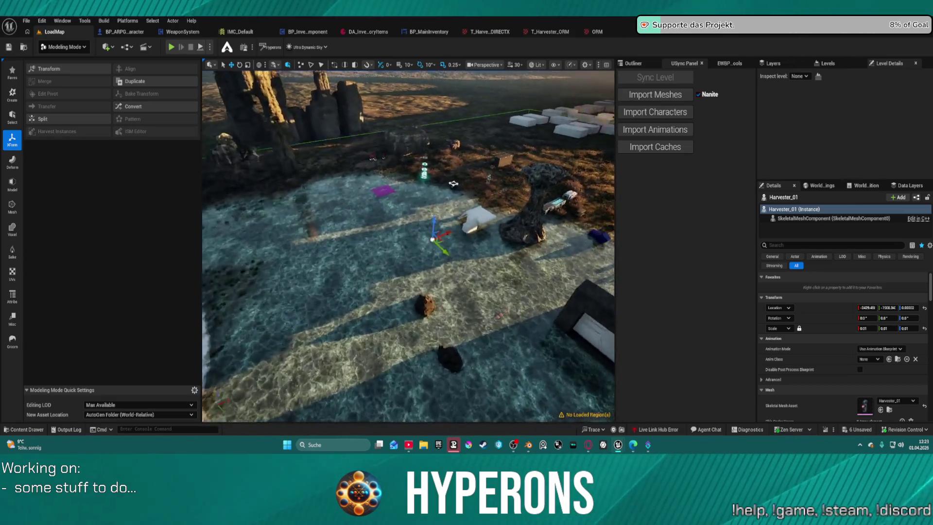
mouse_move(373, 243)
mouse_down()
mouse_move(386, 253)
mouse_move(350, 282)
mouse_move(453, 228)
mouse_up()
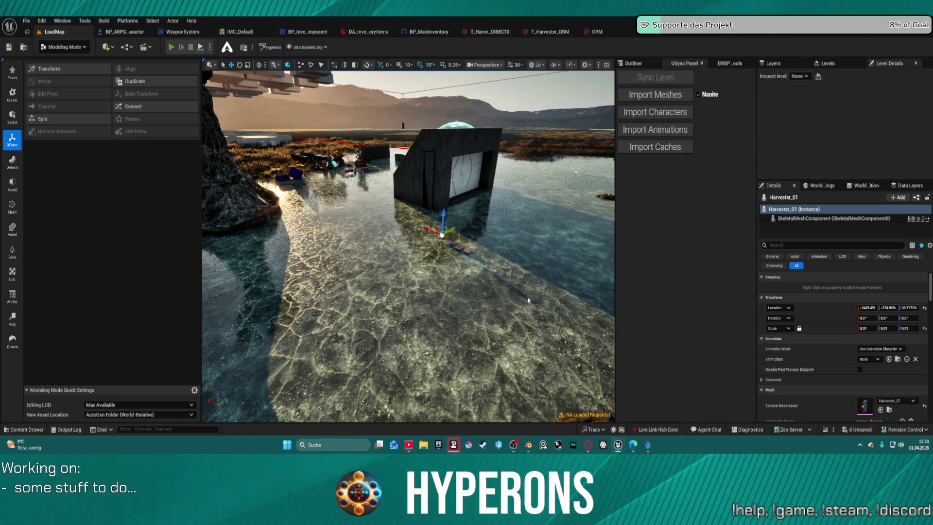
Play-test the level despite blueprint errors, walking to the first aid kits, then stop and return to Blender
key(alt+p)
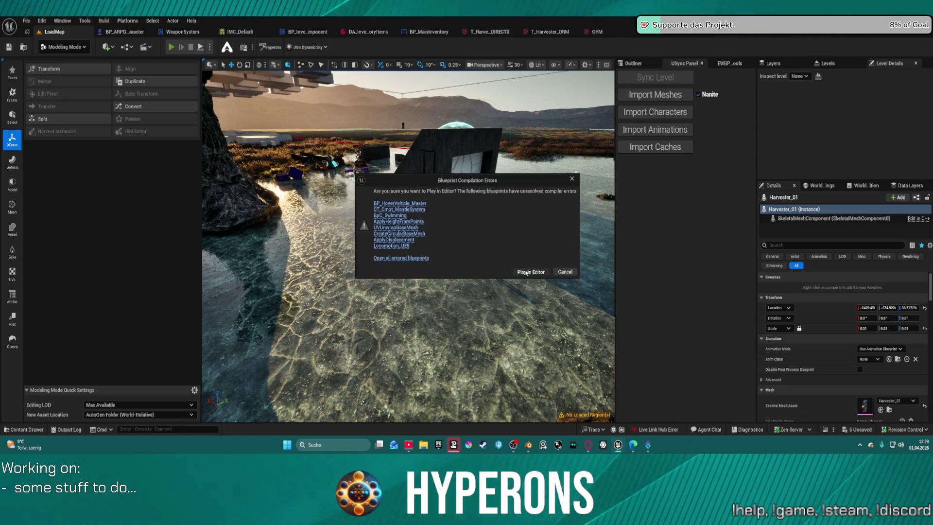
click(526, 272)
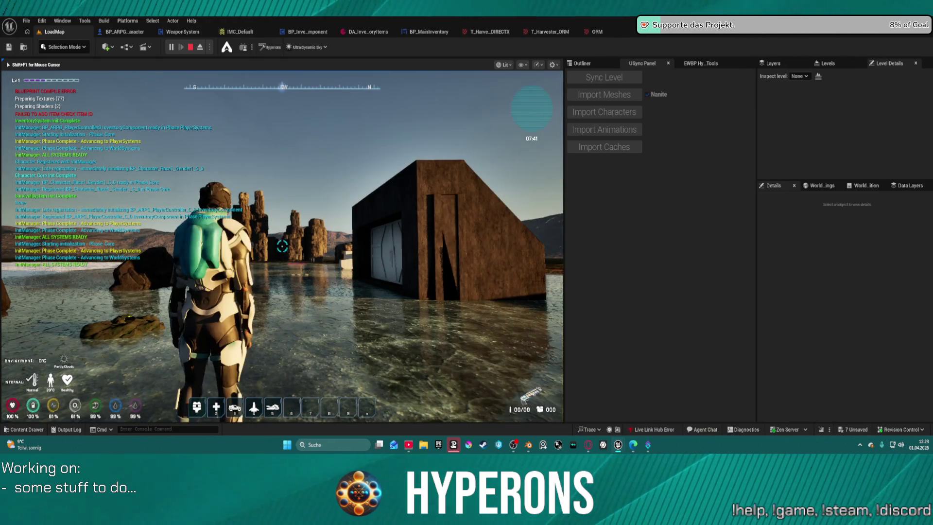
key(w)
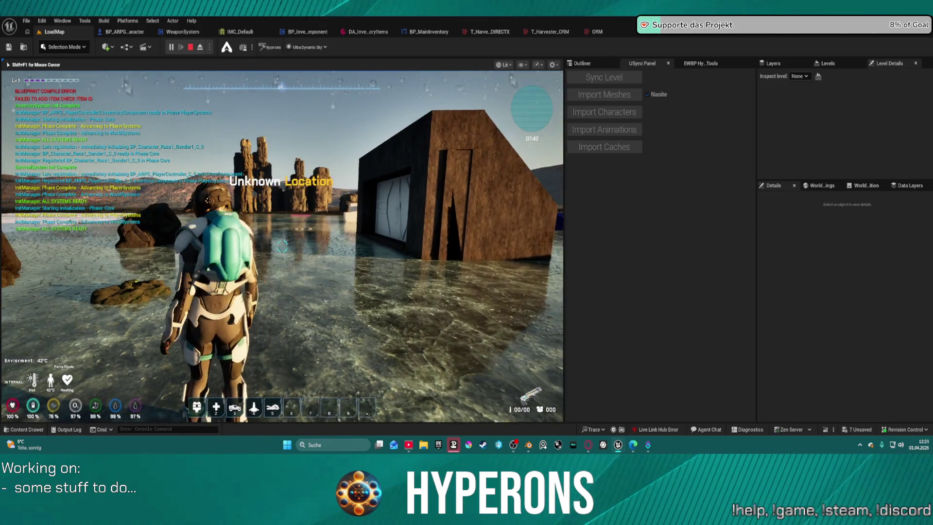
key(w)
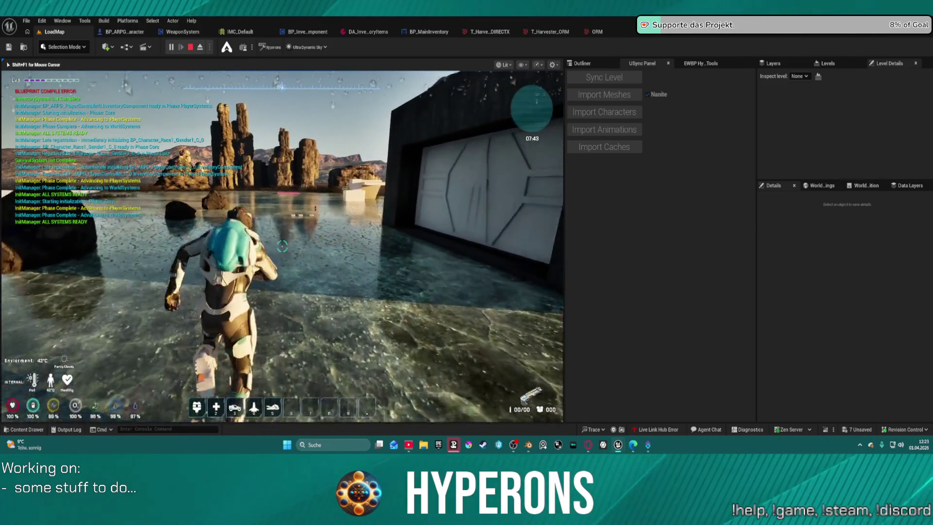
key(w)
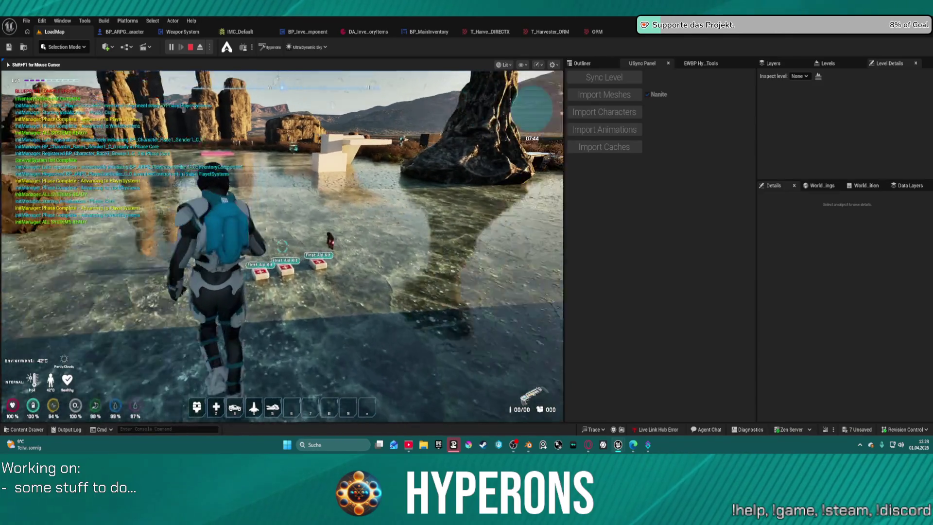
key(w)
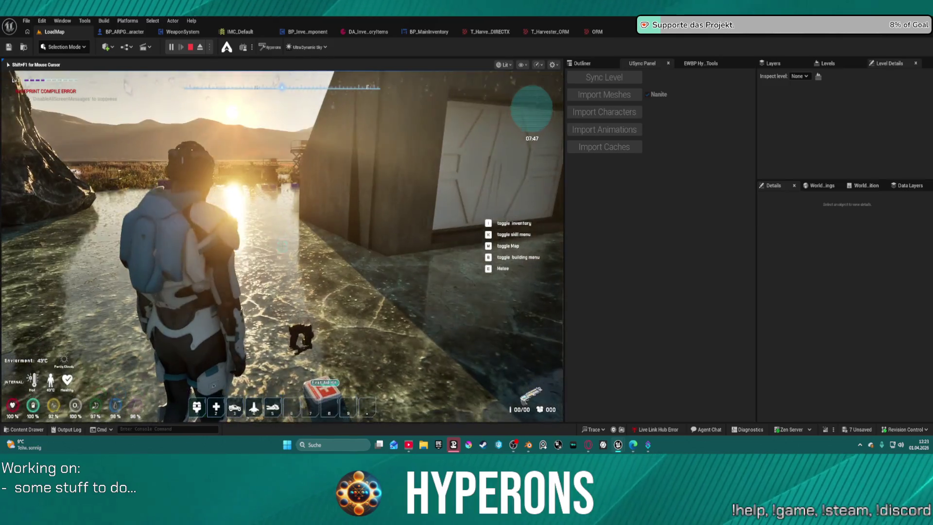
key(w)
key(w)
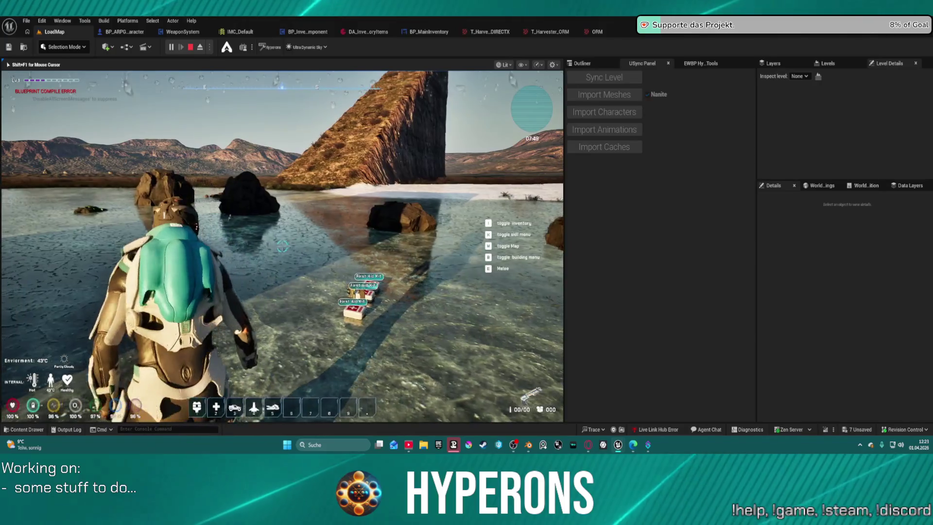
key(w)
key(w)
key(Escape)
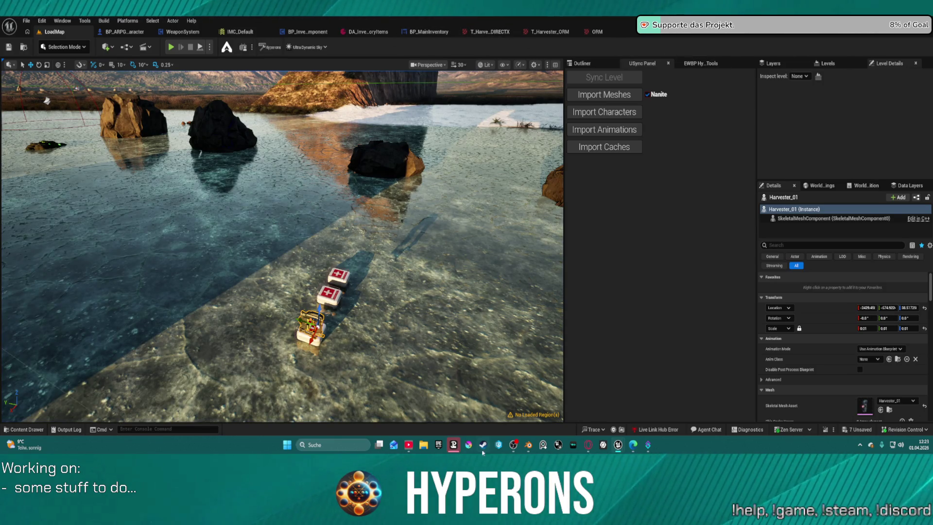
click(528, 445)
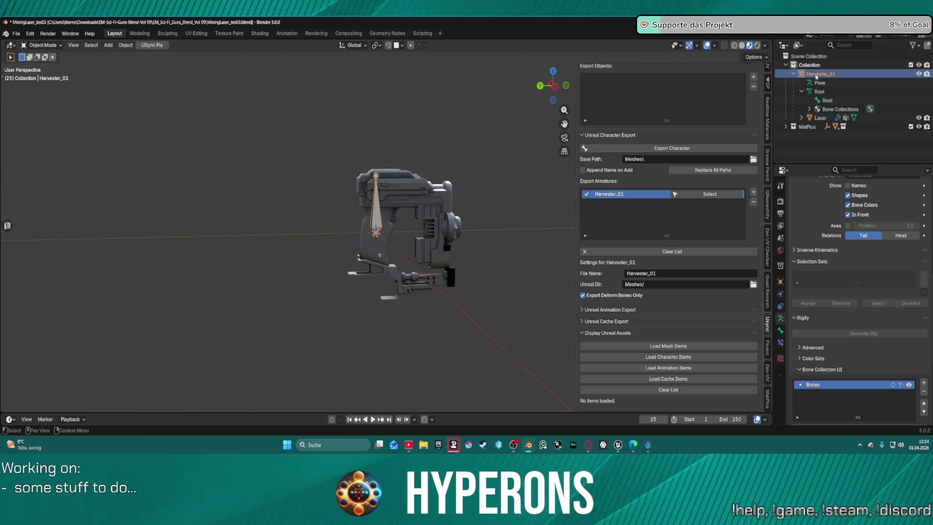
Apply All Transforms to Harvester_01 so its scale reads 1.000, then return to Unreal
scroll(840, 245, up, 10)
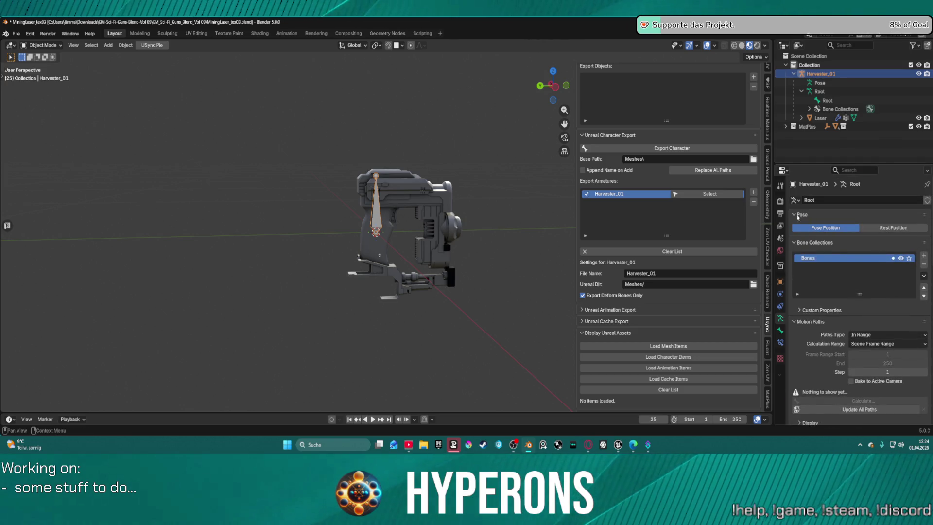
scroll(768, 83, up, 8)
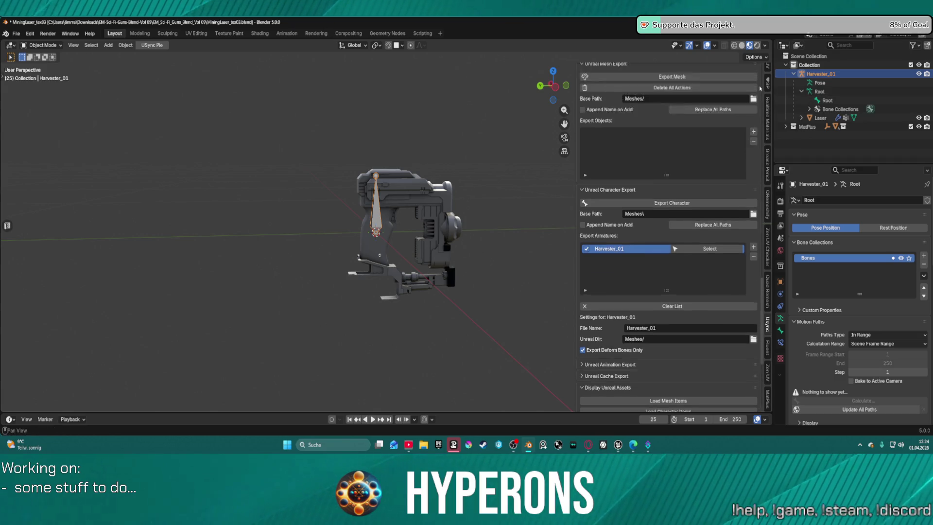
scroll(767, 83, up, 5)
click(767, 75)
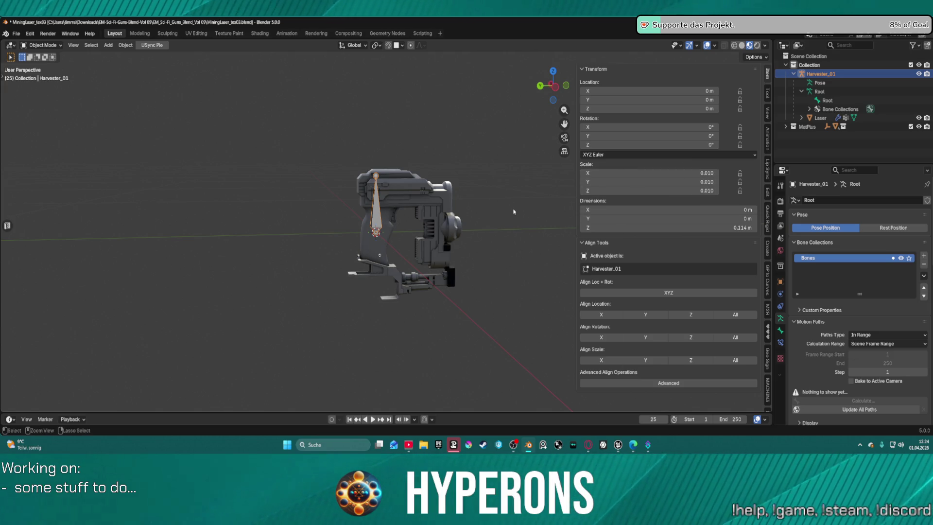
key(ctrl+a)
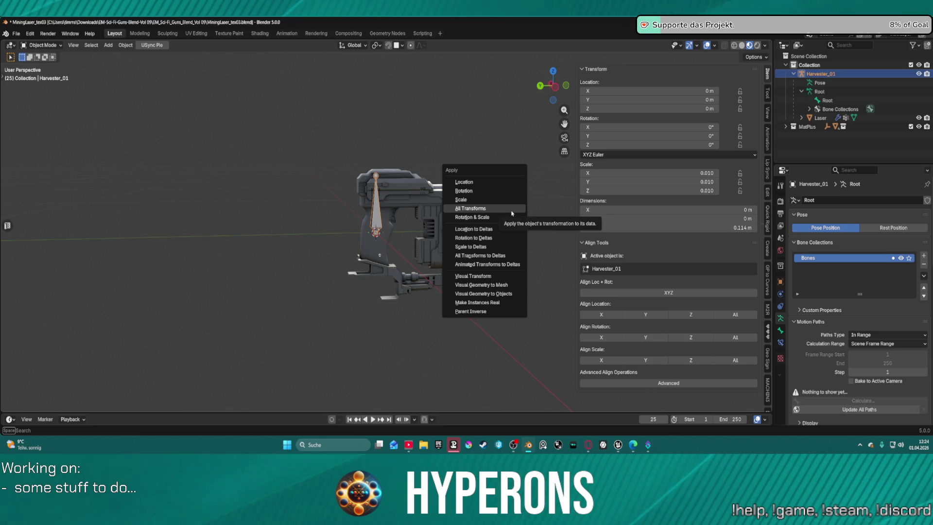
click(511, 212)
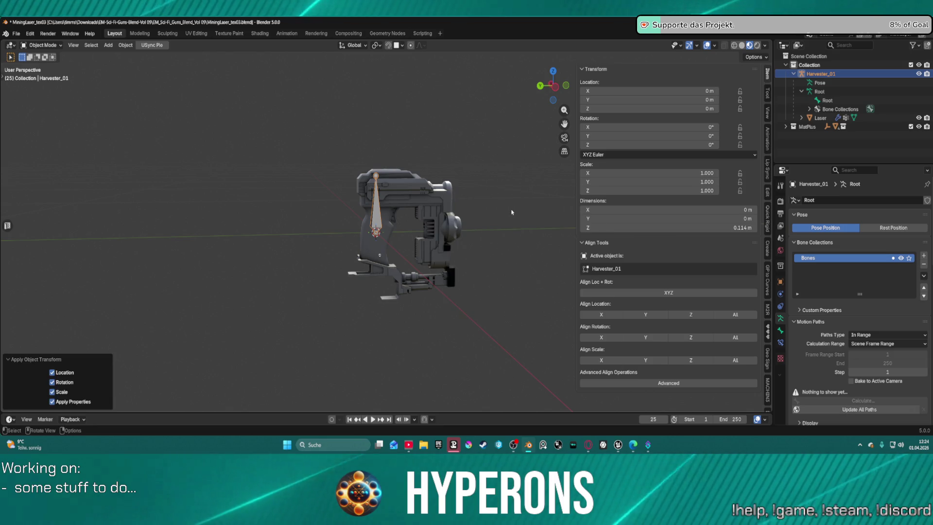
mouse_move(617, 448)
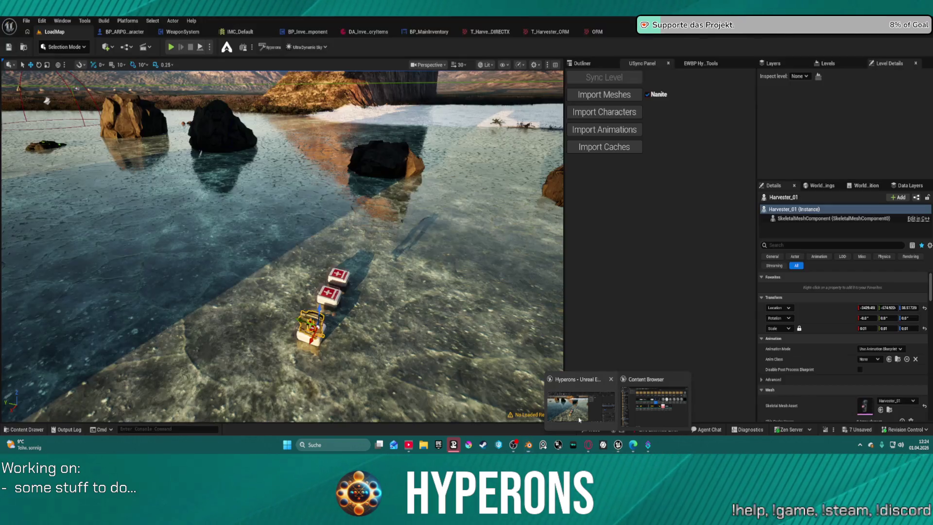
click(567, 407)
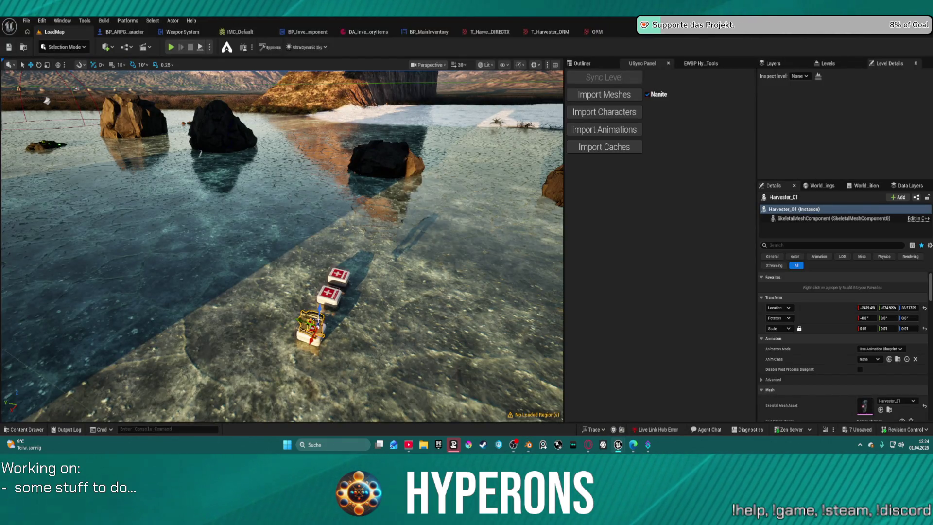
Deselect in Unreal, then export Harvester_01 as a character from Blender's USync tab
key(Escape)
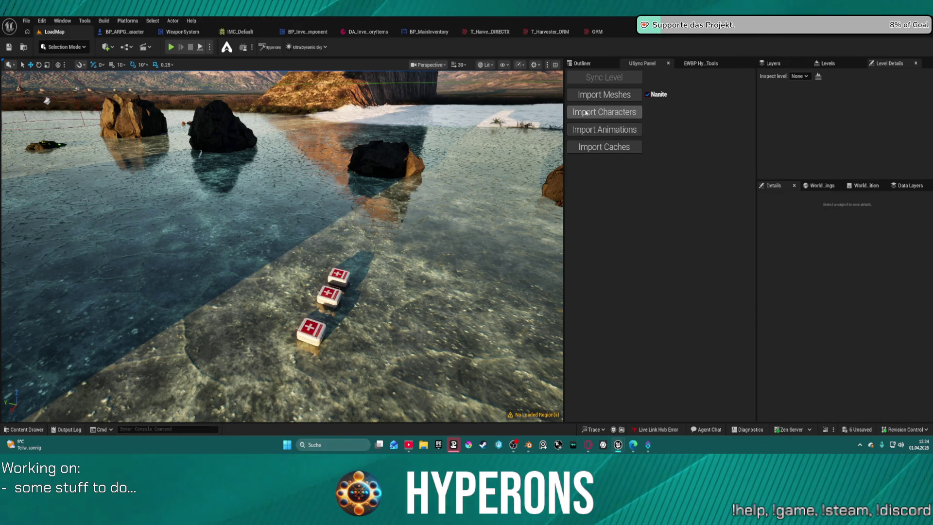
click(531, 445)
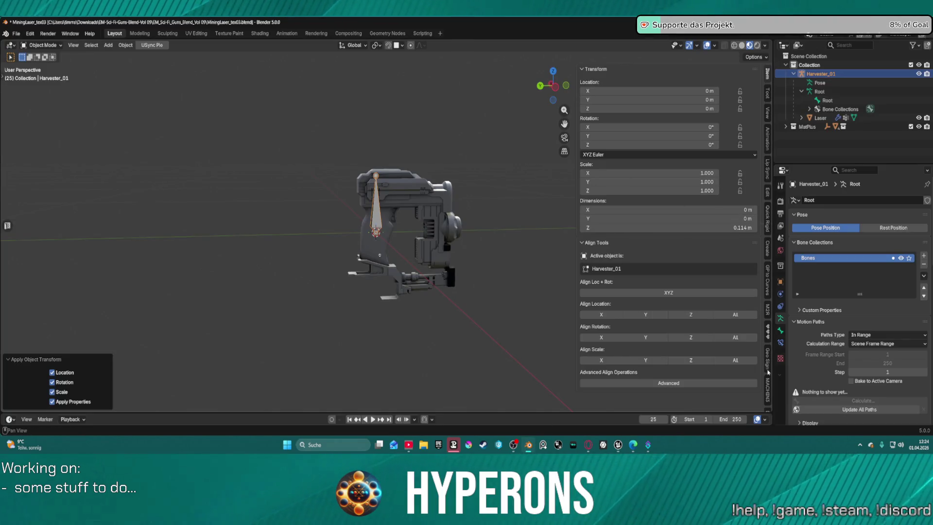
scroll(769, 401, down, 5)
scroll(764, 315, down, 10)
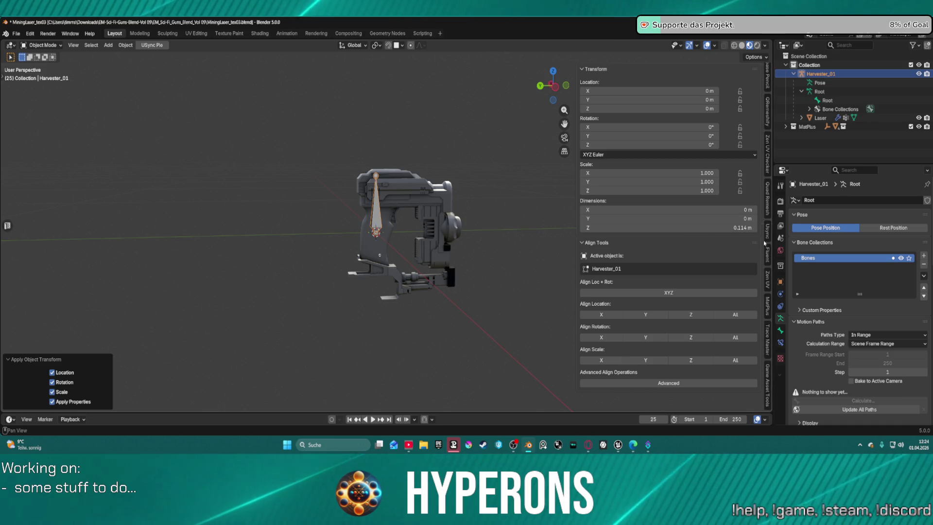
click(767, 234)
click(681, 121)
Import the updated Harvester_01 character into Unreal through the USync panel
mouse_move(618, 445)
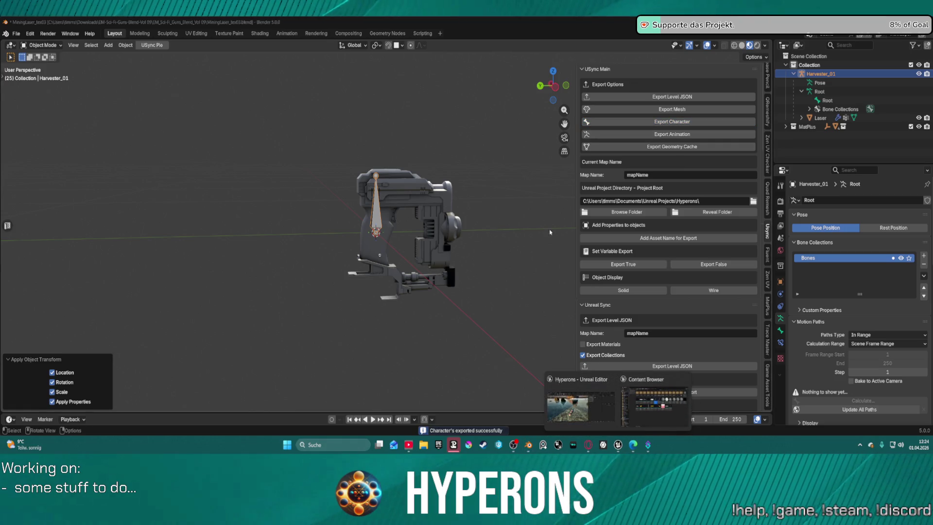
click(581, 406)
click(599, 111)
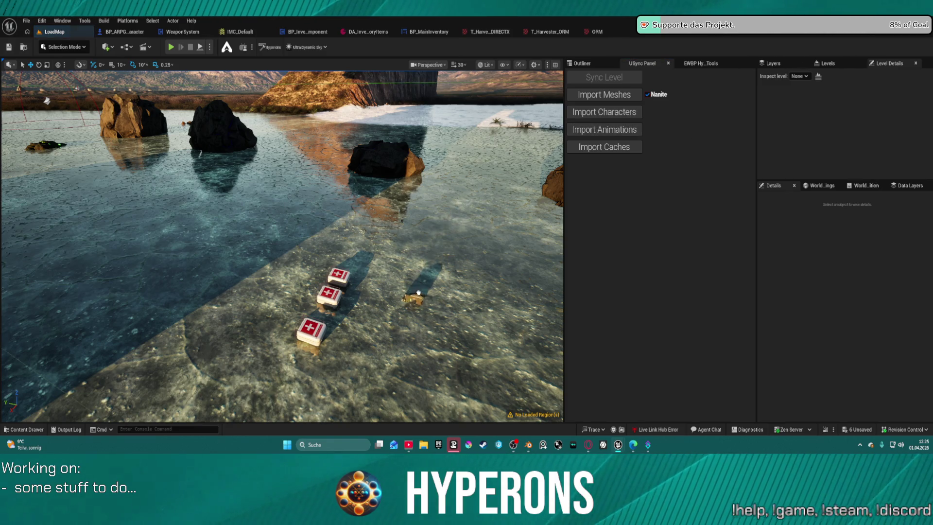
Place the updated Harvester_01 in the level and raise it to 80.51 on Z
click(430, 292)
drag(435, 296, 437, 238)
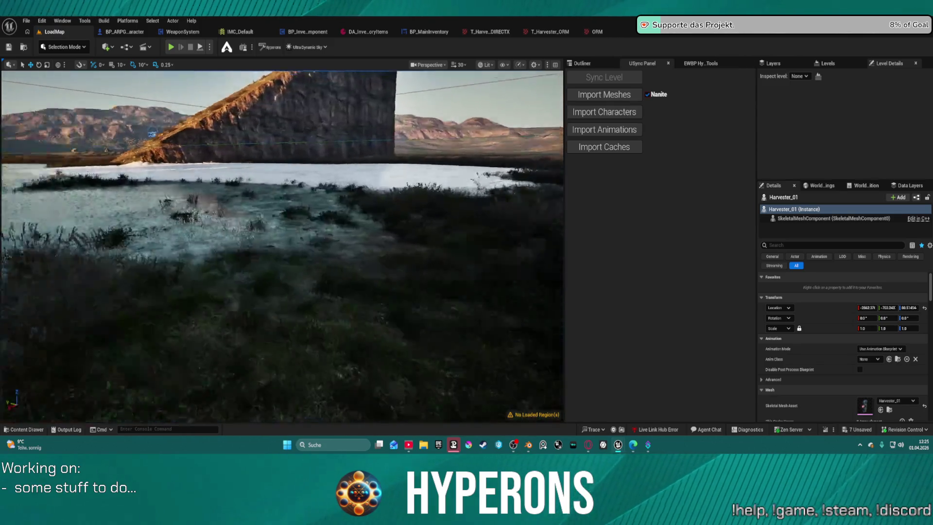
drag(418, 339, 419, 339)
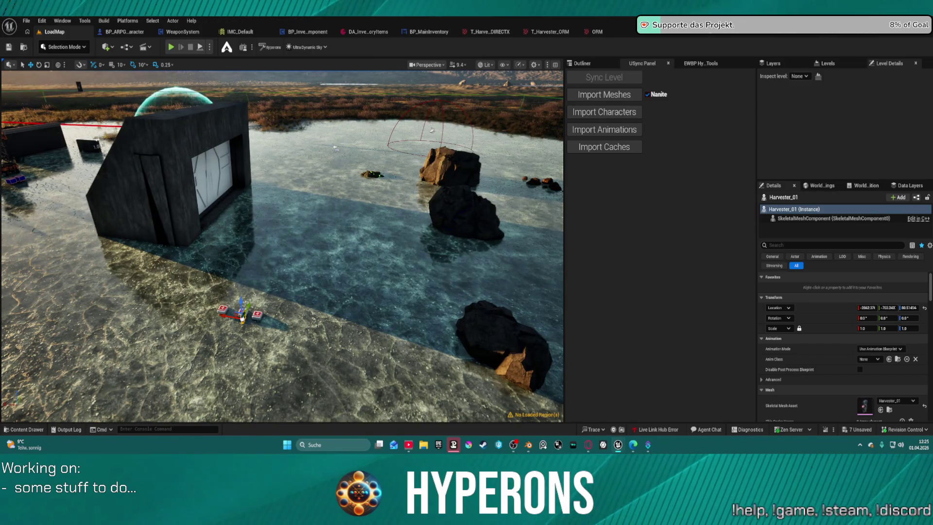
Open the Harvester_01 skeletal mesh editor and inspect the gun mesh and its sockets
click(790, 37)
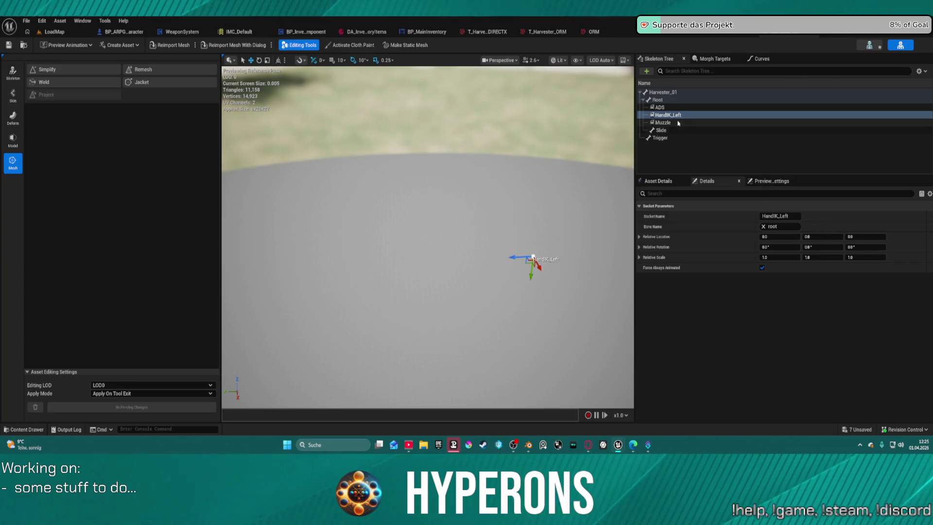
right_click(671, 120)
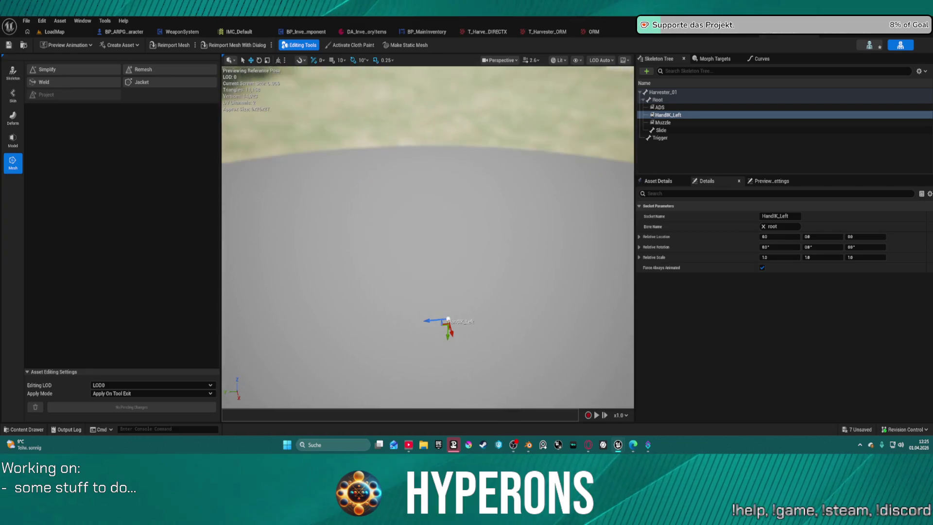
click(785, 33)
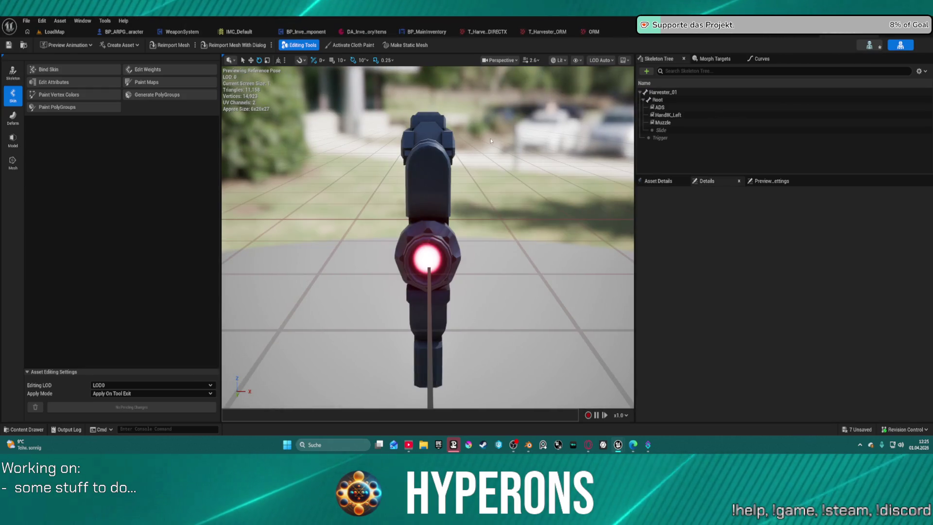
mouse_move(458, 171)
mouse_down()
mouse_move(493, 214)
mouse_move(483, 194)
mouse_up()
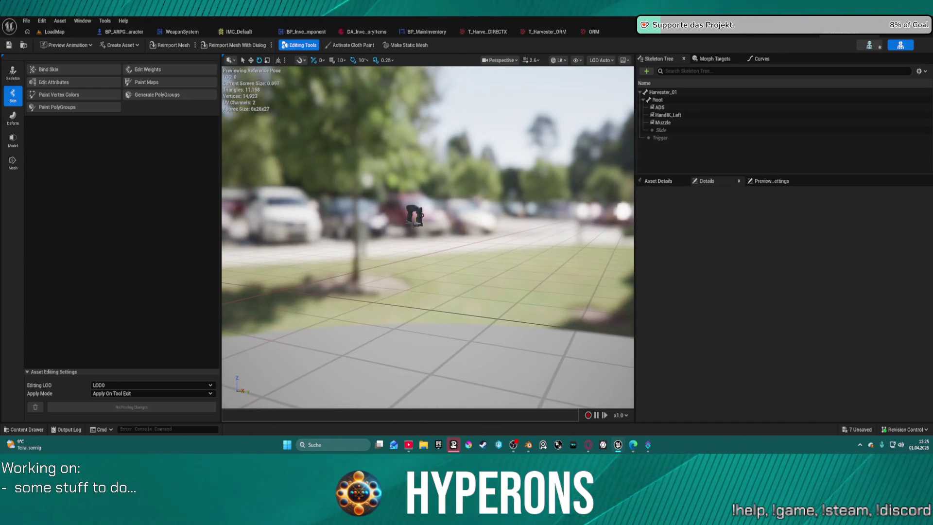
mouse_move(419, 81)
mouse_down()
mouse_move(417, 93)
mouse_move(419, 81)
mouse_up()
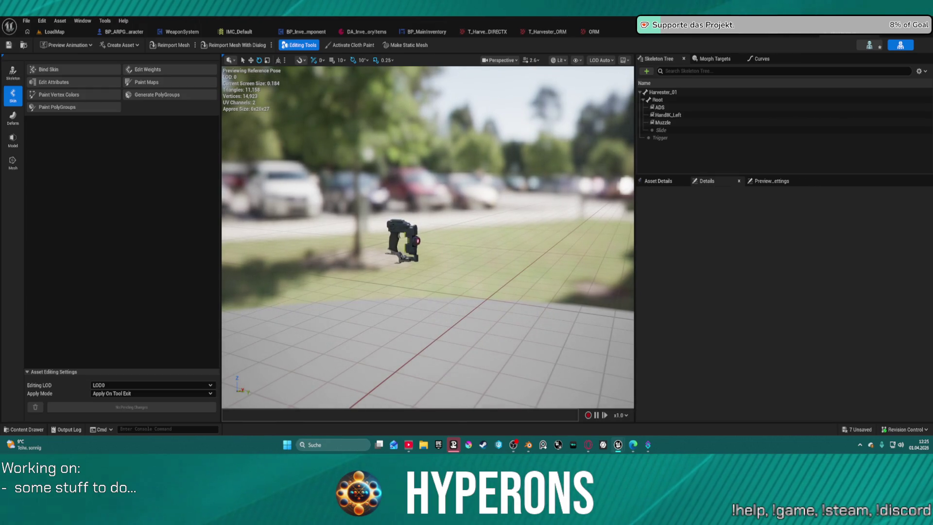
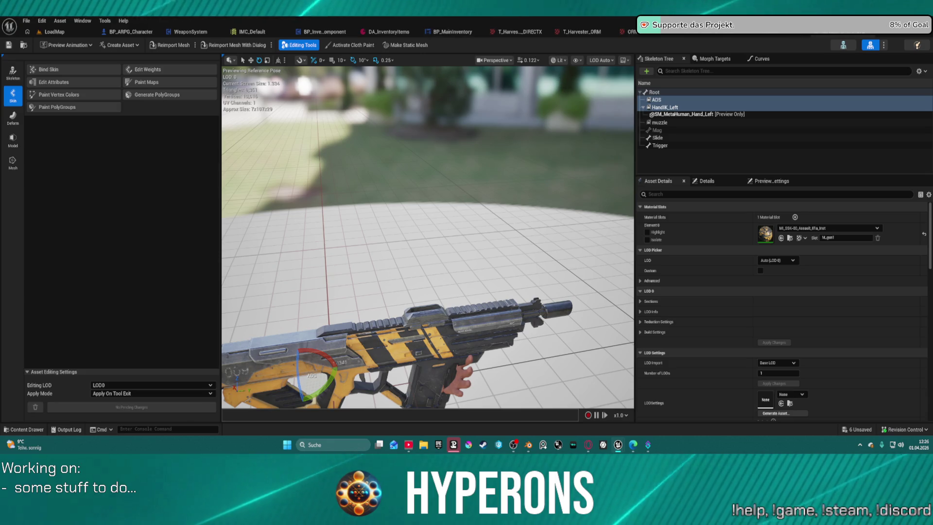
From the LoadMap level's USync panel, run Import Characters, then export Harvester_01 from Blender
click(55, 32)
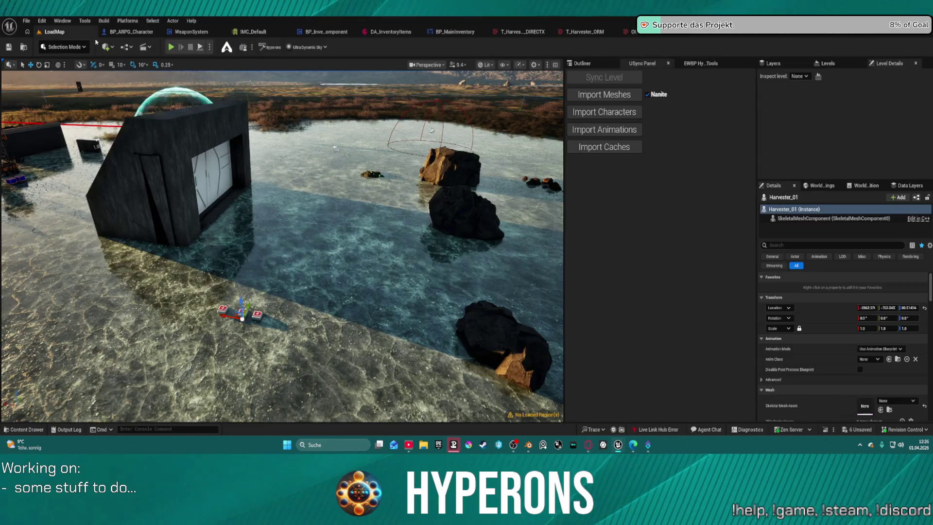
click(621, 118)
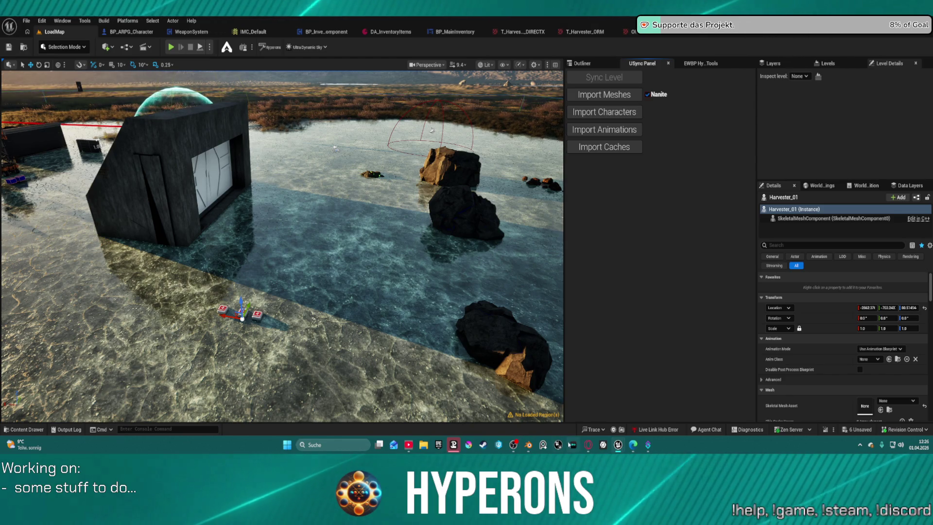
click(528, 445)
click(651, 124)
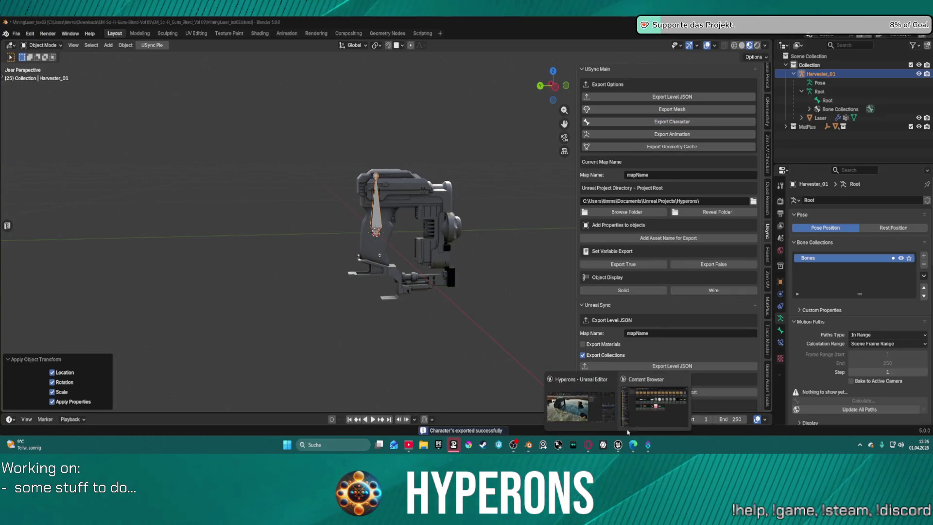
Import the freshly exported Harvester_01 character into Unreal with USync's Import Characters
click(618, 444)
click(594, 113)
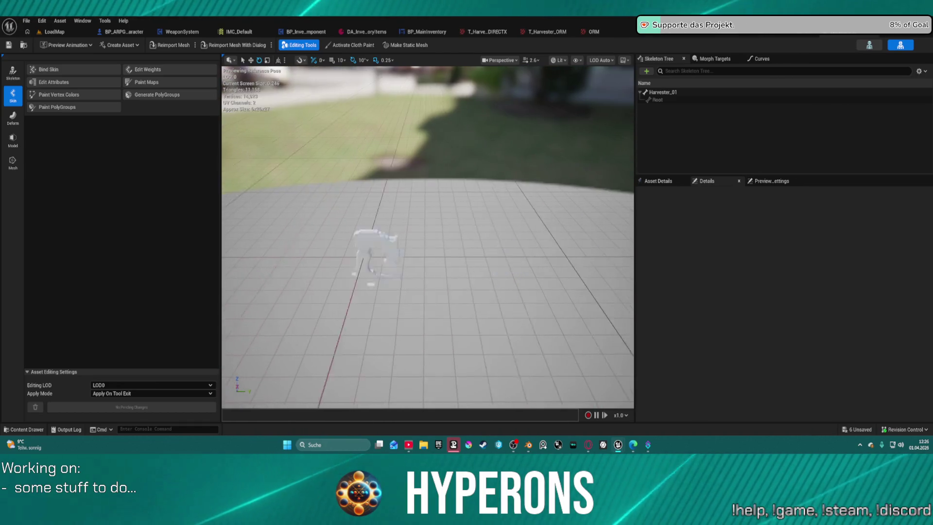
Inspect Harvester_01's Root bone and its 90° rotation, then view the mesh's Asset Details
drag(503, 174, 503, 174)
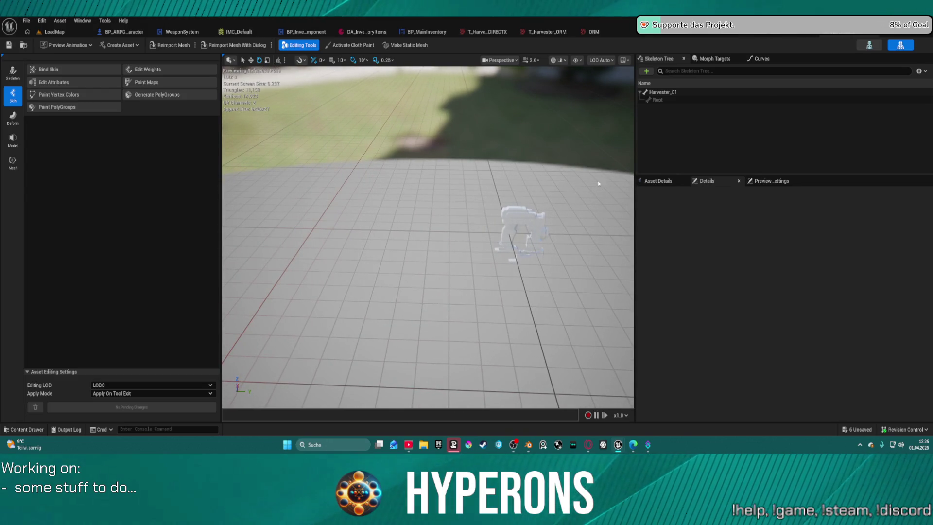
click(657, 100)
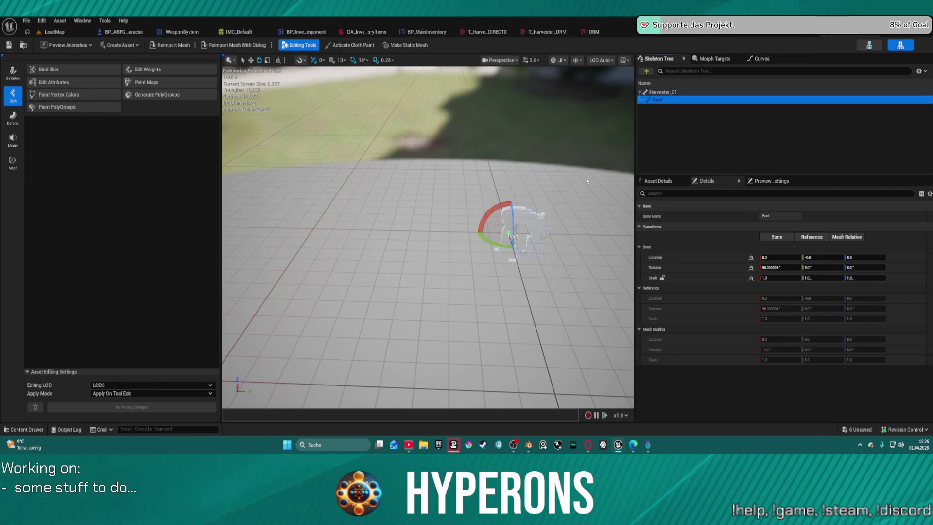
drag(547, 186, 554, 190)
click(678, 181)
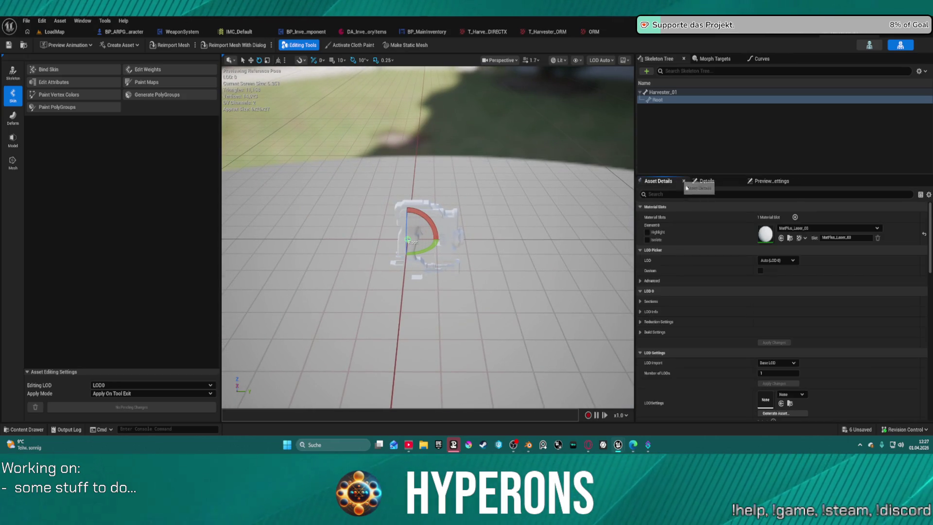
Assign MI_Harvester to the mesh's Element 0 material slot and save the asset
click(801, 227)
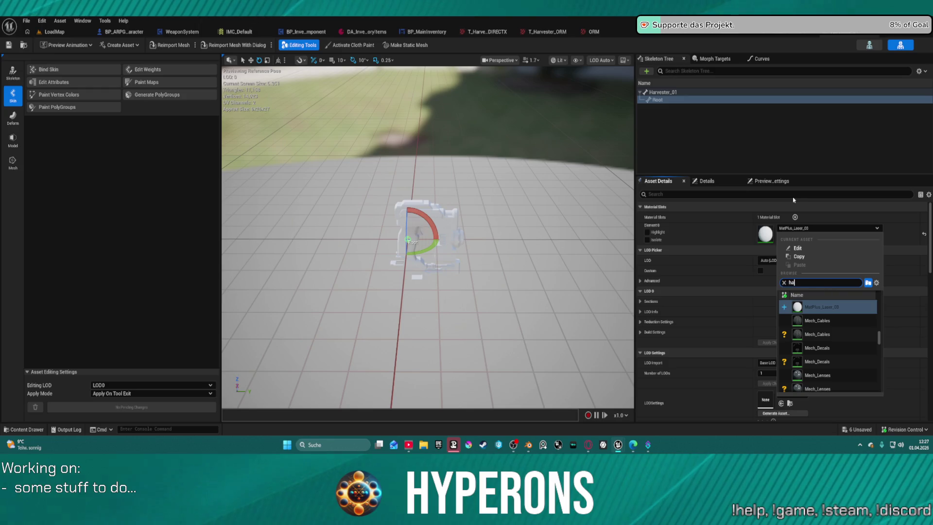
text(rvester)
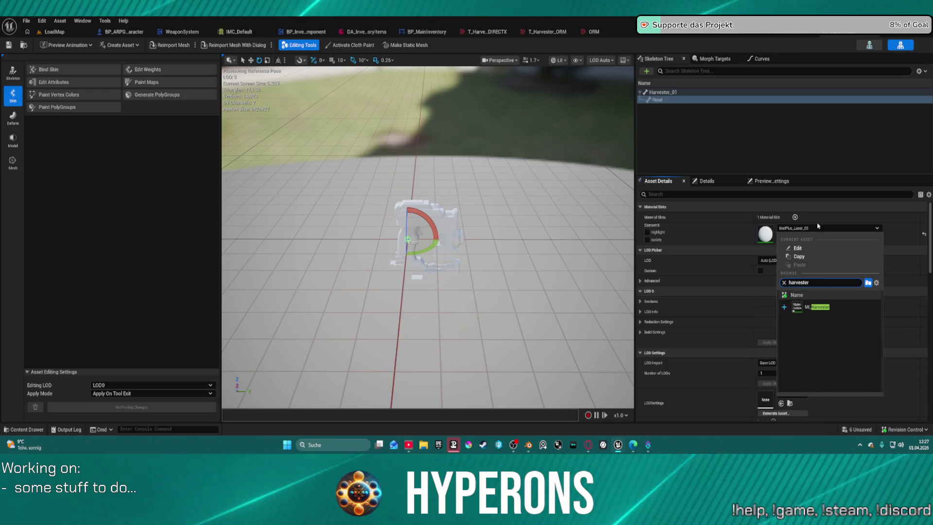
click(803, 303)
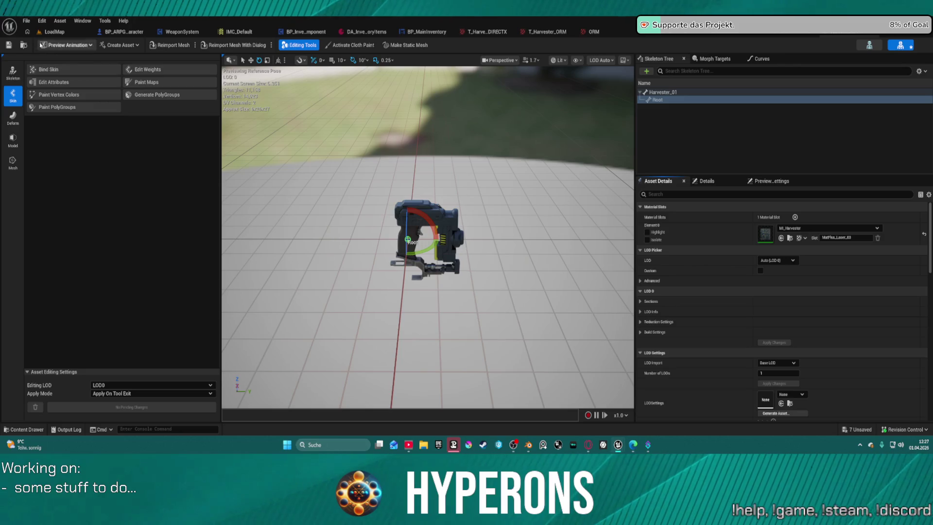
key(ctrl+s)
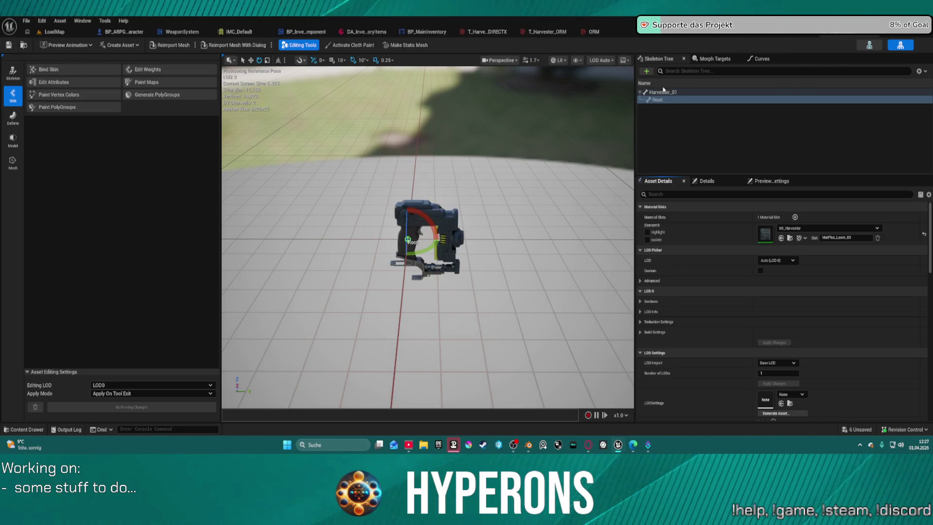
Copy the rifle's muzzle, ADS and HandIK_Left sockets and paste them under Harvester_01's Root bone
click(646, 71)
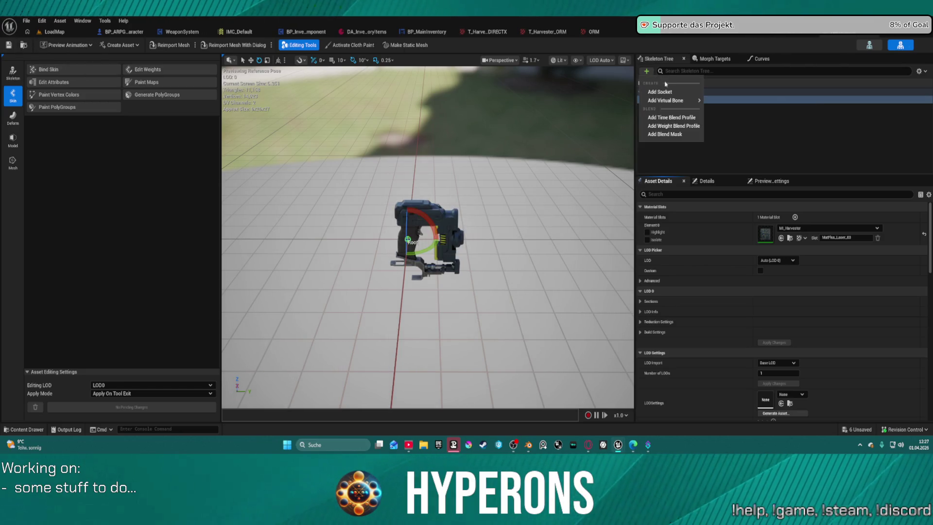
click(788, 142)
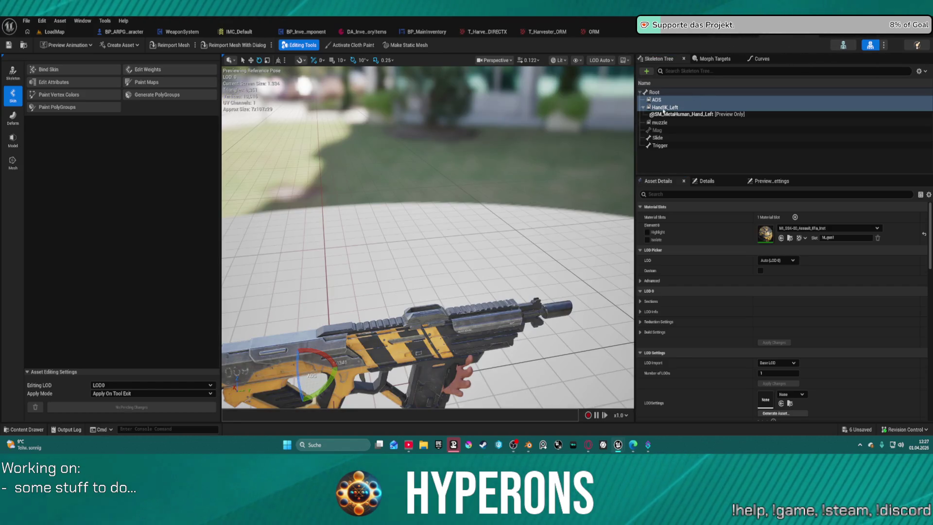
ctrl+click(661, 122)
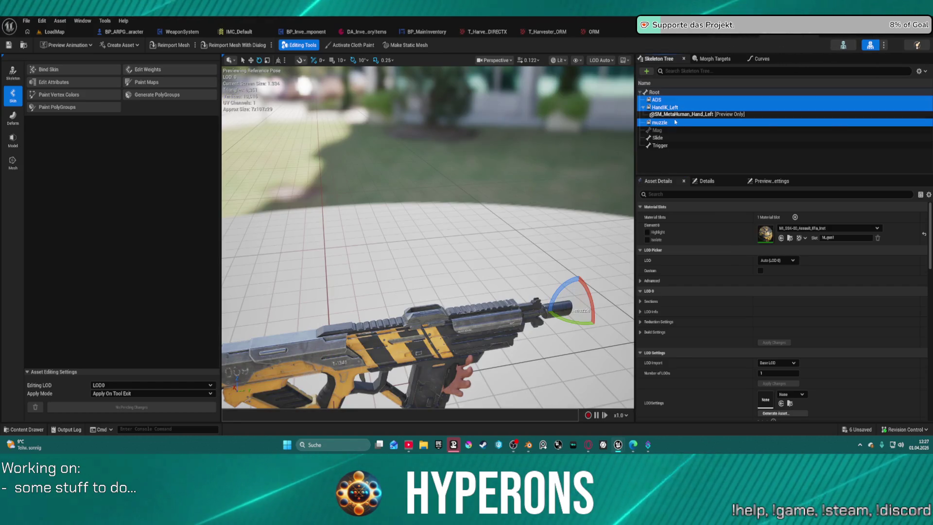
click(839, 35)
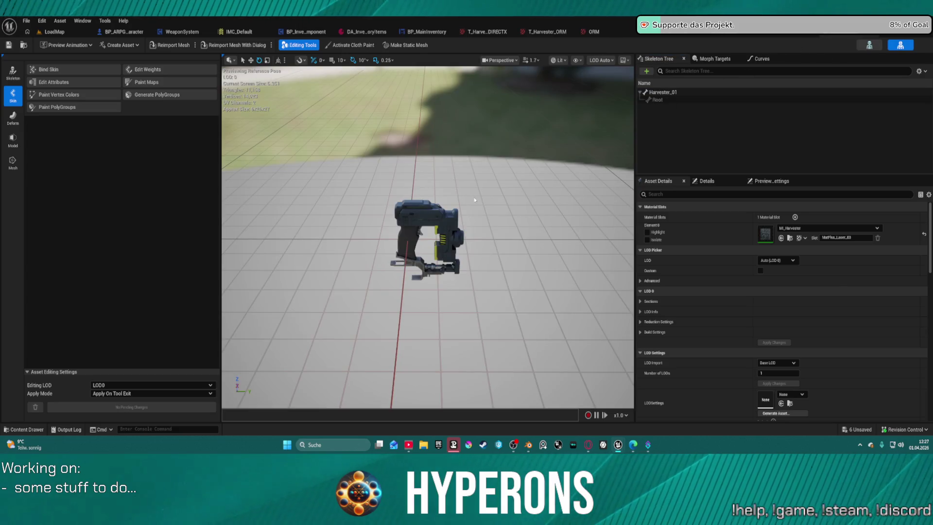
click(671, 99)
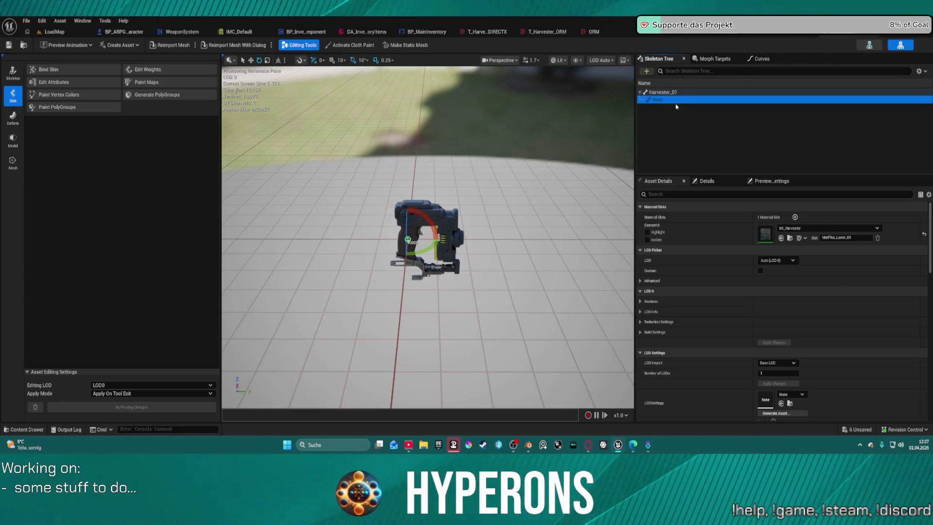
key(ctrl+v)
scroll(547, 165, down, 10)
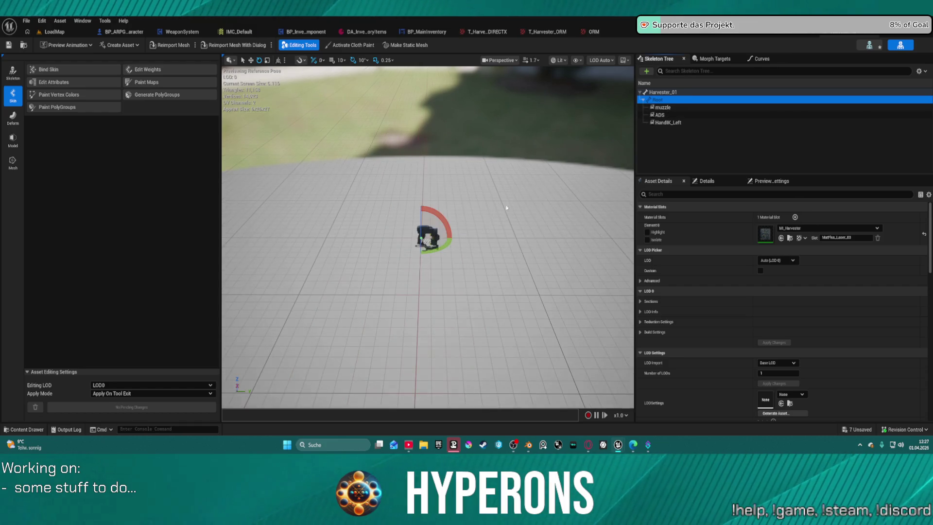
scroll(515, 197, up, 5)
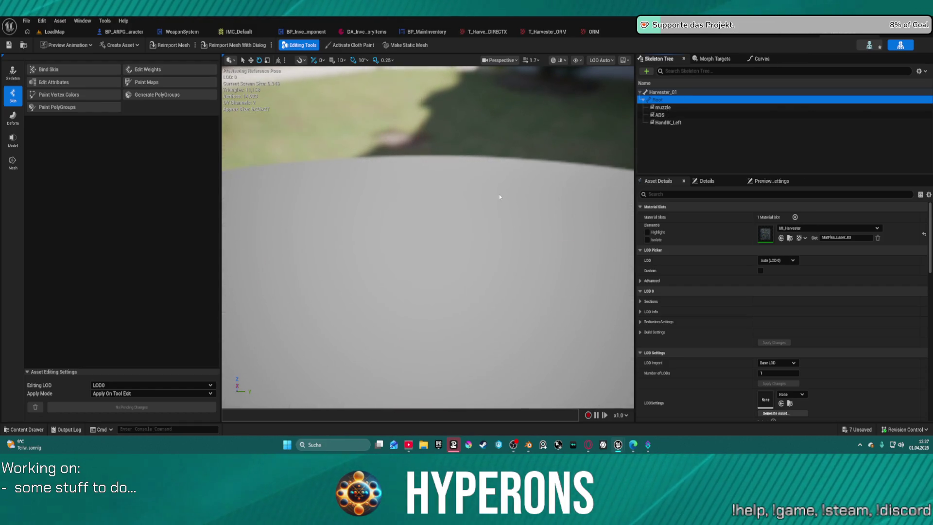
click(663, 107)
scroll(558, 205, down, 5)
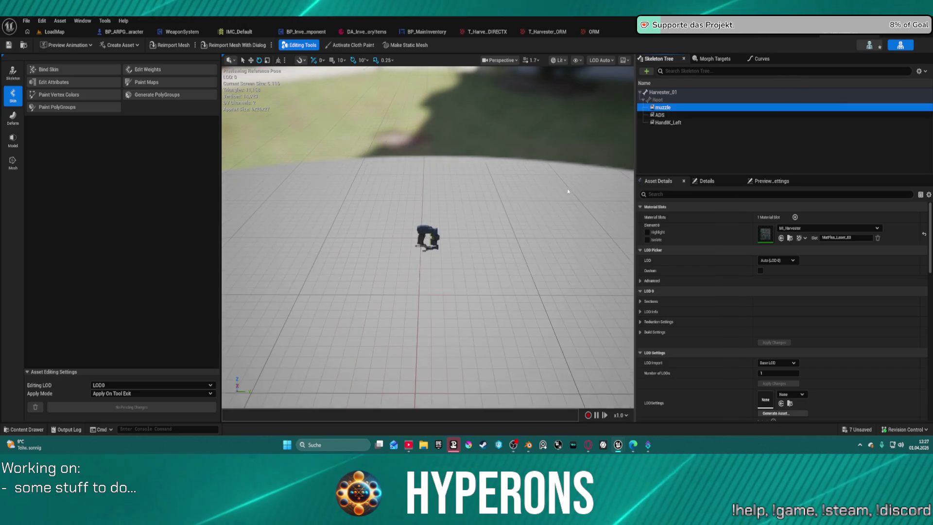
mouse_move(527, 185)
mouse_down()
mouse_move(618, 283)
mouse_move(340, 204)
mouse_move(537, 296)
mouse_move(509, 232)
mouse_move(421, 211)
mouse_move(522, 258)
mouse_move(439, 267)
mouse_move(403, 168)
mouse_move(439, 209)
mouse_move(417, 199)
mouse_move(437, 204)
mouse_move(399, 214)
mouse_up()
Select the Harvester's muzzle socket and bring up its socket parameters in Details
click(662, 115)
click(661, 115)
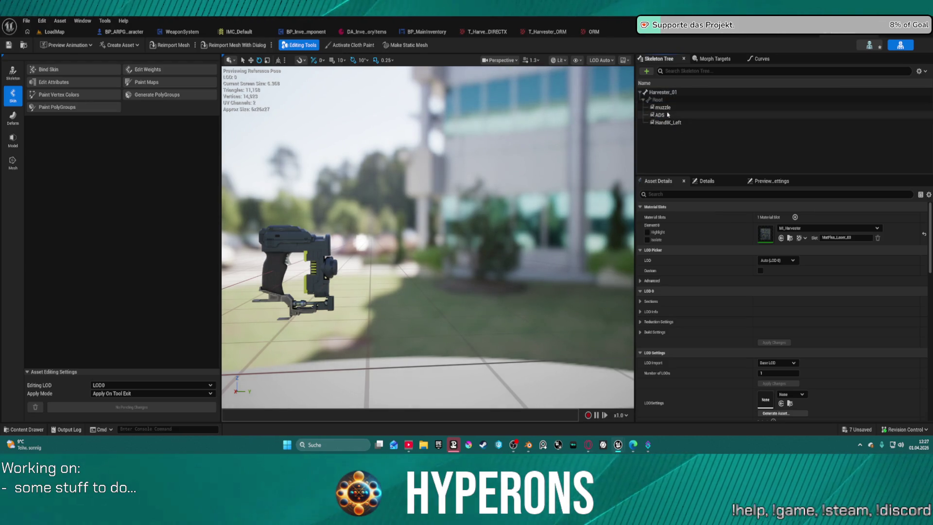
click(659, 99)
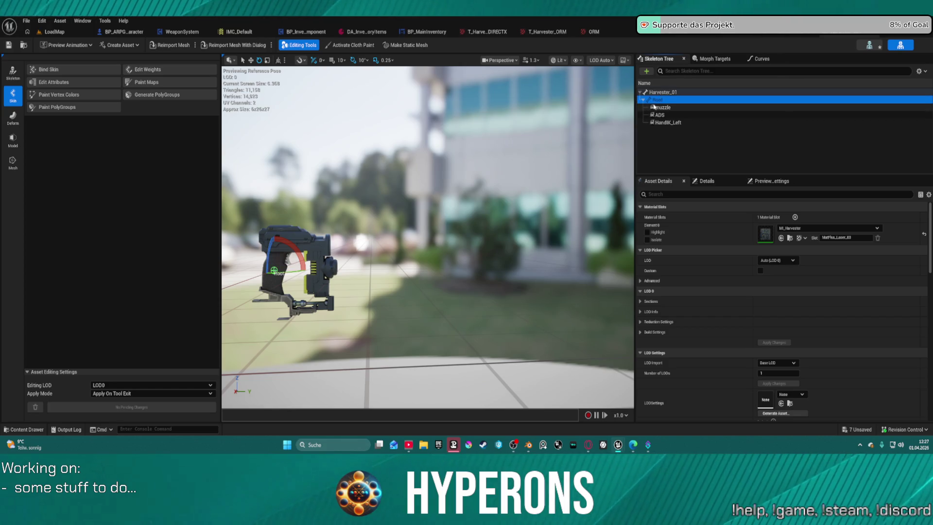
click(656, 107)
mouse_move(437, 147)
mouse_down()
mouse_move(429, 152)
mouse_move(484, 153)
mouse_up()
click(701, 183)
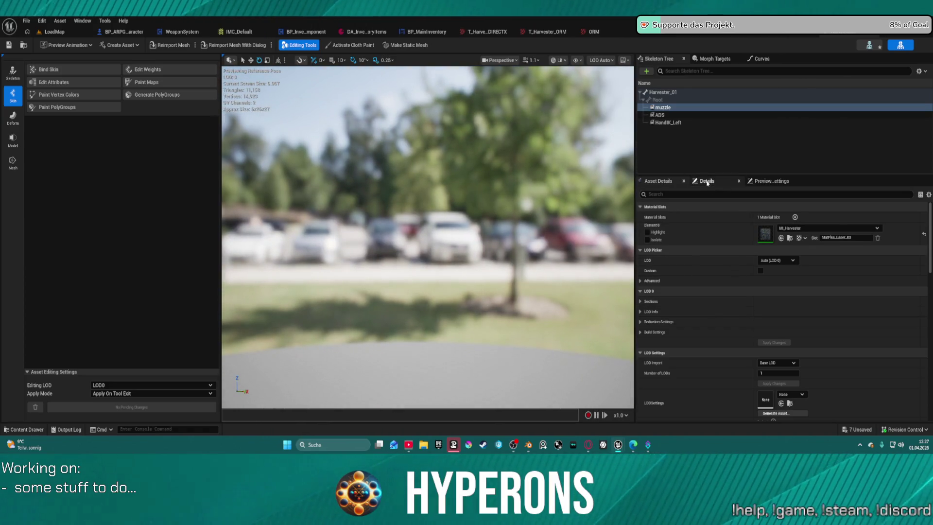
click(657, 100)
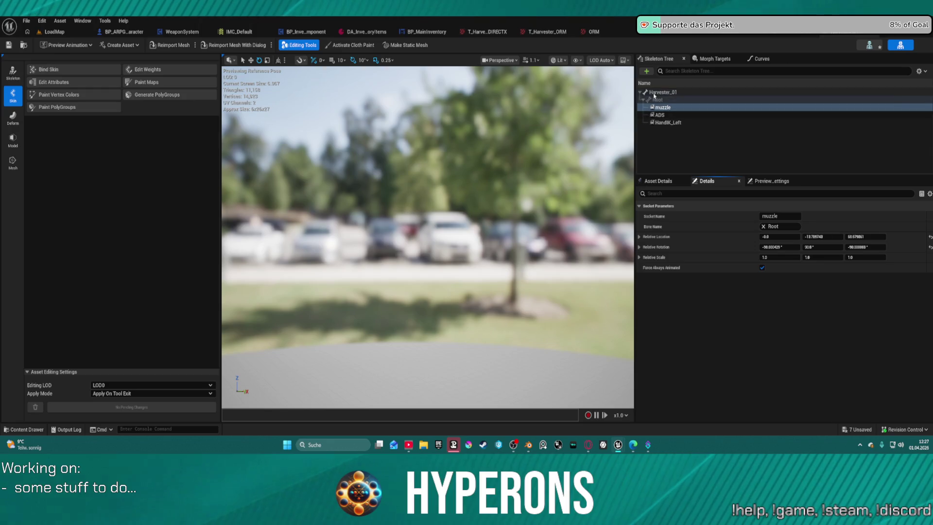
drag(556, 154, 597, 189)
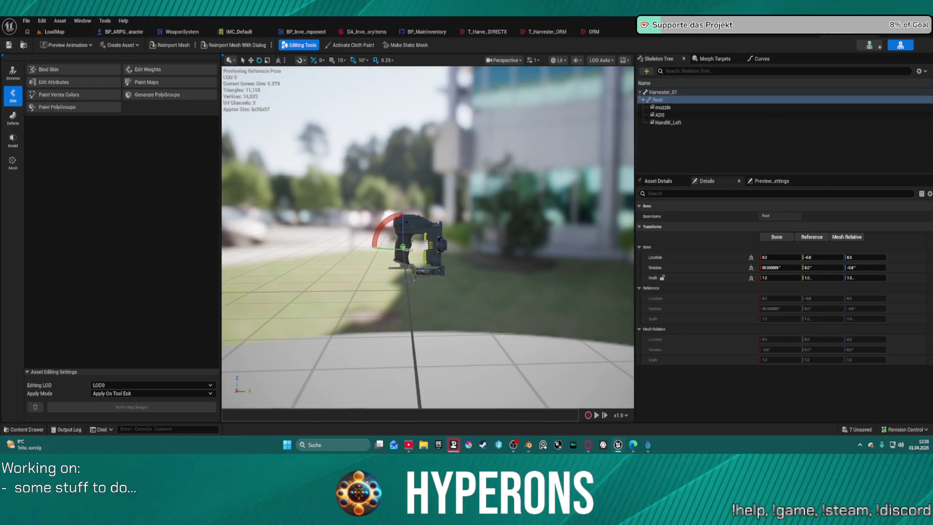
click(662, 107)
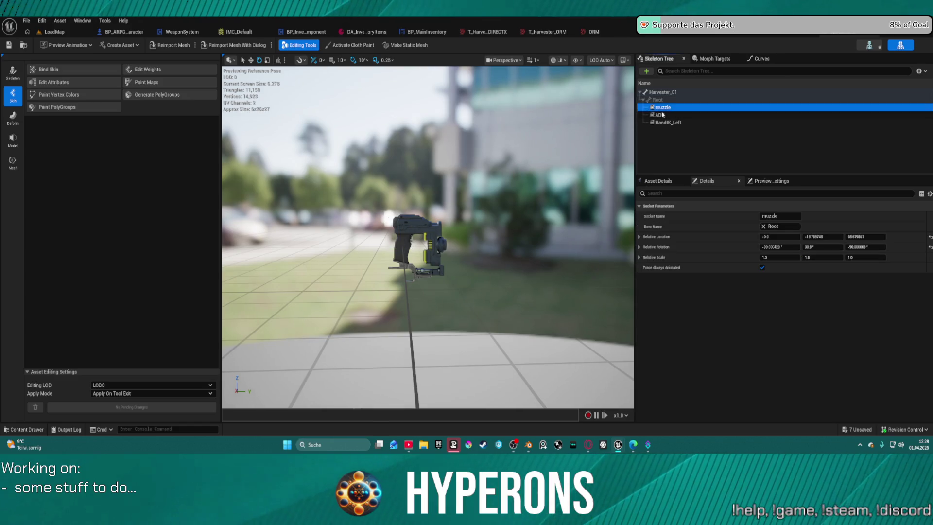
Reset the muzzle location and HandIK_Left's location and rotation to zero
click(930, 237)
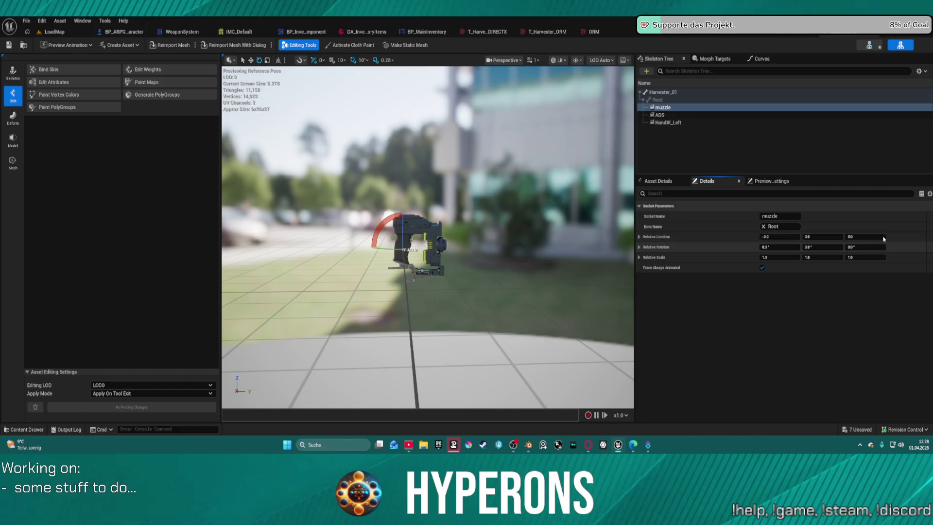
click(869, 115)
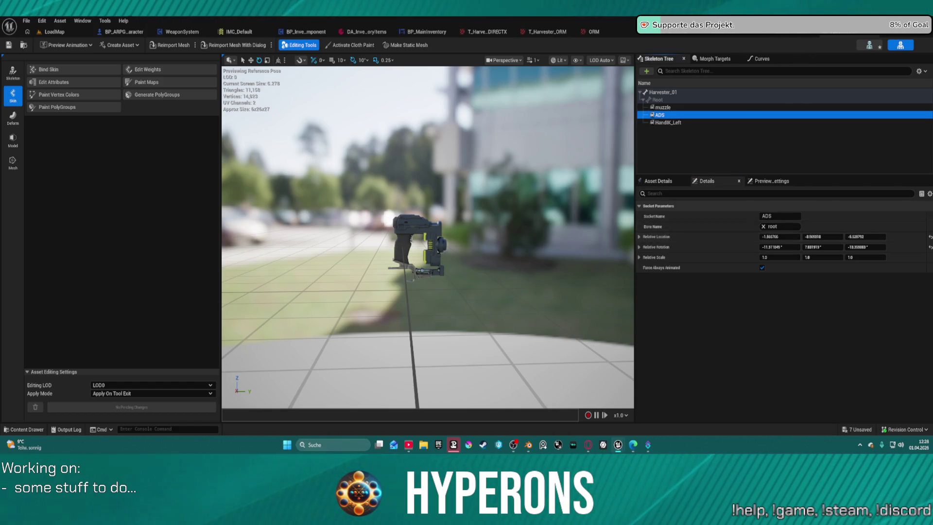
click(693, 130)
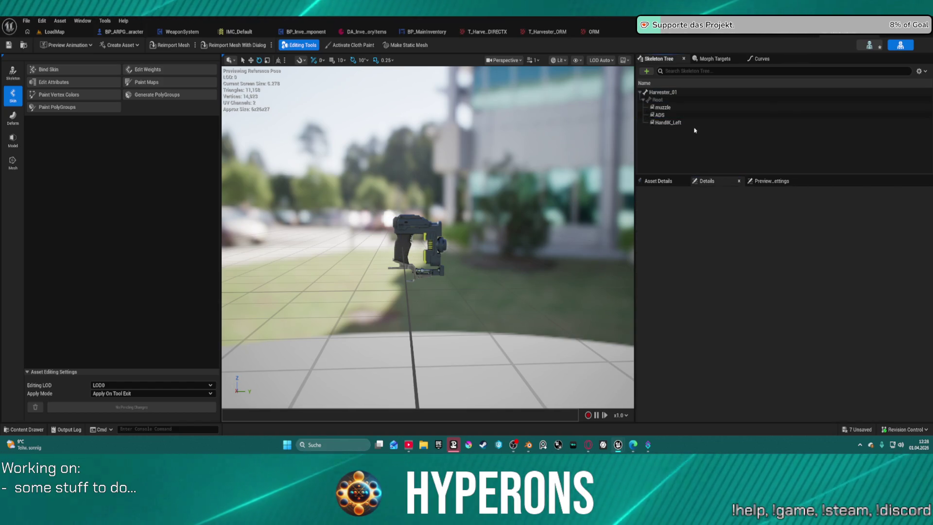
click(695, 125)
click(929, 238)
click(930, 246)
mouse_move(467, 220)
mouse_down()
mouse_move(428, 248)
mouse_move(505, 209)
mouse_up()
click(662, 107)
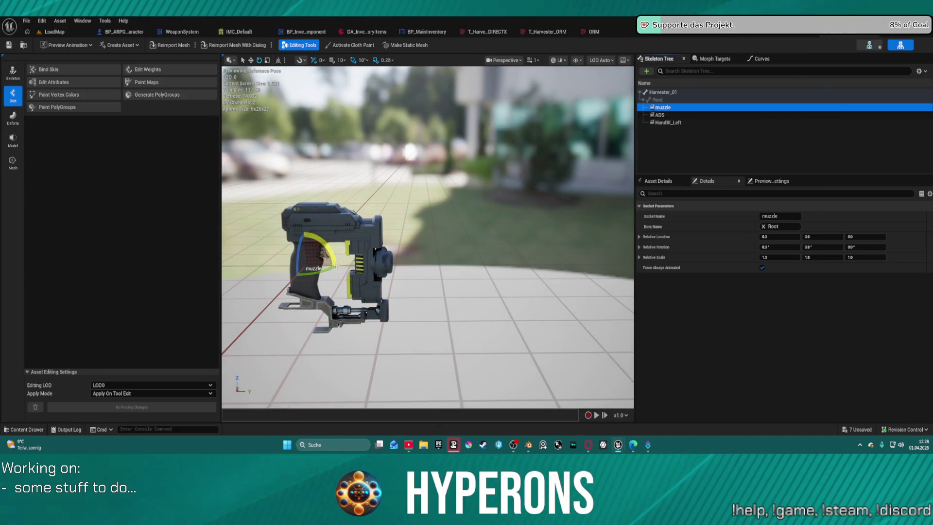
Move the muzzle socket to the gun's front end and set its pitch to 90°, then check ADS
key(w)
drag(325, 263, 413, 261)
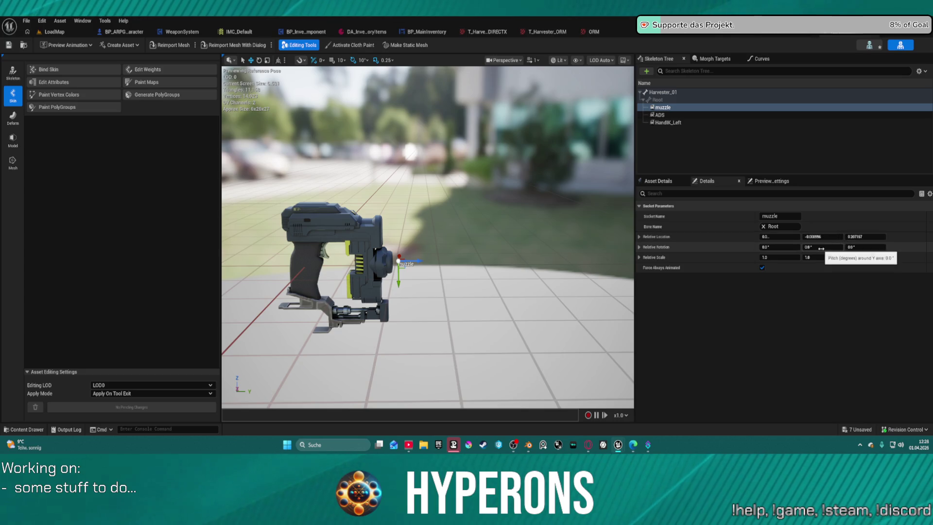
click(792, 246)
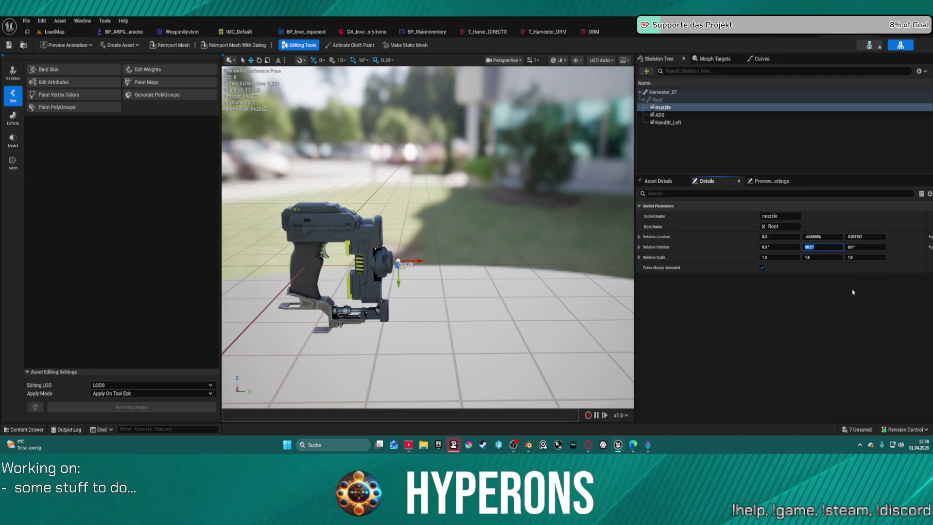
click(666, 116)
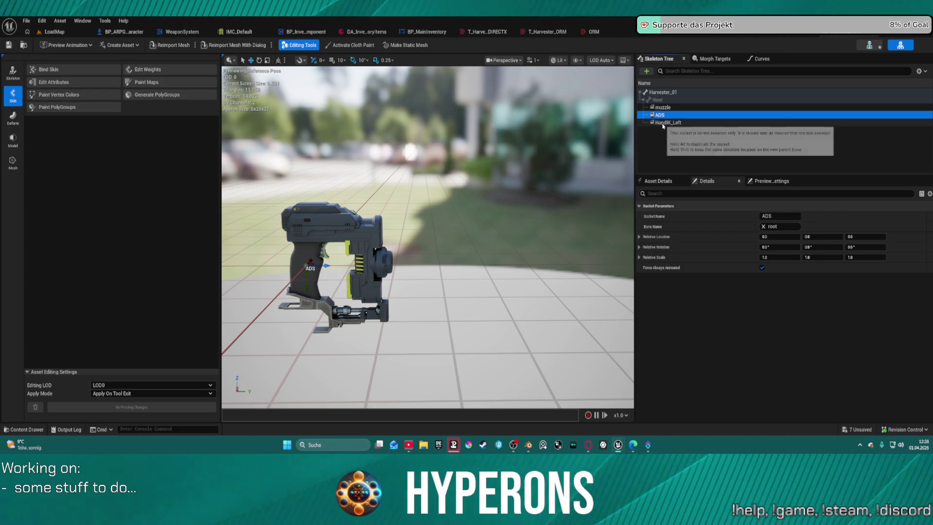
click(670, 124)
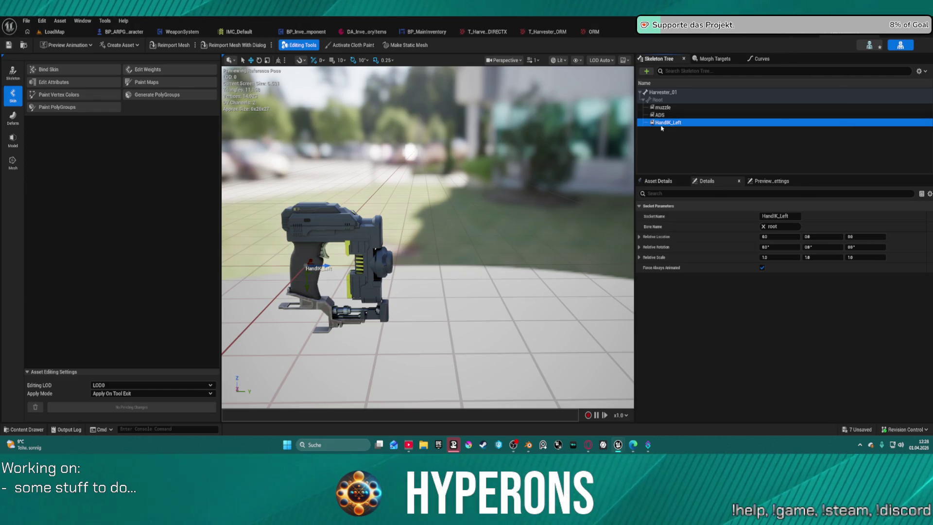
Attach SM_MetaHuman_Hand_Left as a preview mesh on HandIK_Left and frame it
right_click(662, 128)
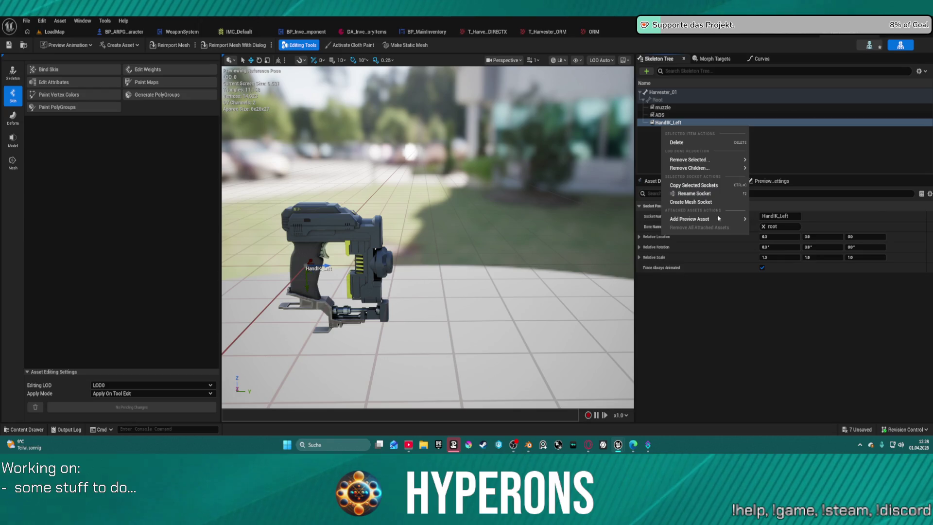
mouse_move(718, 219)
text(hand)
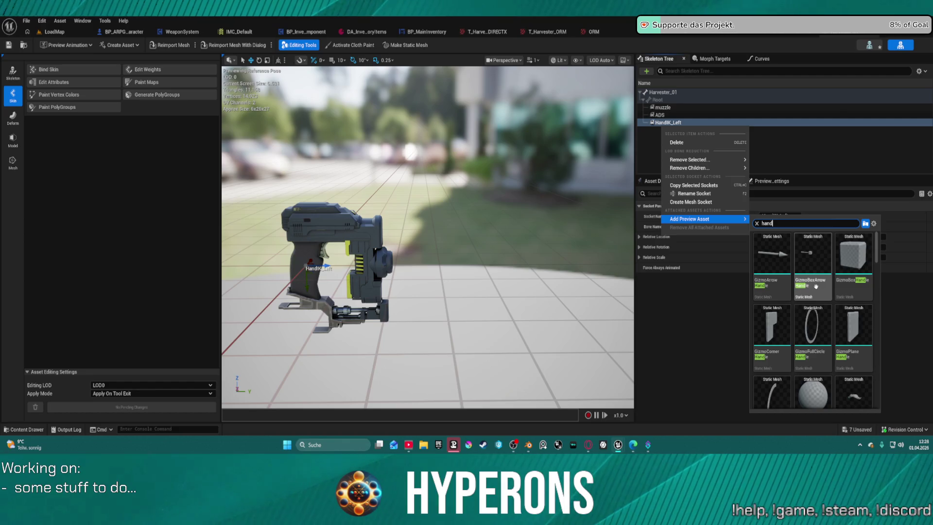
scroll(816, 283, down, 1)
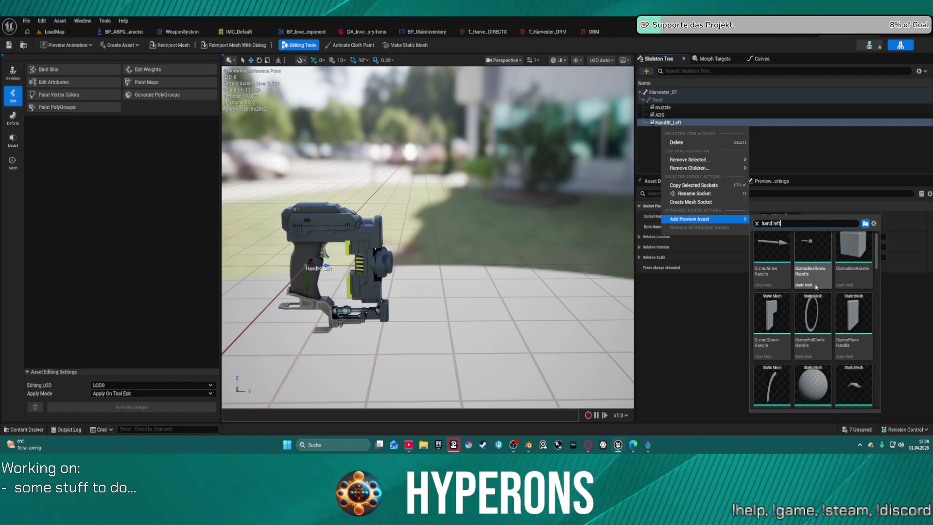
click(772, 255)
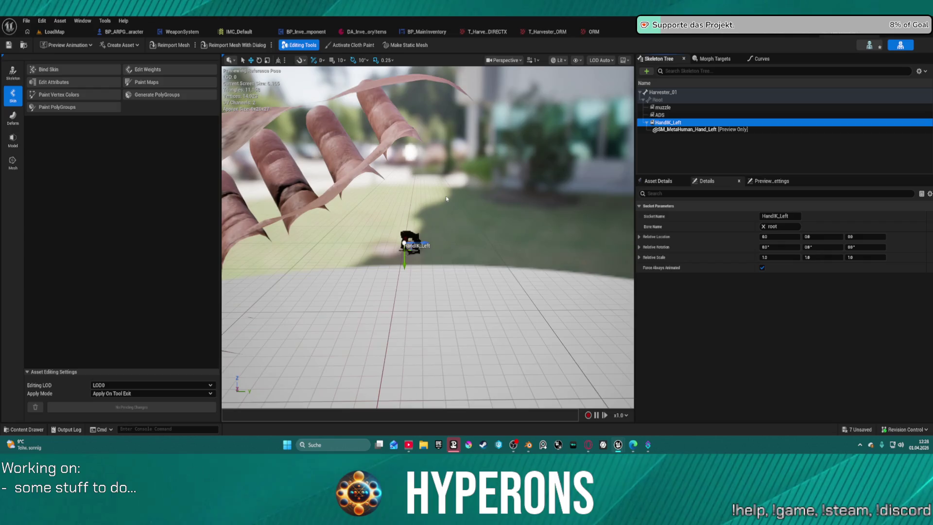
key(f)
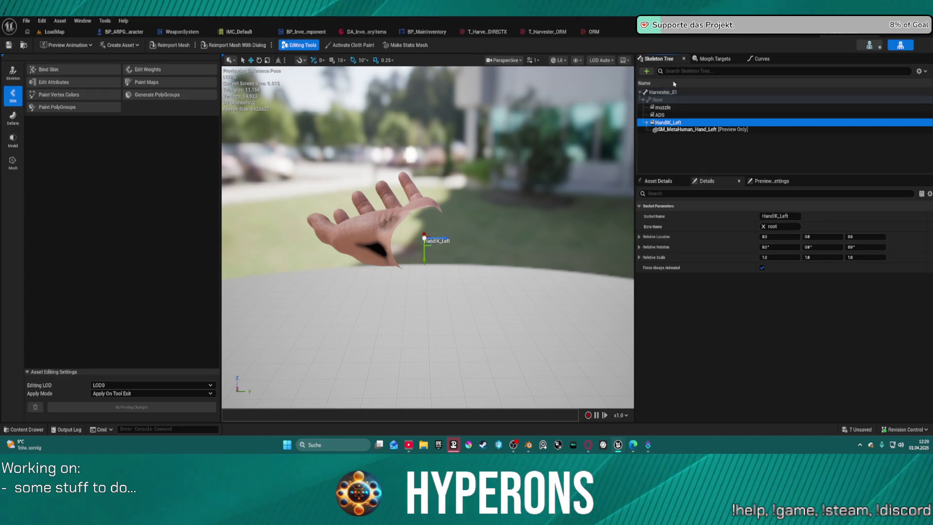
click(674, 123)
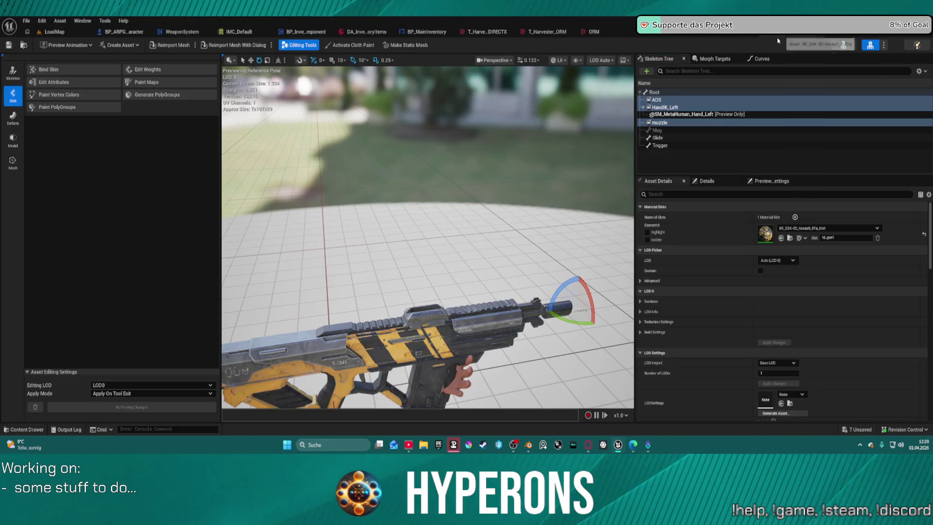
Review the rifle HandIK_Left socket's location and rotation in the Details panel
click(665, 108)
scroll(732, 372, down, 1)
scroll(733, 371, down, 5)
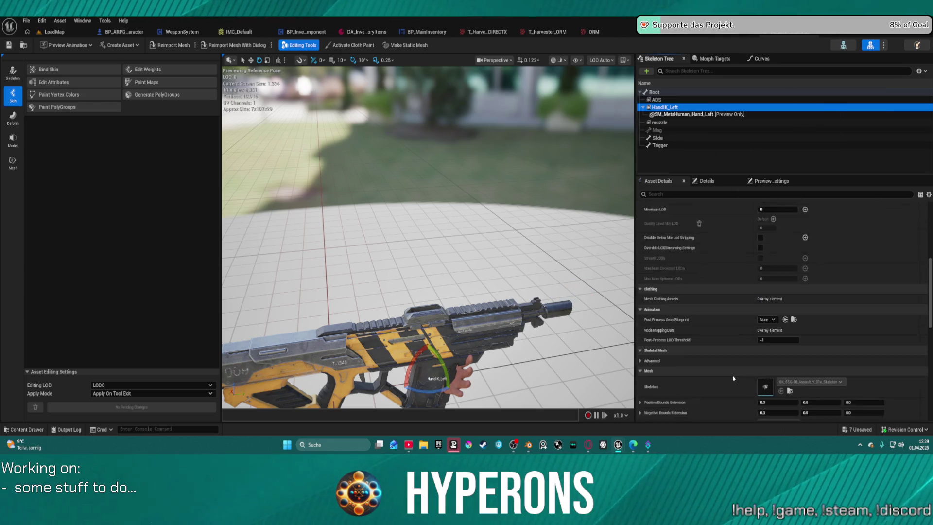
click(705, 181)
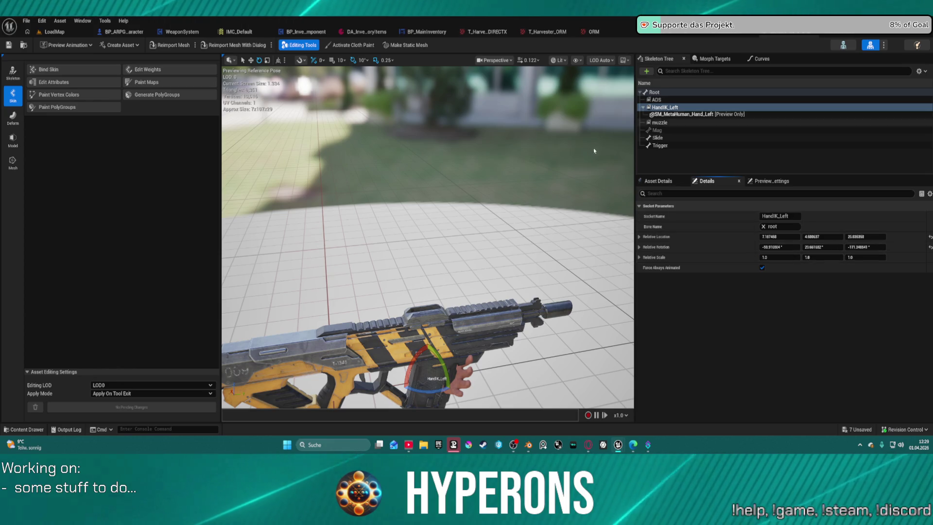
scroll(502, 256, down, 5)
scroll(502, 256, up, 3)
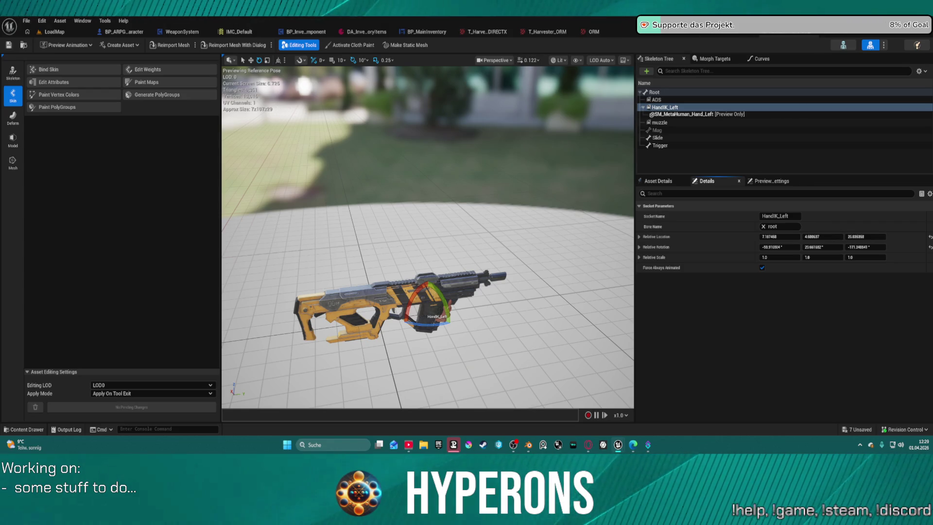
On Harvester_01, edit the HandIK_Left socket name and save the skeleton
click(838, 35)
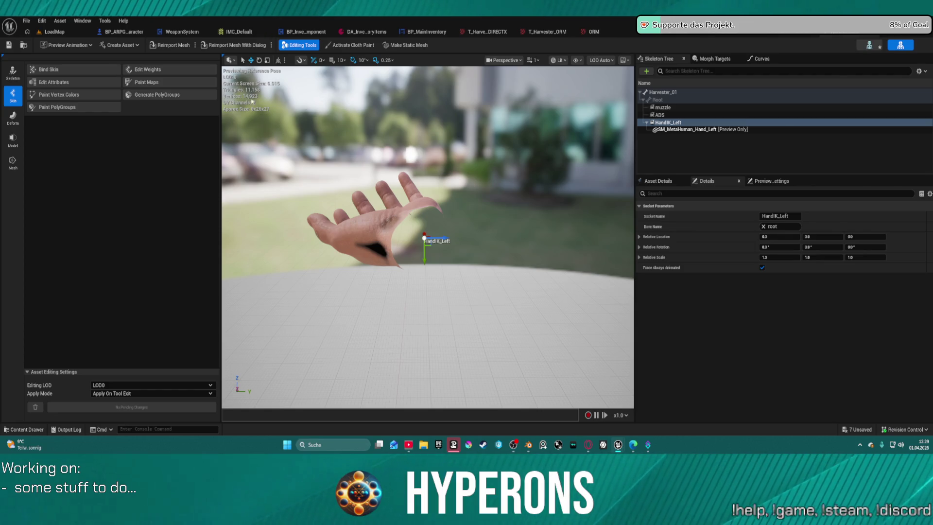
mouse_move(723, 134)
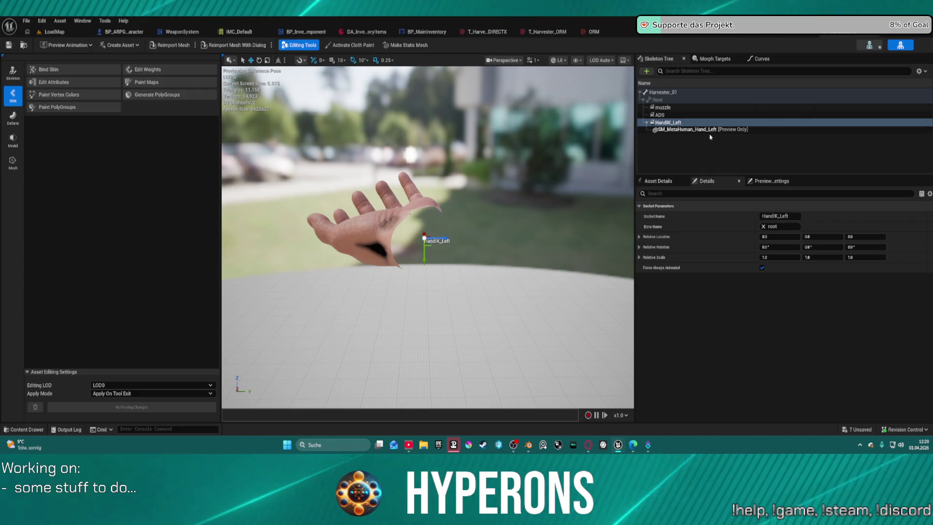
right_click(676, 123)
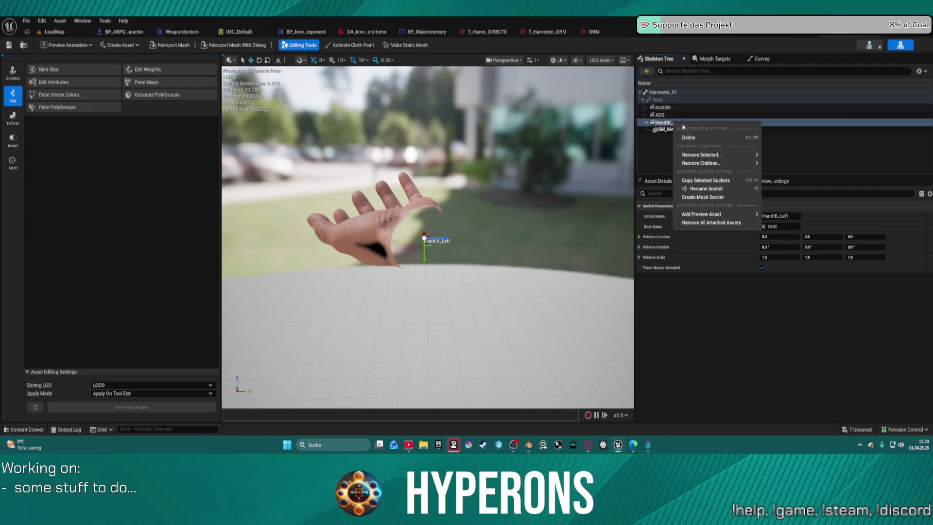
click(721, 189)
click(680, 130)
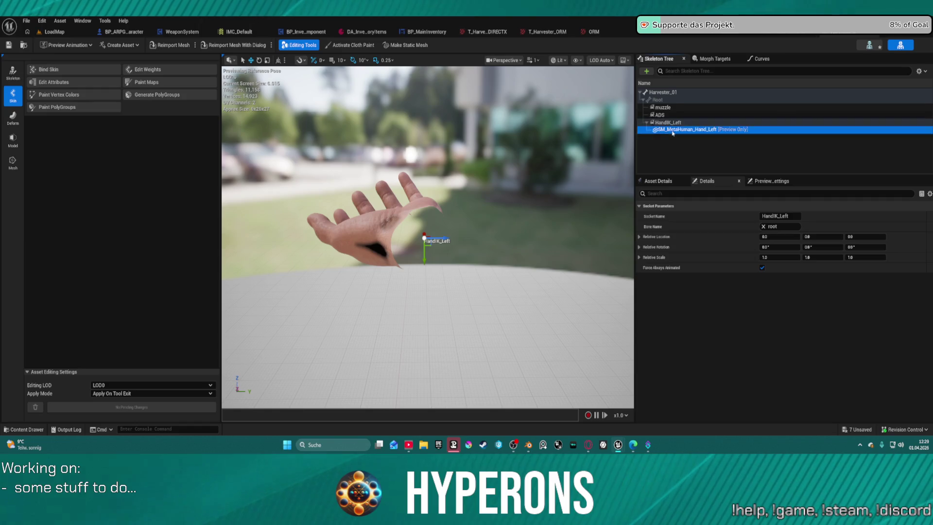
right_click(673, 130)
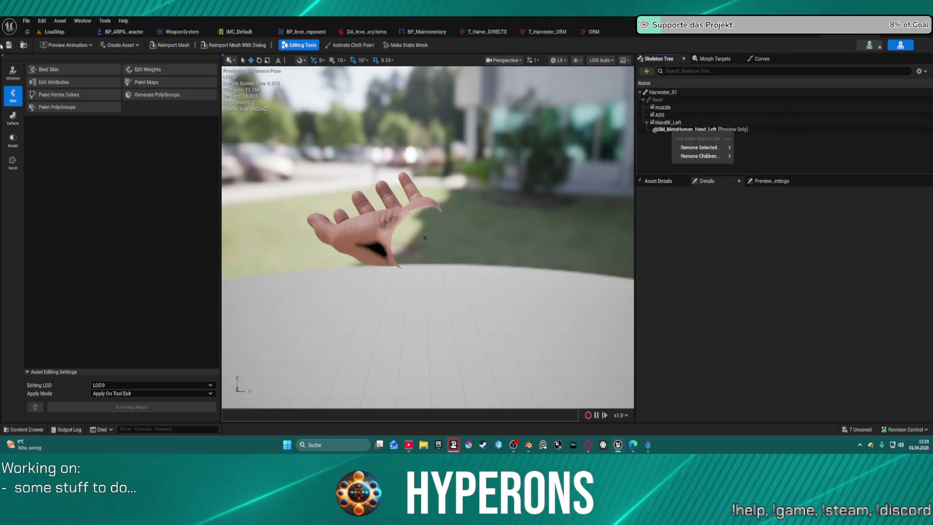
key(Escape)
key(ctrl+s)
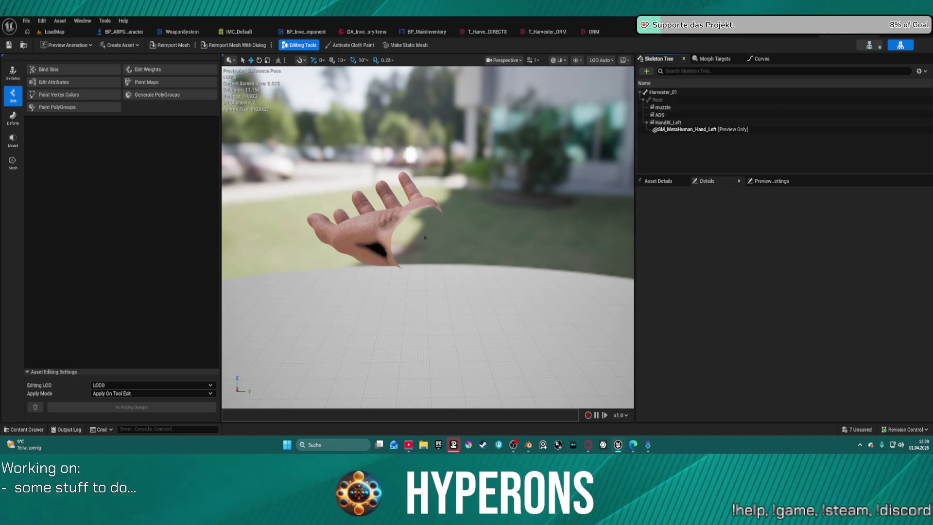
Go back to the LoadMap level editor with the Meshes folder listed
click(780, 37)
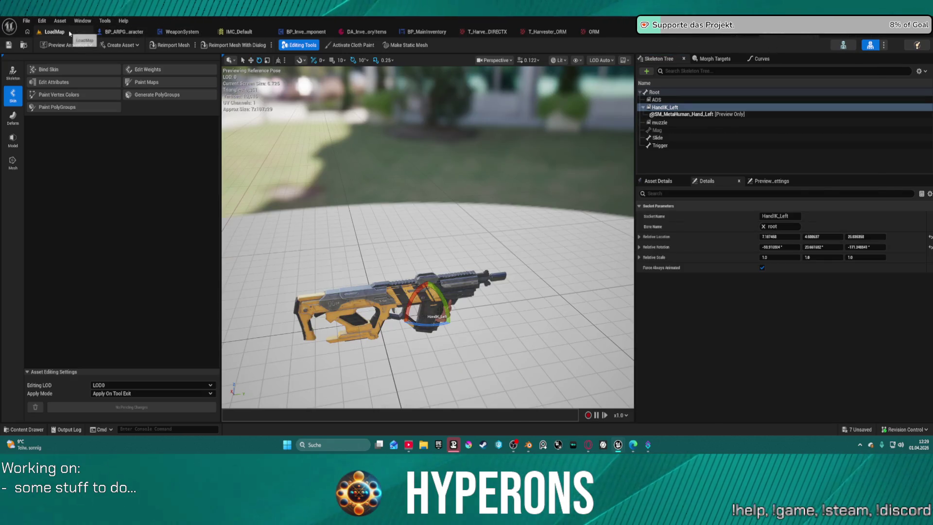
click(70, 33)
scroll(47, 342, up, 8)
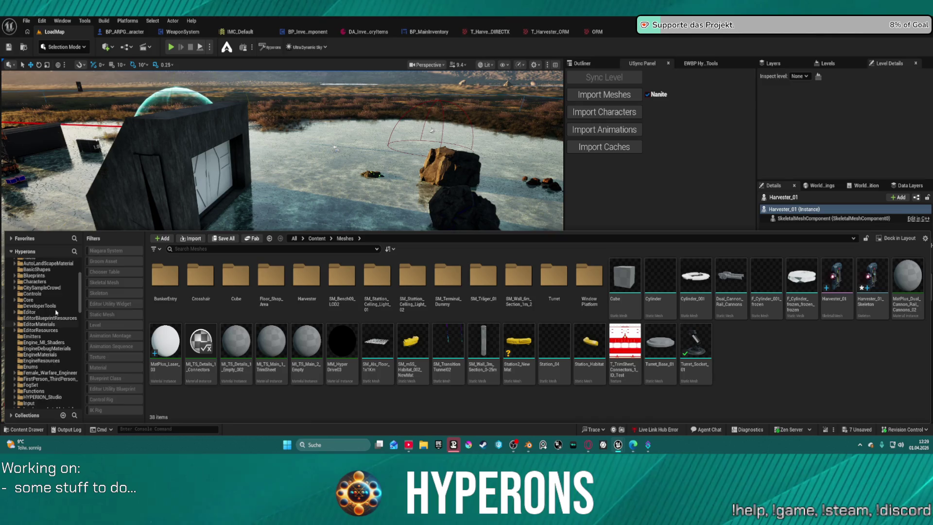
Browse ActionRPGStarterSystem > Equipment > Ranged > Rifles and open BP_ME_MiningLaser
scroll(51, 327, down, 3)
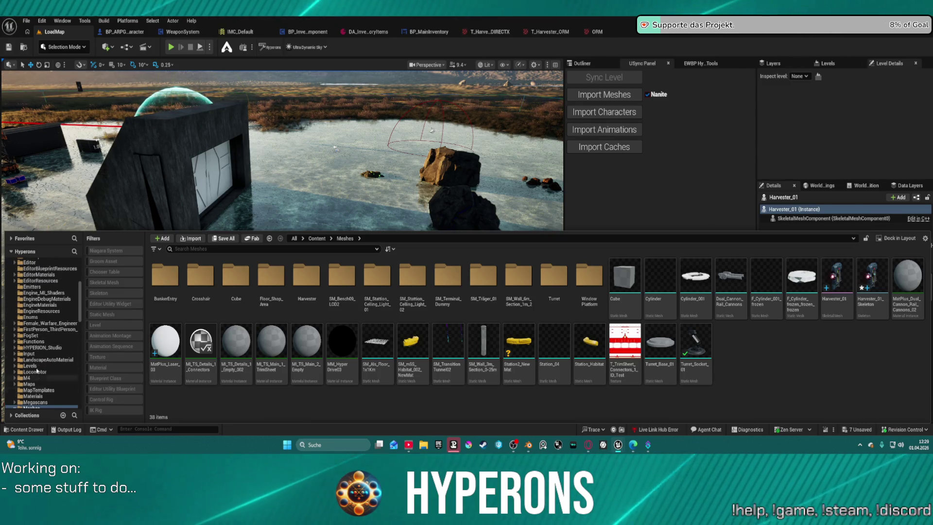
scroll(48, 316, up, 6)
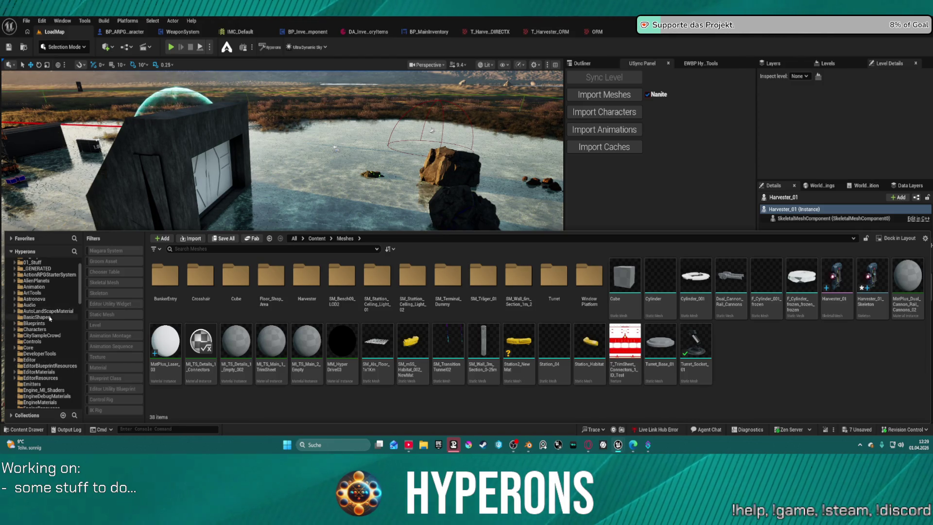
click(57, 275)
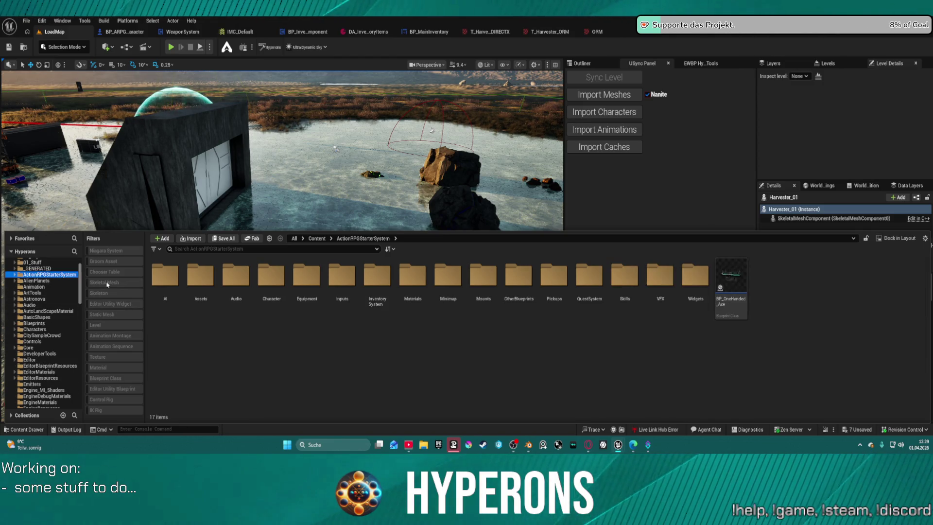
double_click(306, 279)
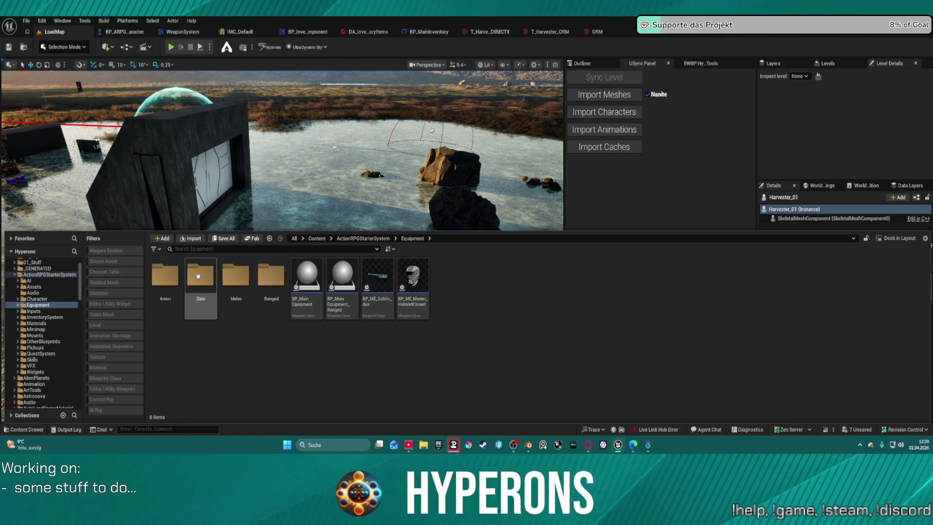
double_click(271, 276)
double_click(207, 271)
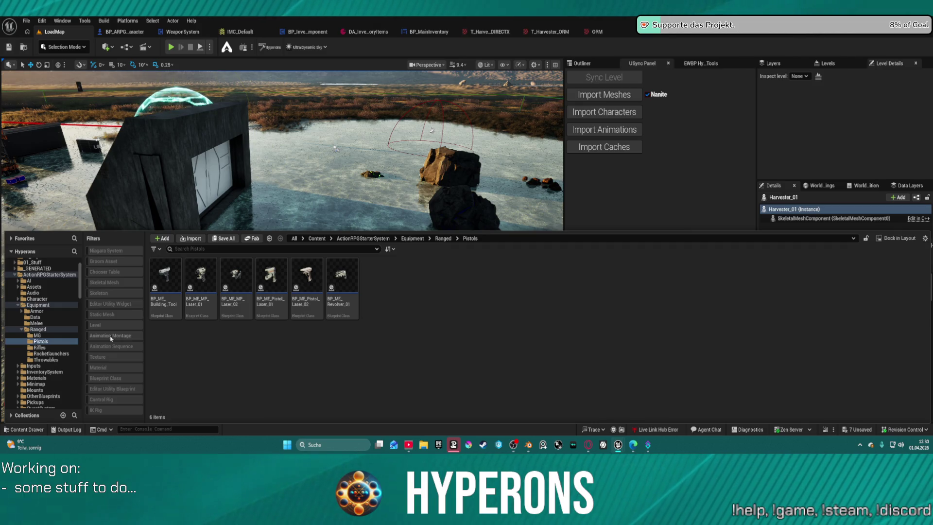
click(43, 348)
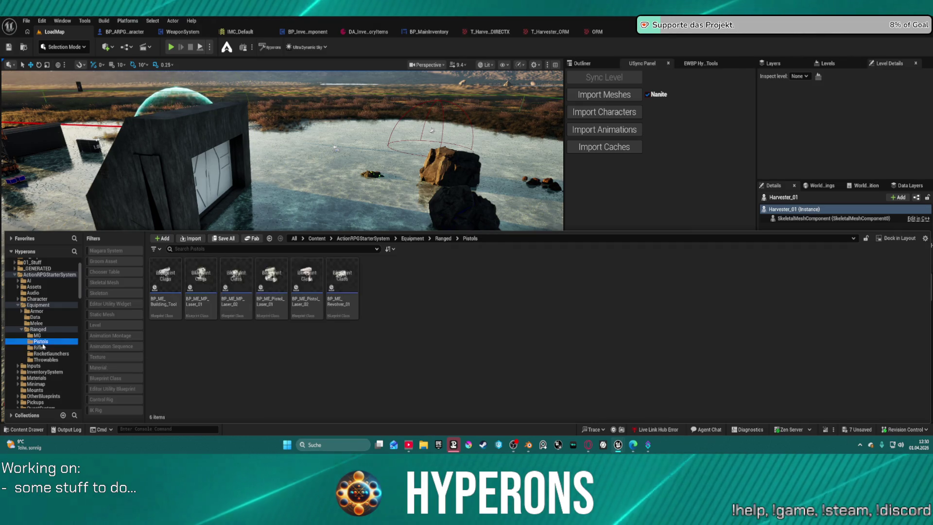
click(236, 275)
double_click(280, 292)
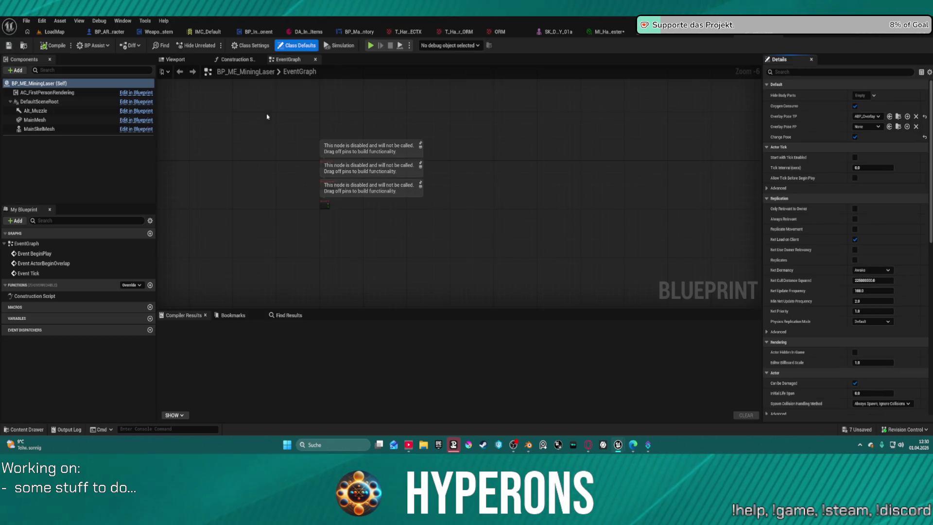
Assign Harvester_01 as the MainSkelMesh skeletal mesh and show the 3D preview
click(71, 129)
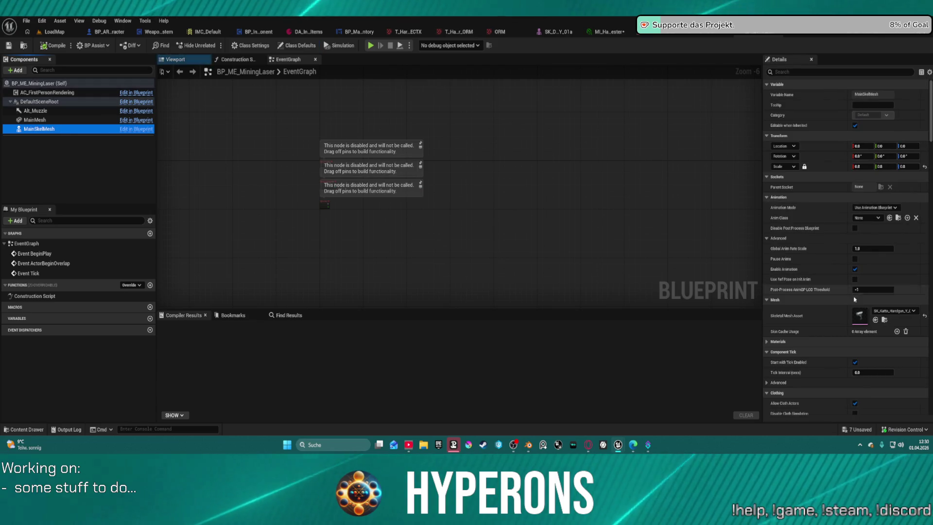
click(894, 312)
text(harve)
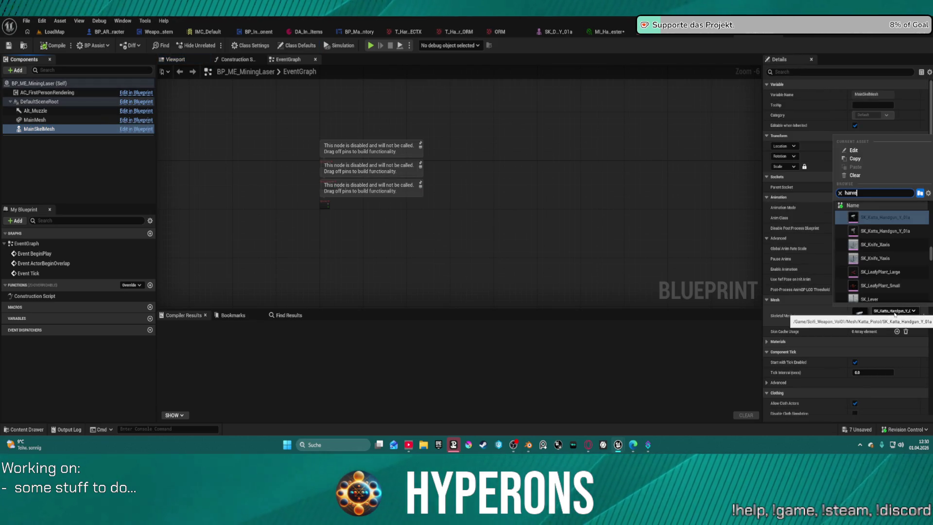
text(s)
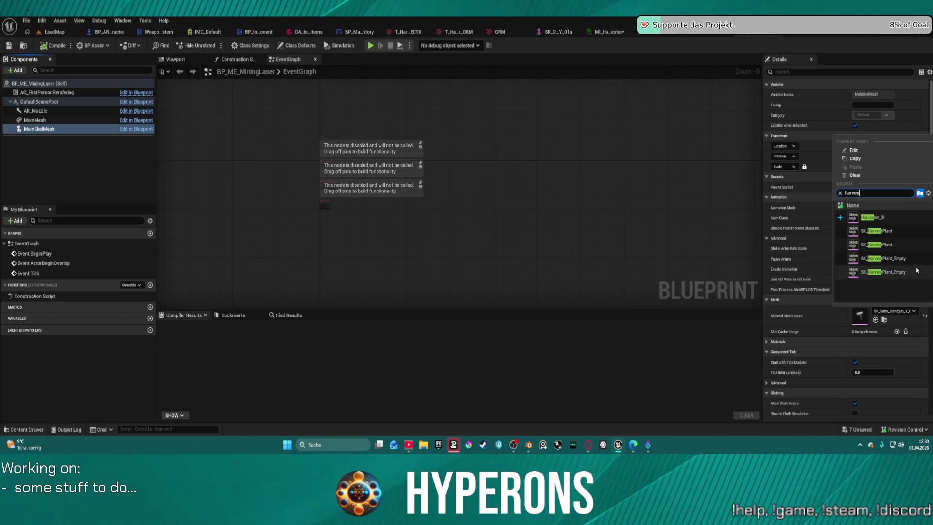
click(888, 218)
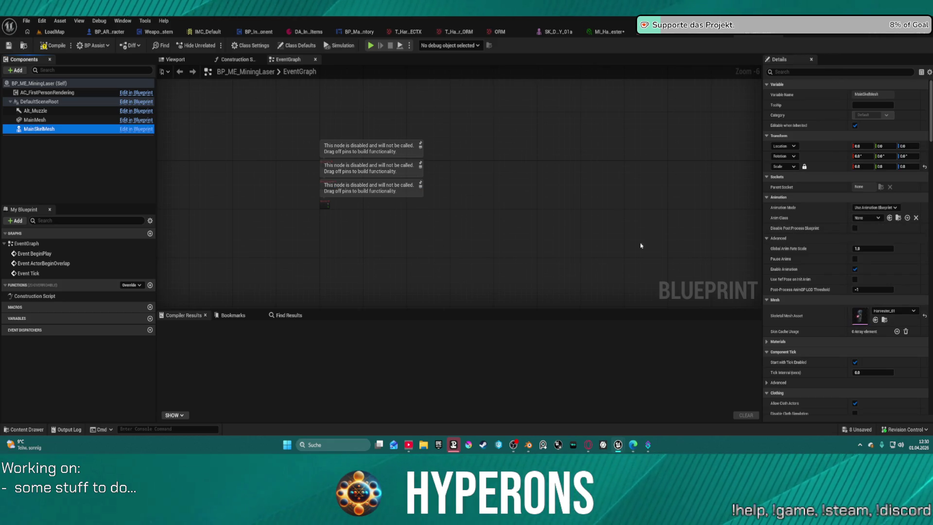
click(181, 61)
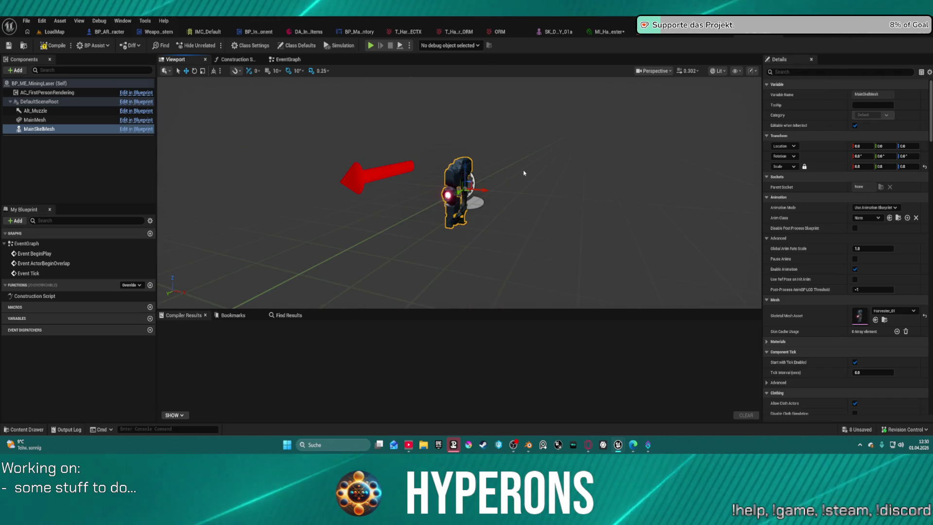
scroll(539, 173, down, 3)
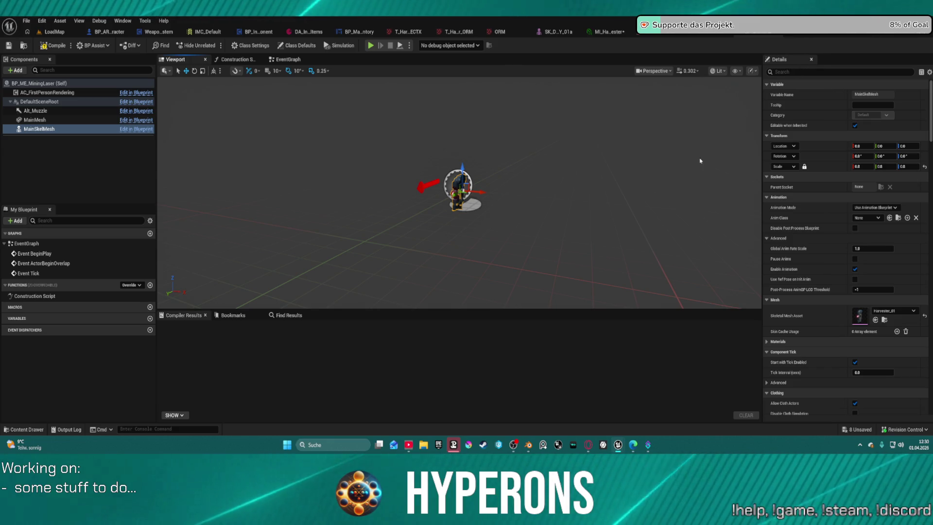
Drag the Alt_Muzzle arrow down onto the laser's muzzle and compile BP_ME_MiningLaser
click(54, 111)
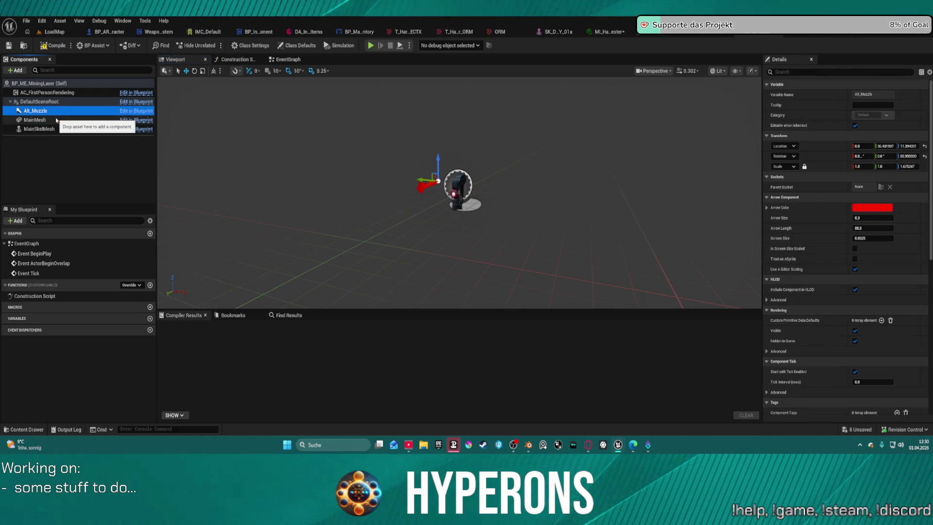
click(55, 127)
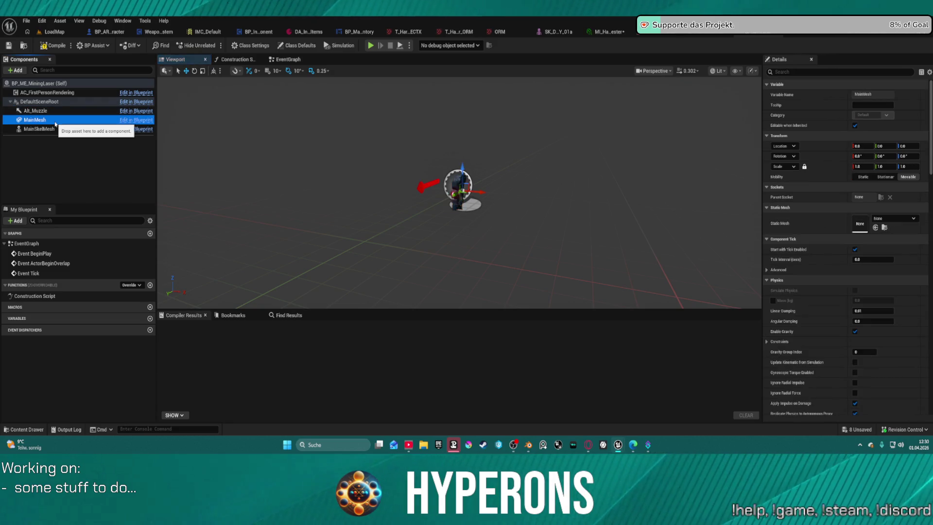
click(59, 112)
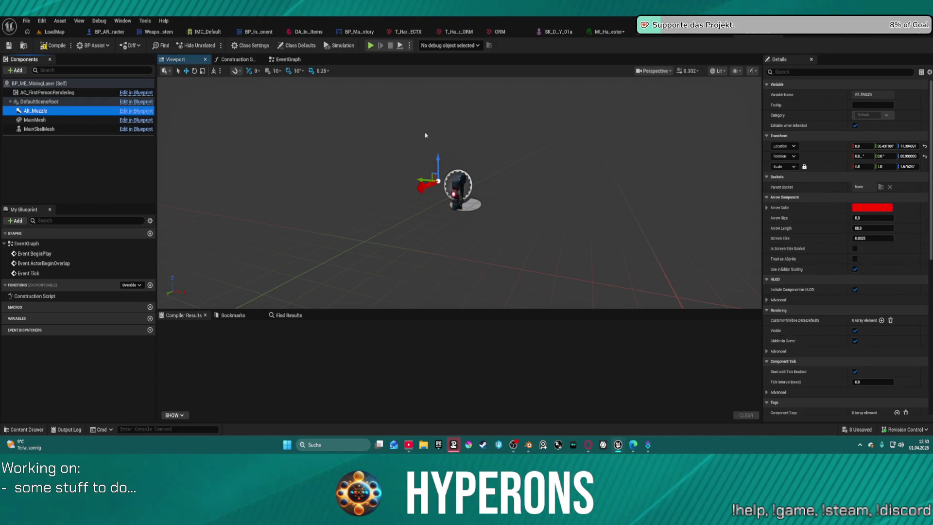
click(438, 157)
mouse_move(438, 157)
mouse_down()
mouse_move(438, 177)
mouse_move(526, 228)
mouse_move(437, 213)
mouse_move(407, 175)
mouse_up()
drag(456, 196, 453, 194)
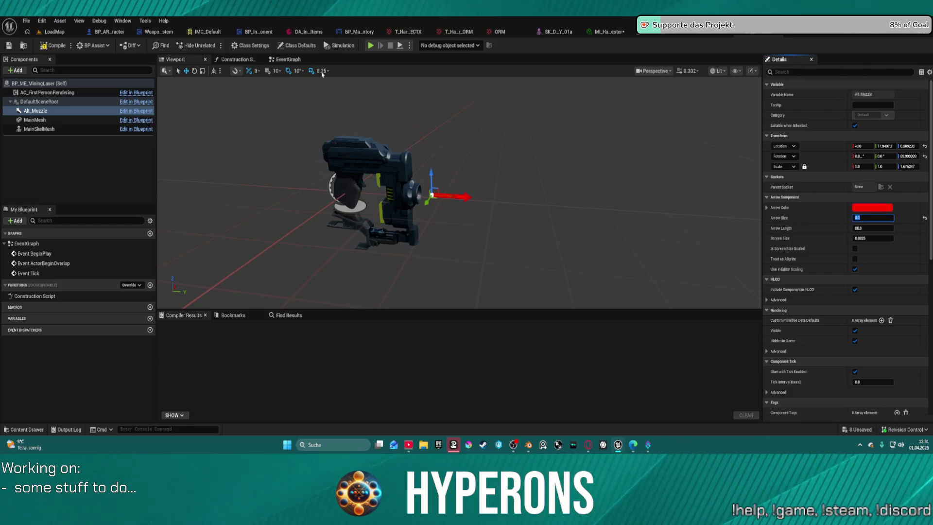
click(62, 45)
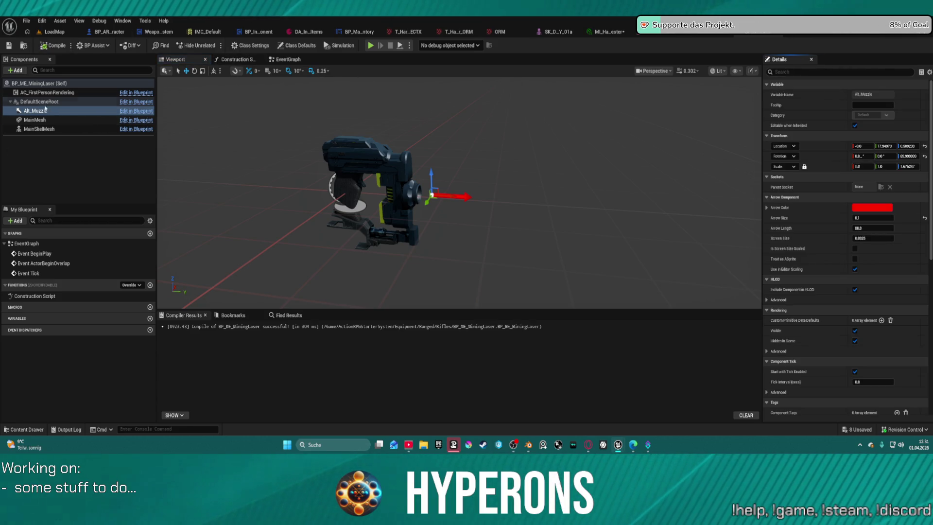
click(58, 31)
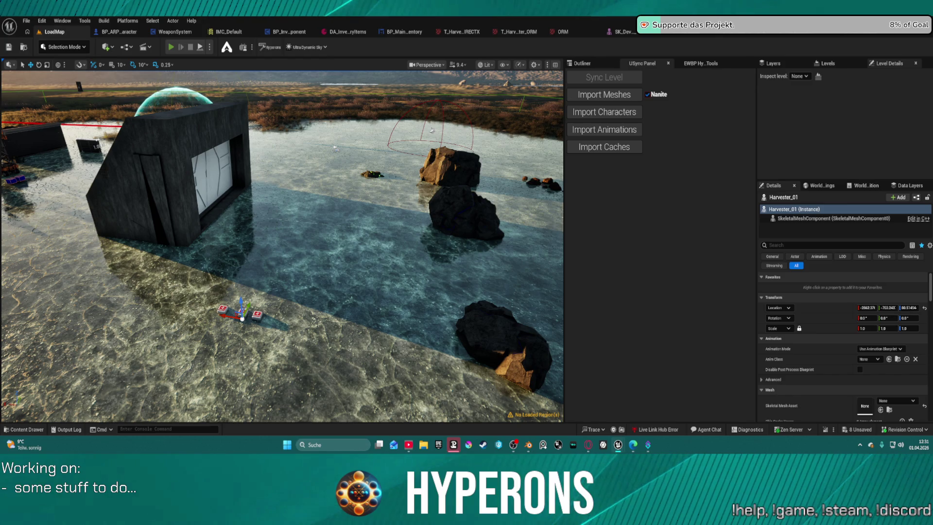
Start a LoadMap play session, open the inventory and fire the mining laser at the rocks
key(alt+p)
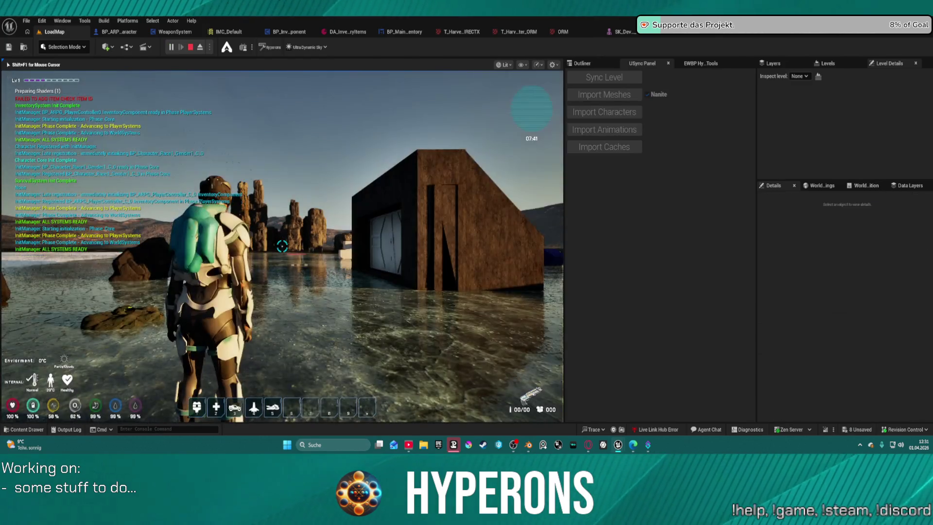
key(i)
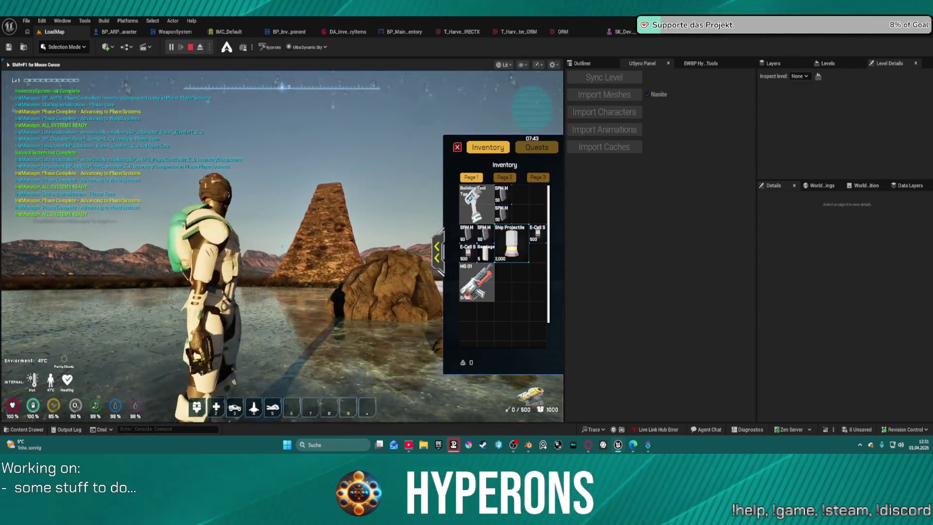
mouse_move(281, 247)
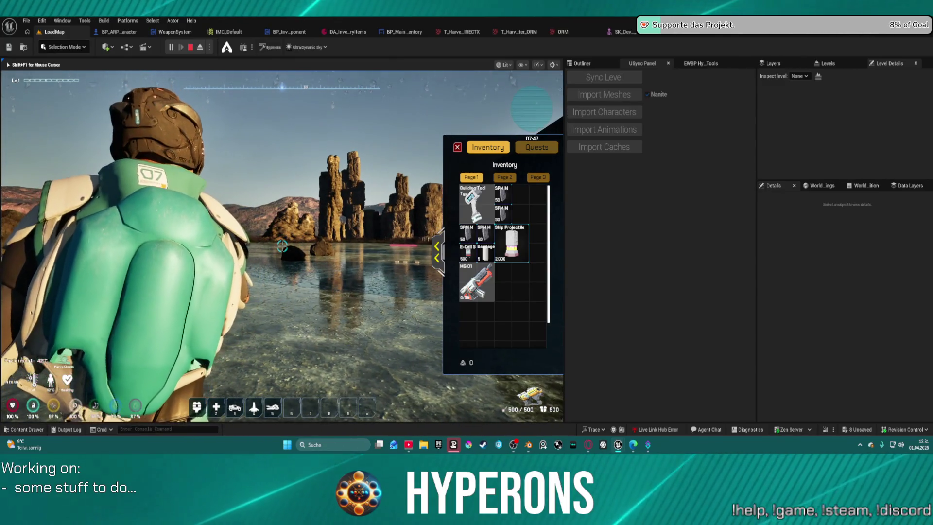
click(282, 246)
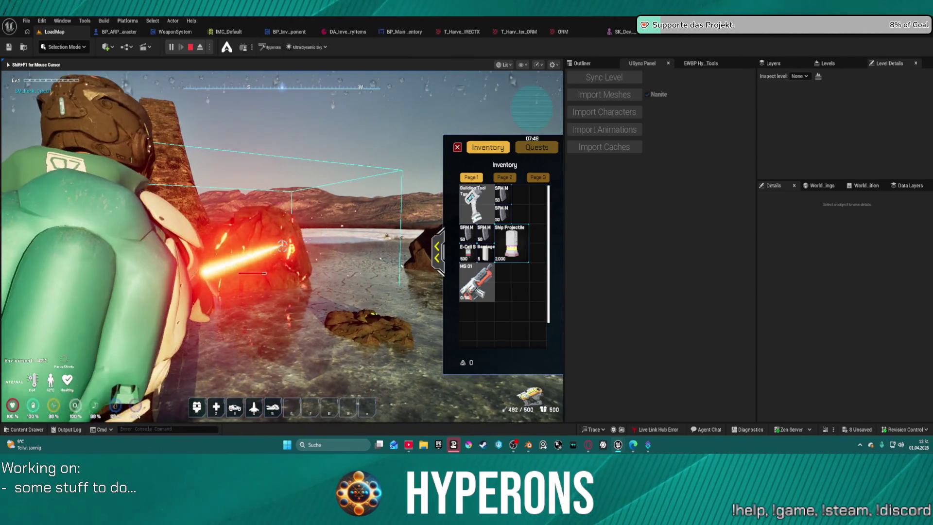
mouse_move(282, 246)
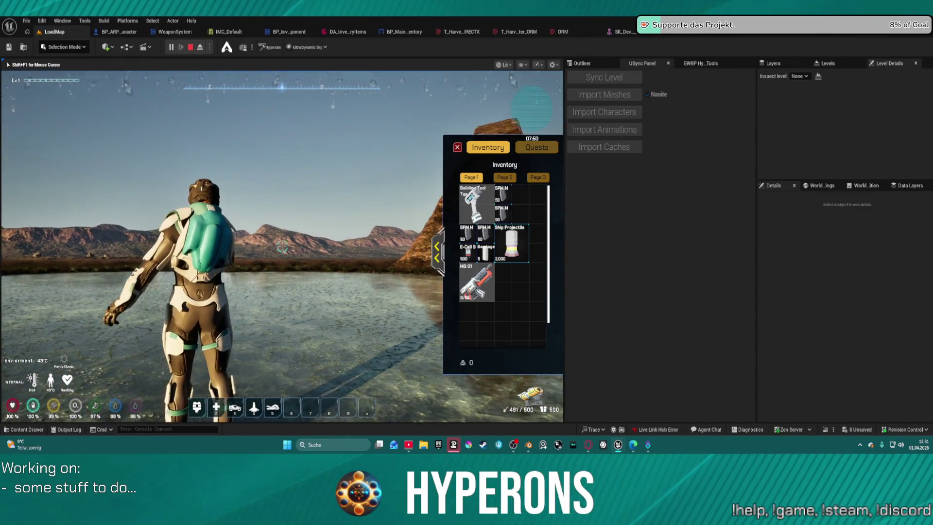
Eject with F8 to a free camera and back, then stop the play session
key(shift+F1)
key(F8)
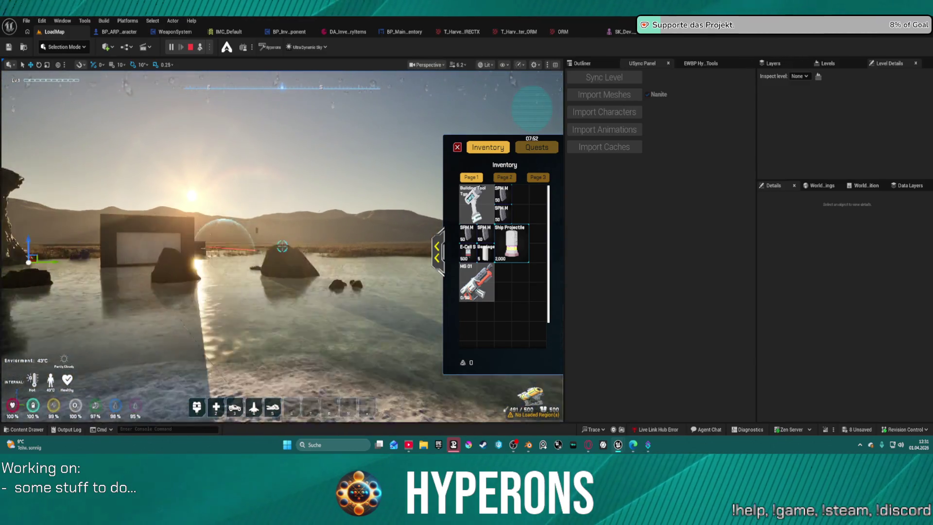
key(F8)
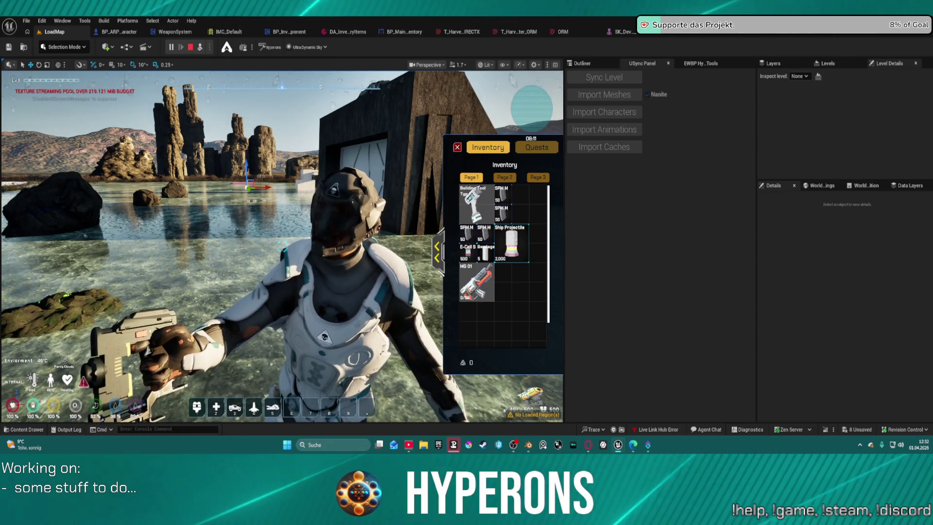
key(Escape)
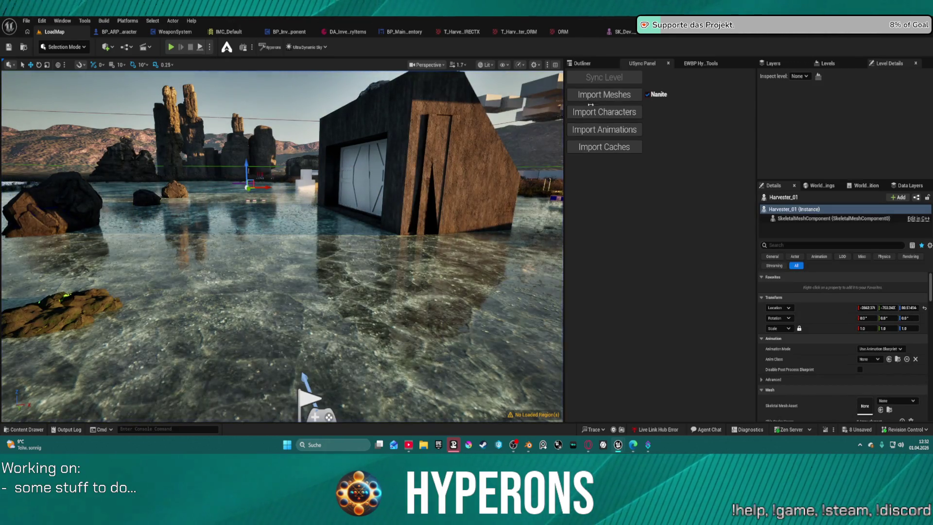
click(735, 36)
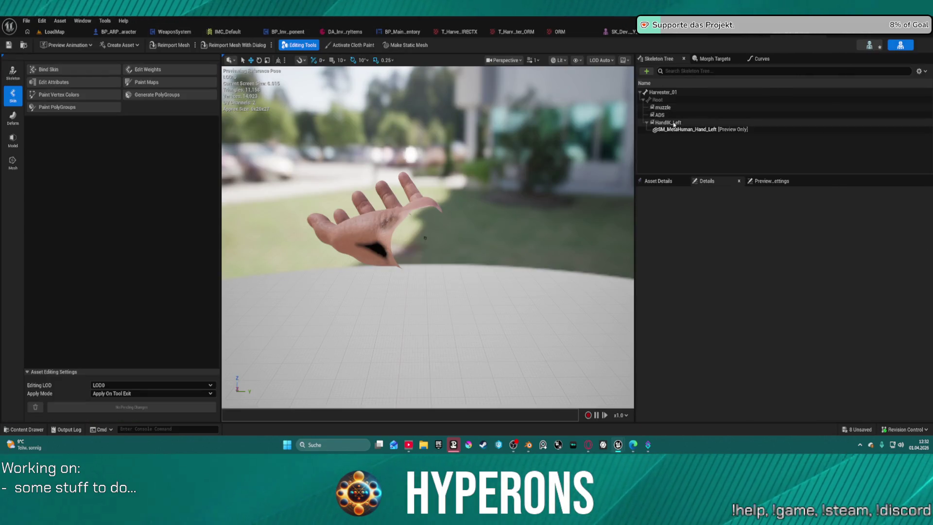
Remove the SM_MetaHuman_Hand_Left preview mesh attached to the HandIK_Left socket
click(661, 100)
mouse_move(519, 178)
mouse_down()
mouse_move(532, 192)
mouse_move(374, 122)
mouse_up()
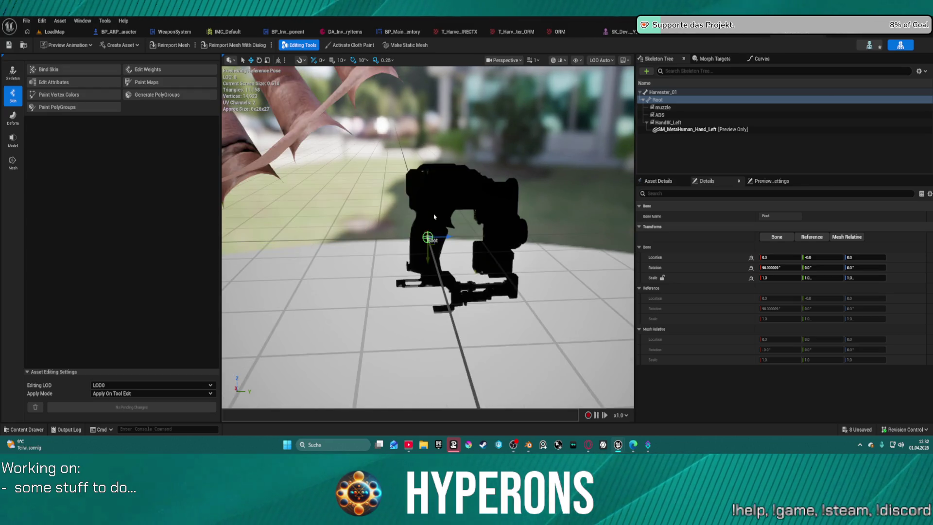
click(687, 129)
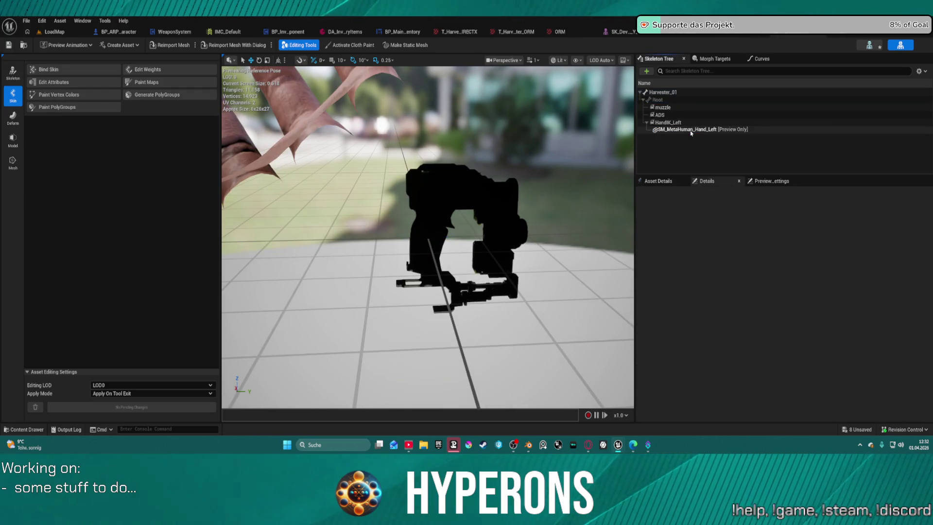
right_click(691, 131)
mouse_move(736, 156)
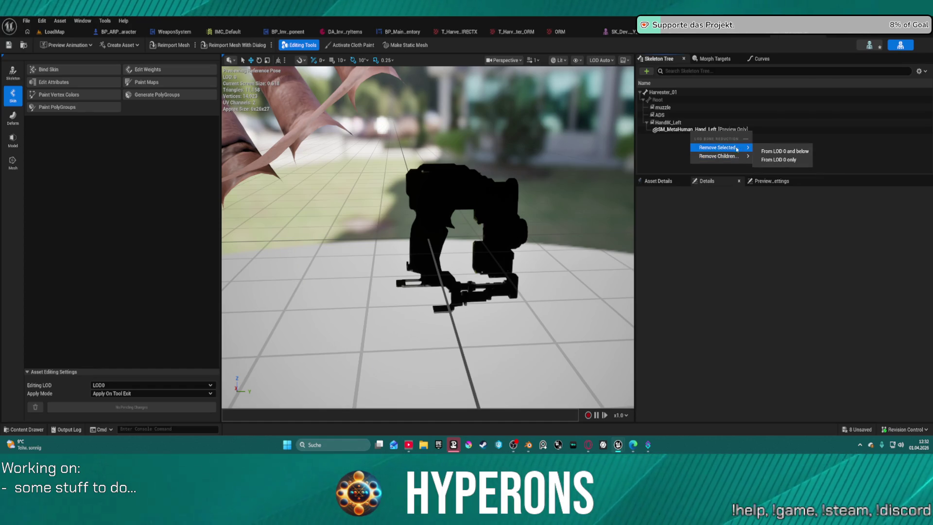
click(682, 134)
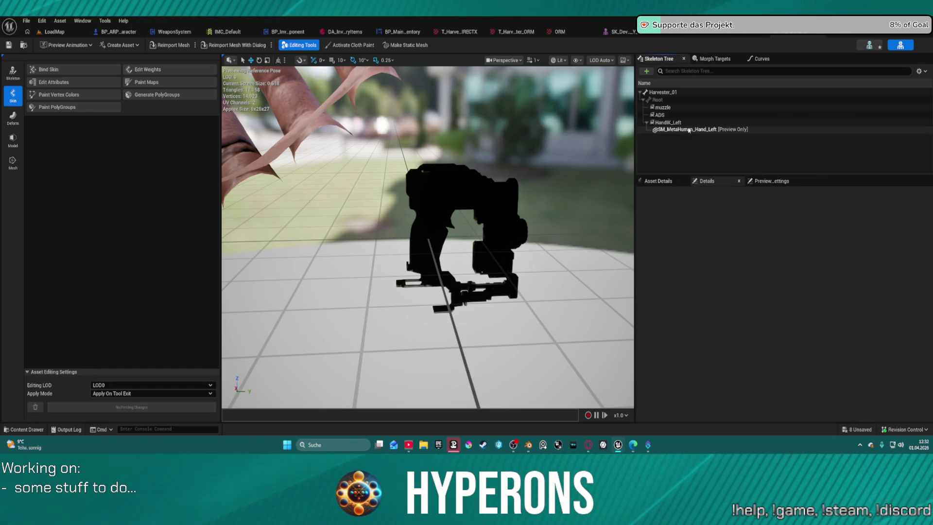
right_click(664, 124)
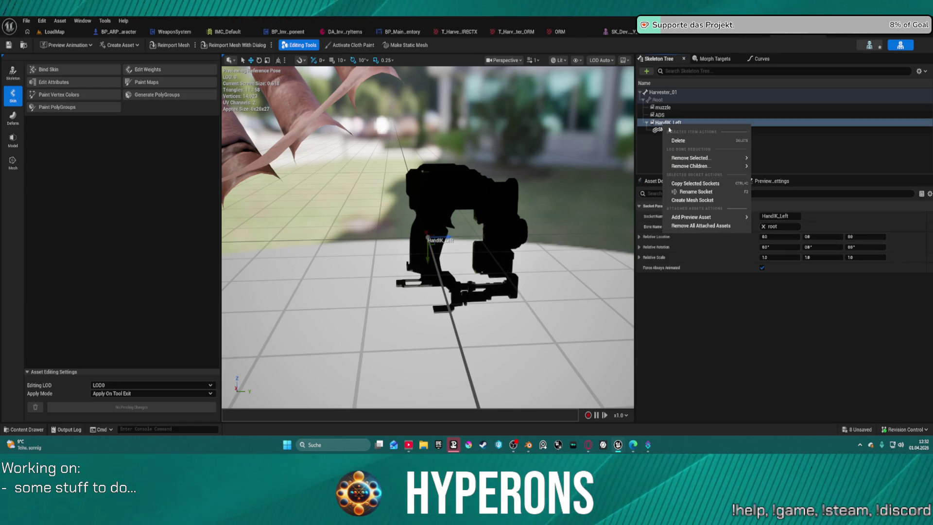
click(711, 226)
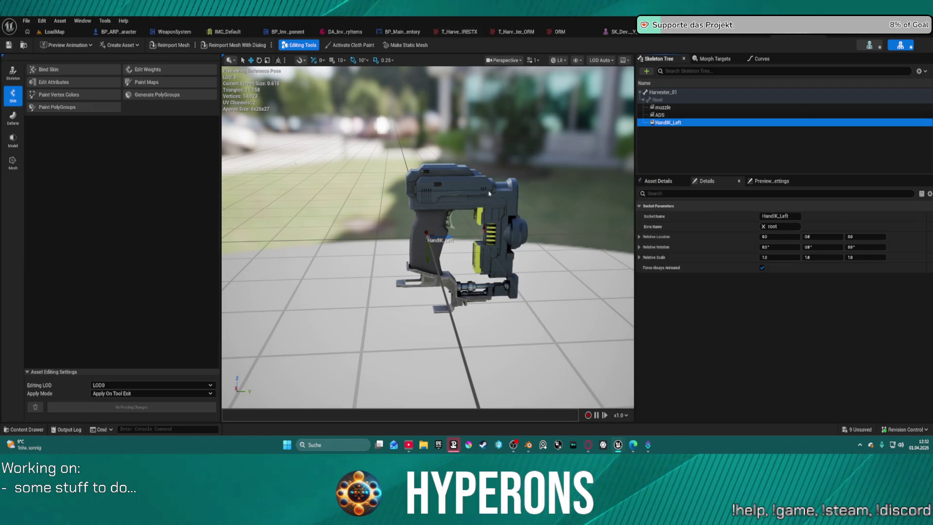
Shift the HandIK_Left socket slightly along X
mouse_move(500, 199)
mouse_down()
mouse_move(447, 197)
mouse_move(573, 194)
mouse_move(559, 204)
mouse_move(534, 194)
mouse_move(534, 158)
mouse_move(524, 159)
mouse_up()
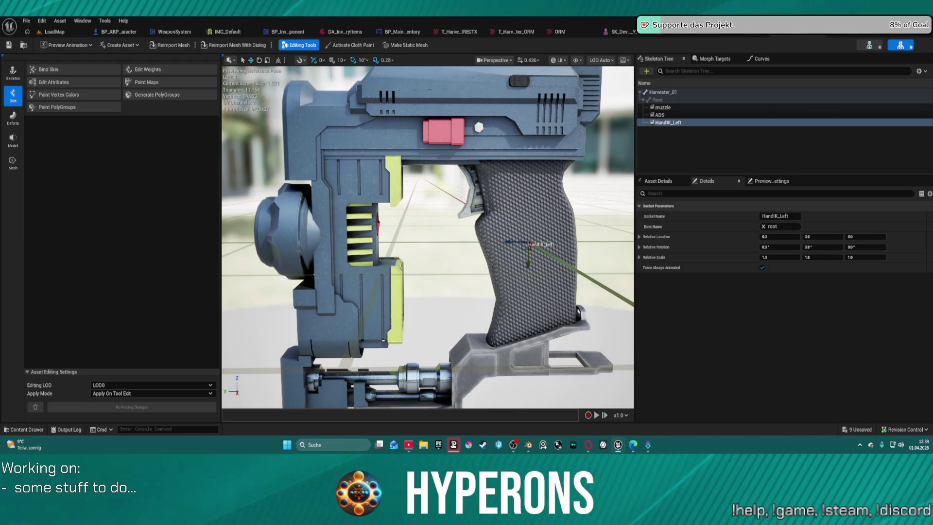
drag(540, 192, 536, 191)
mouse_move(522, 233)
mouse_down()
mouse_move(486, 228)
mouse_move(471, 197)
mouse_move(485, 204)
mouse_up()
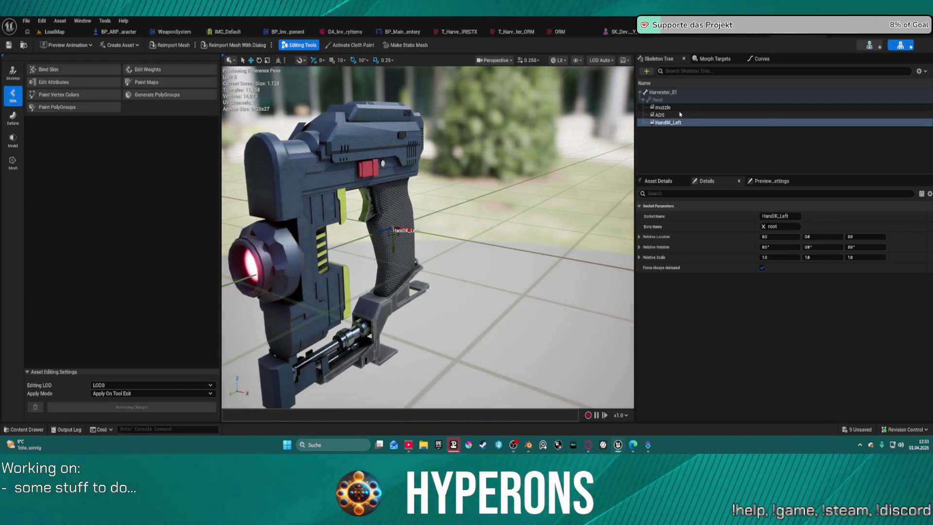
click(397, 230)
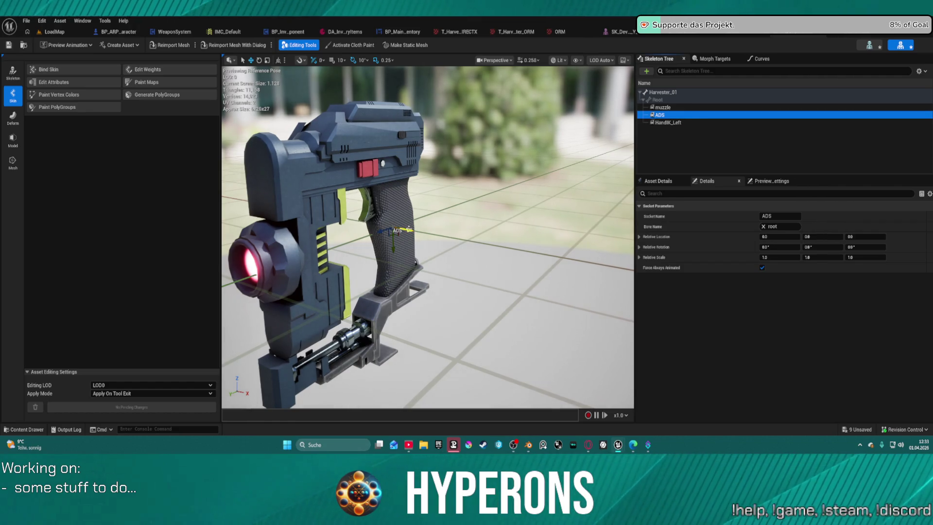
click(409, 229)
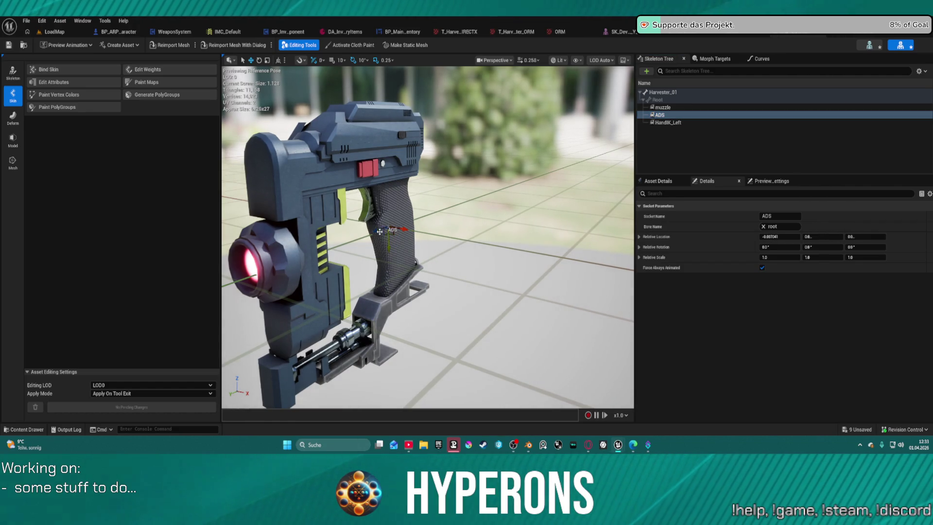
click(382, 232)
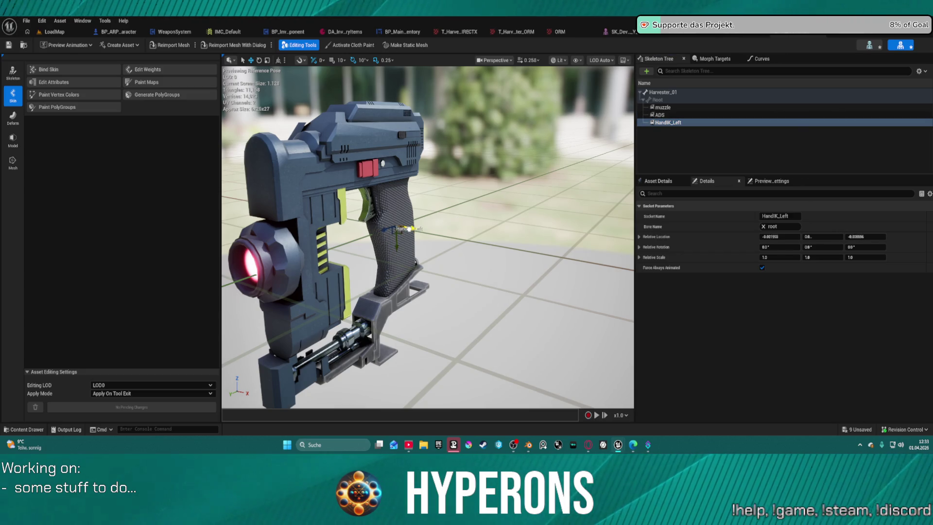
drag(408, 228, 414, 230)
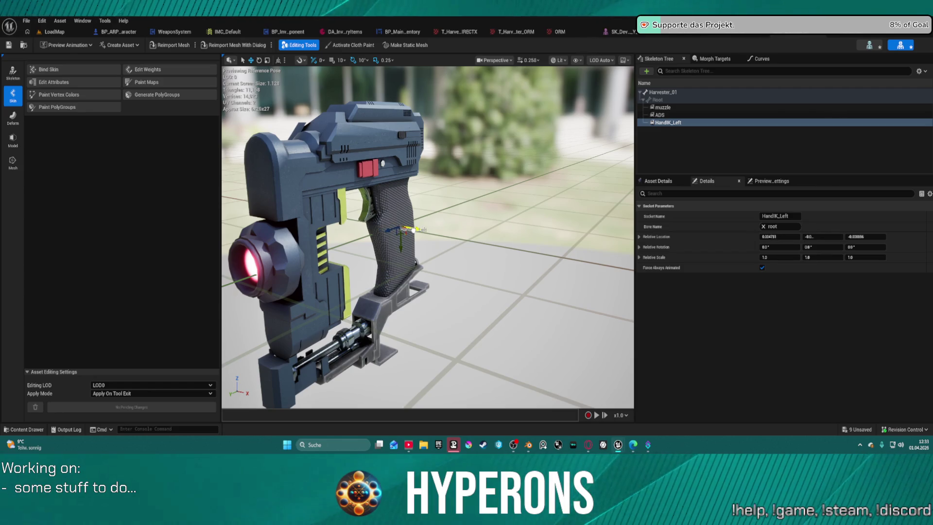
Shift the ADS socket slightly along X and save the Harvester_01 skeletal mesh
scroll(412, 229, down, 1)
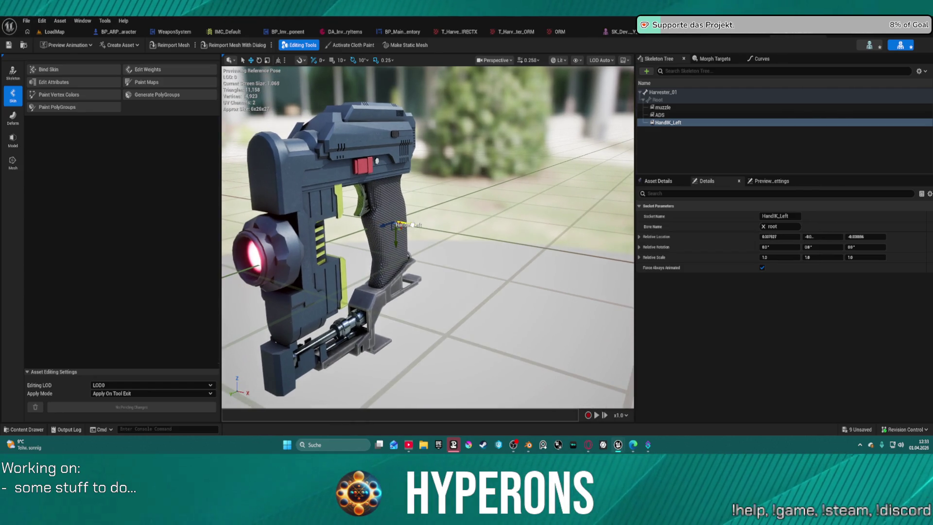
mouse_move(439, 218)
mouse_down()
mouse_move(432, 243)
mouse_move(404, 209)
mouse_move(330, 208)
mouse_up()
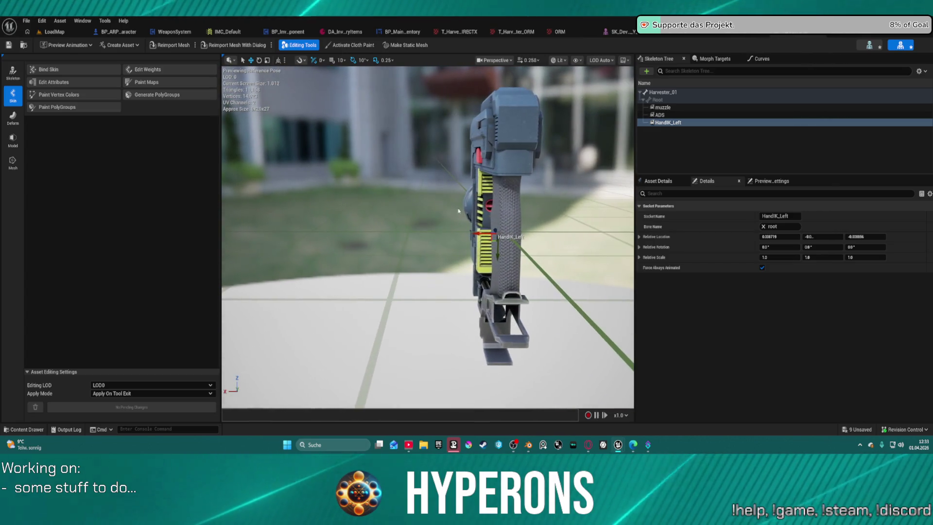
click(659, 115)
mouse_move(500, 234)
mouse_down()
mouse_move(437, 243)
mouse_move(423, 292)
mouse_move(411, 297)
mouse_move(362, 282)
mouse_move(388, 281)
mouse_move(369, 272)
mouse_move(441, 301)
mouse_up()
click(663, 107)
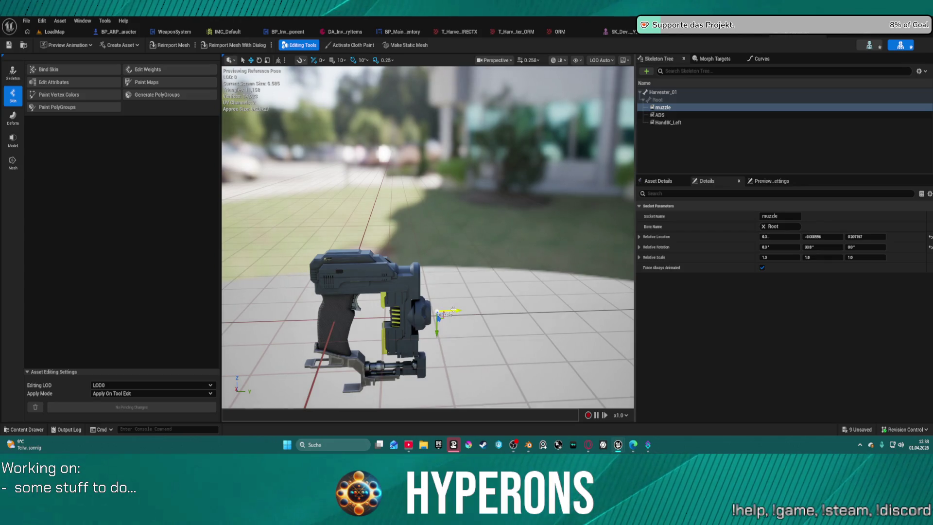
click(8, 46)
click(55, 31)
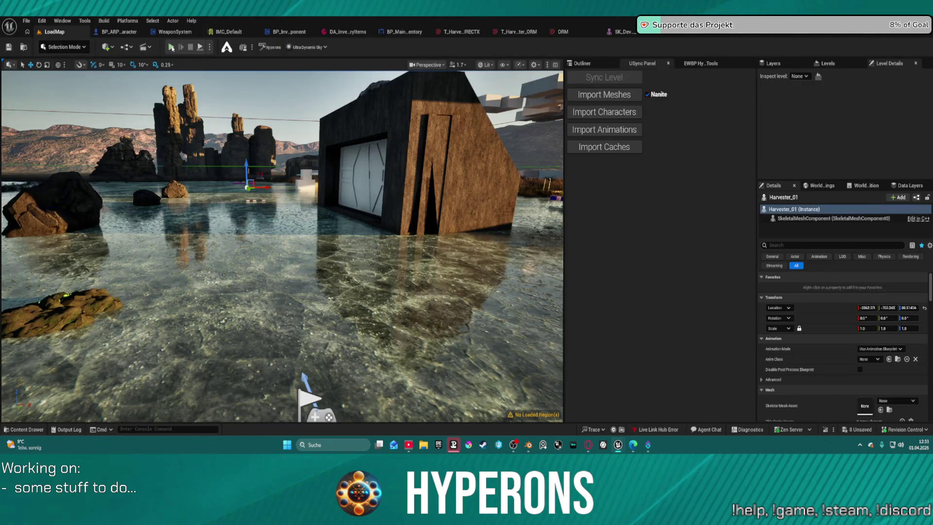
Start a play session, close the inventory and fire the mining laser at a nearby rock
key(alt+p)
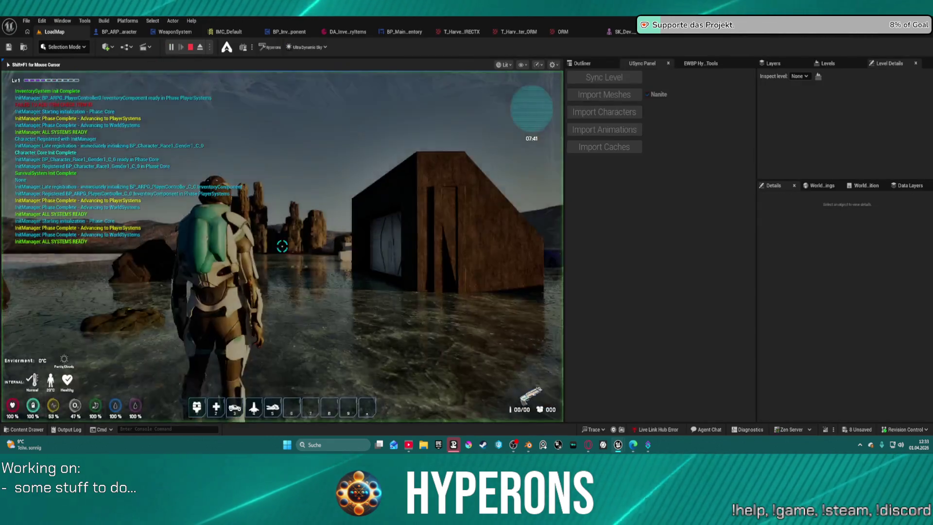
key(i)
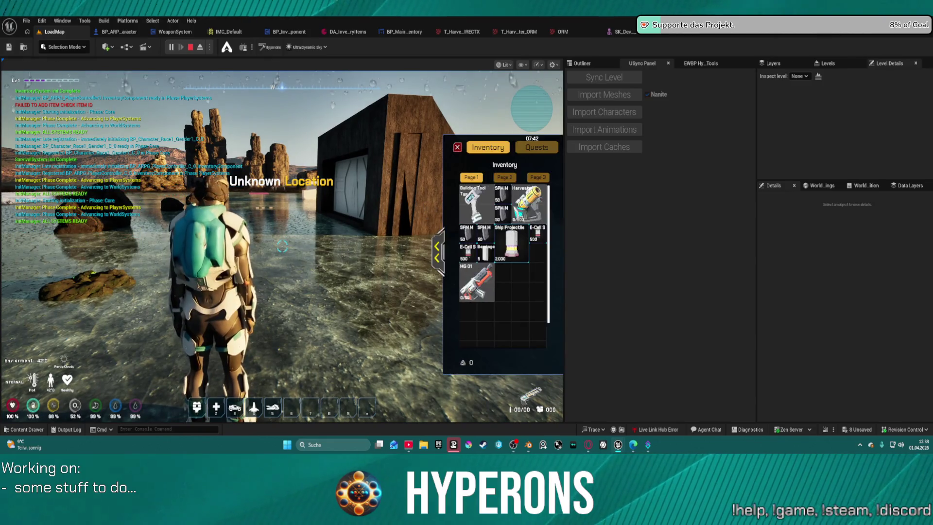
click(457, 146)
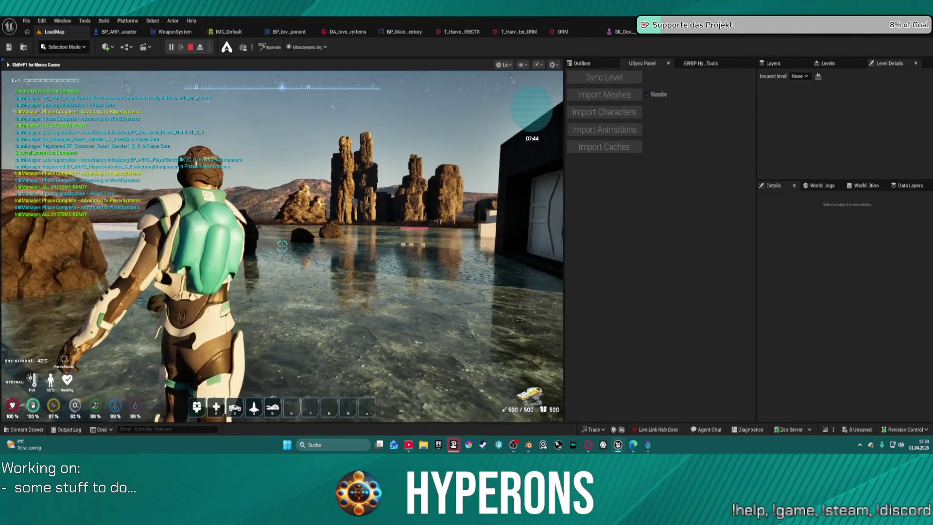
click(281, 246)
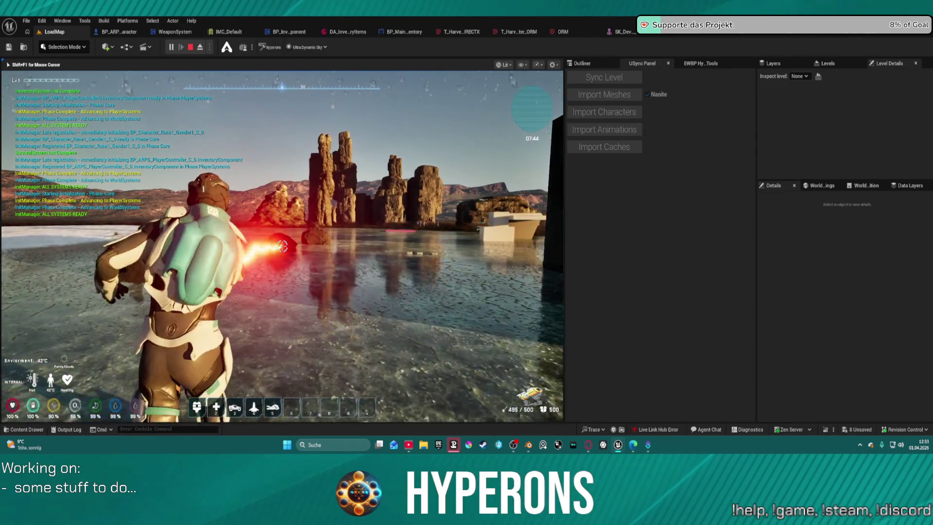
click(281, 246)
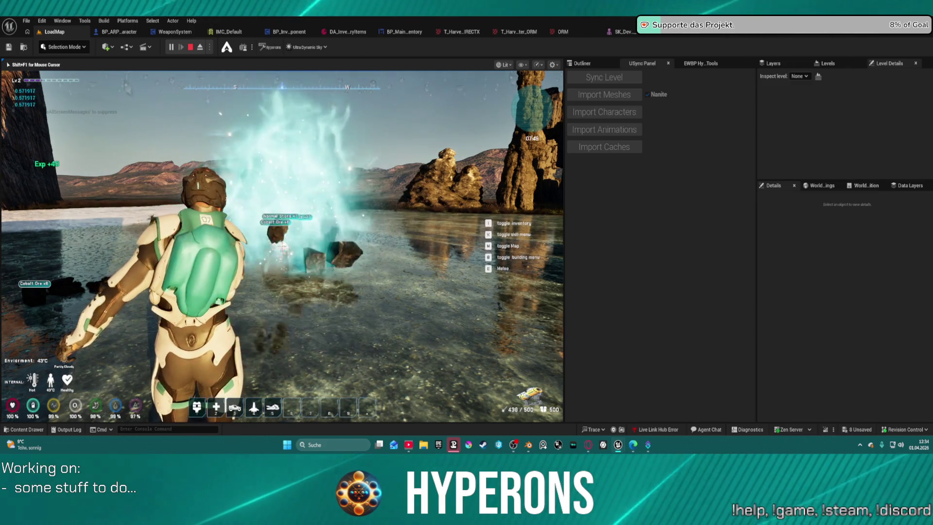
Walk across the ice to the cobalt ore rocks, fire at them, then stop playing
key(w)
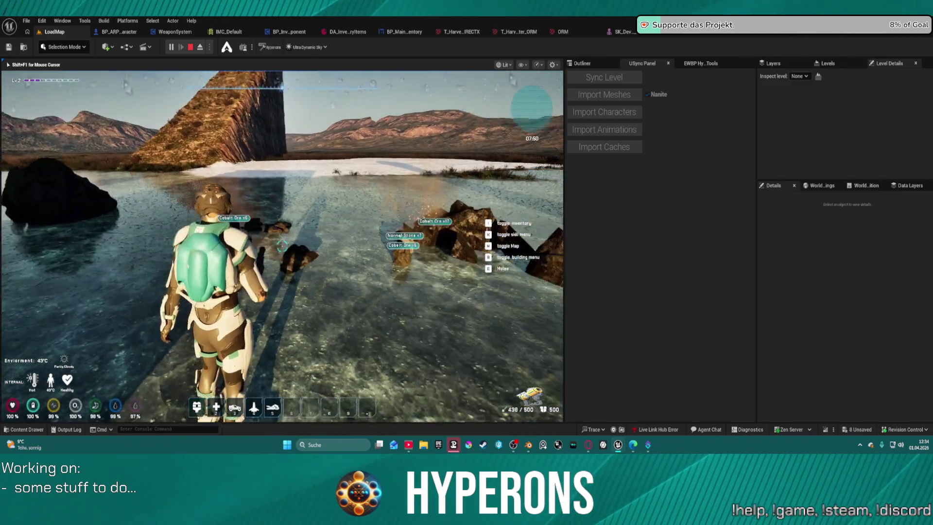
key(w)
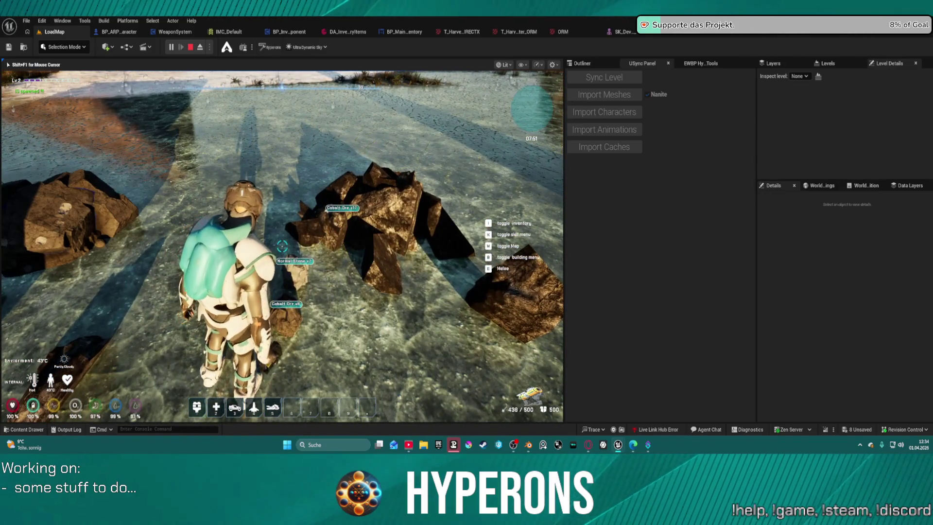
key(w)
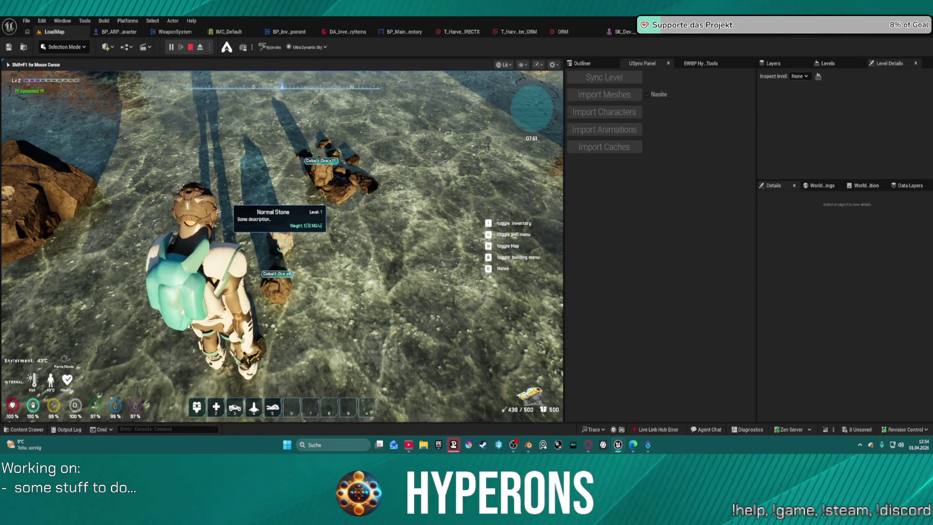
key(w)
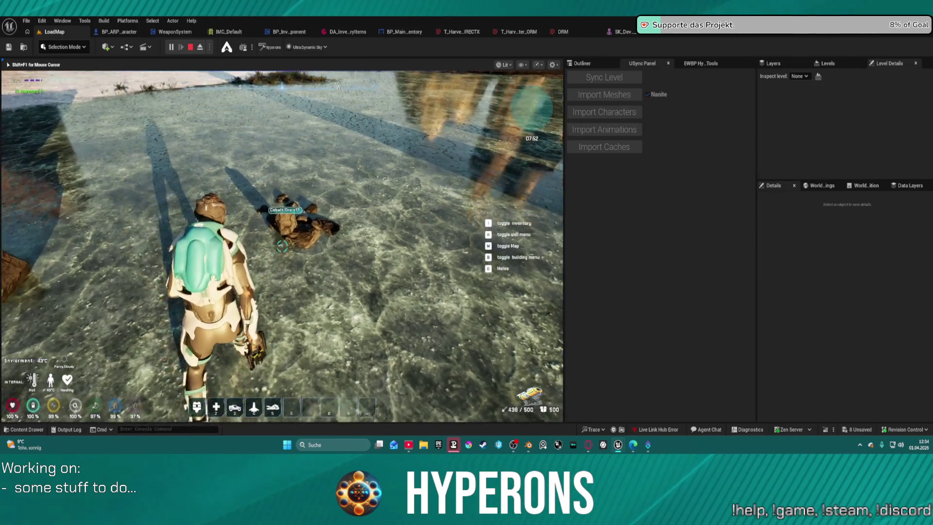
key(w)
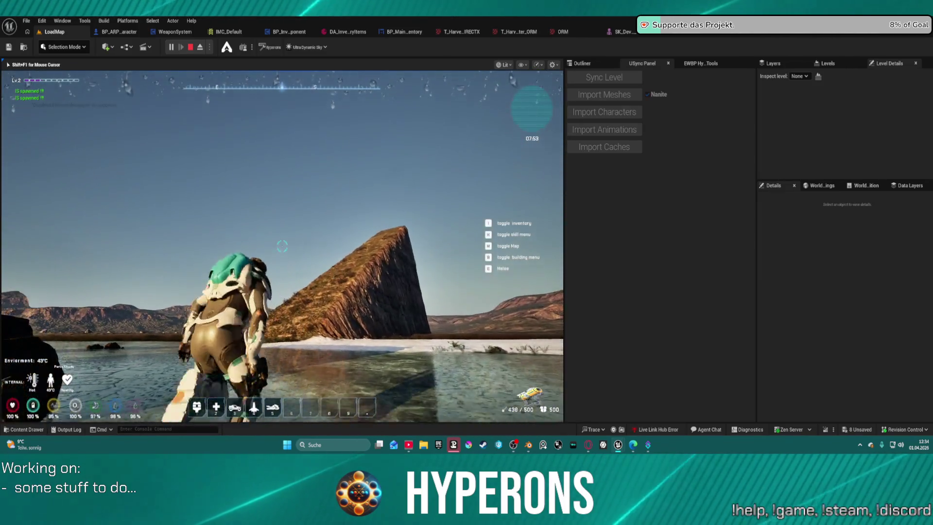
key(w)
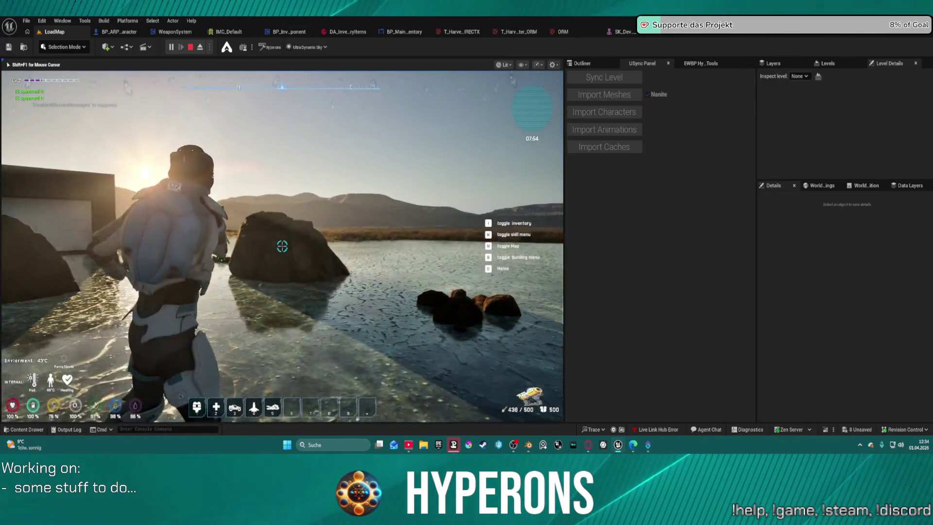
click(282, 247)
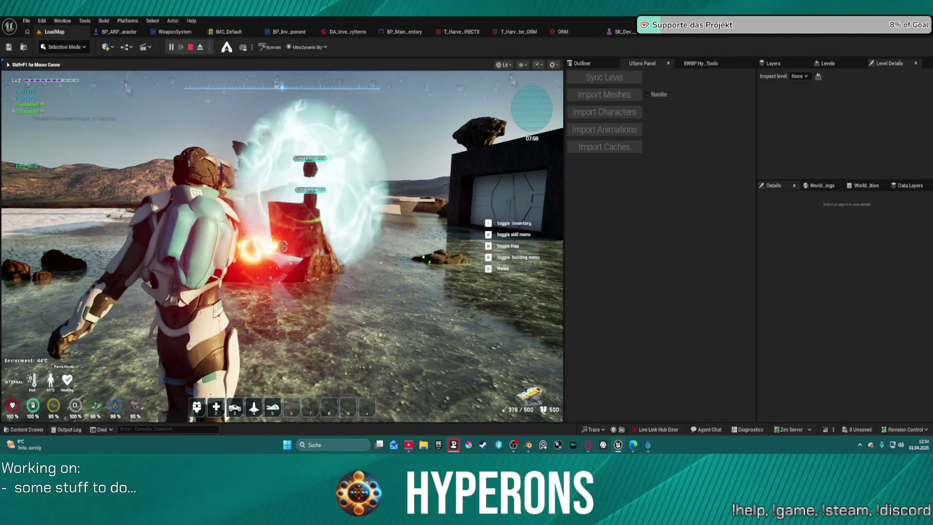
key(w)
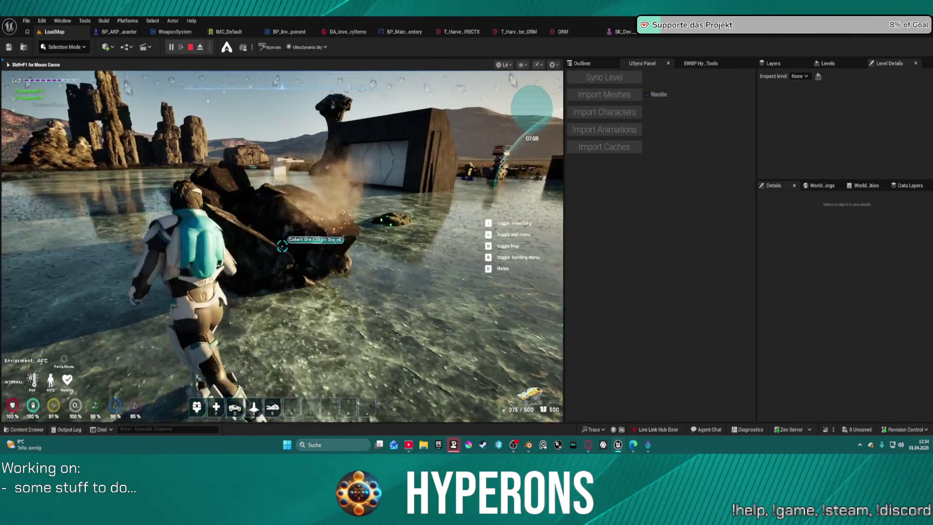
key(e)
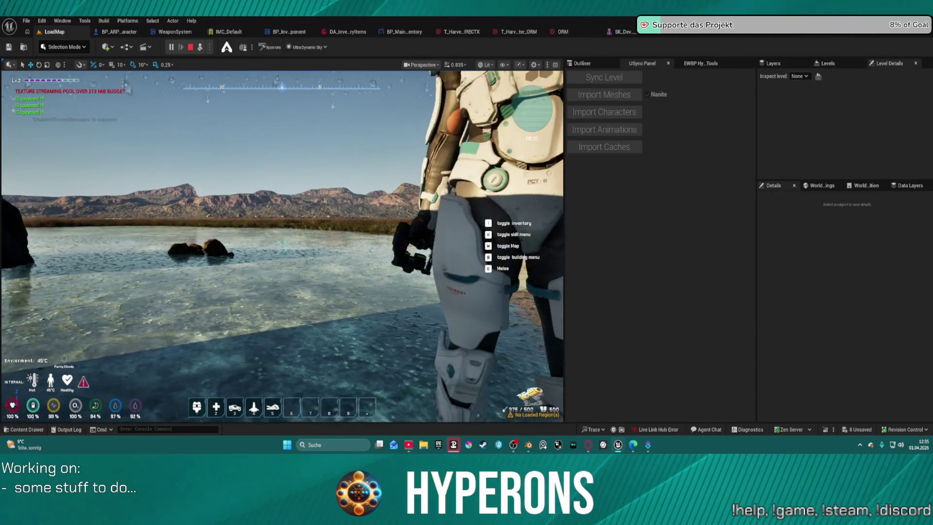
key(Escape)
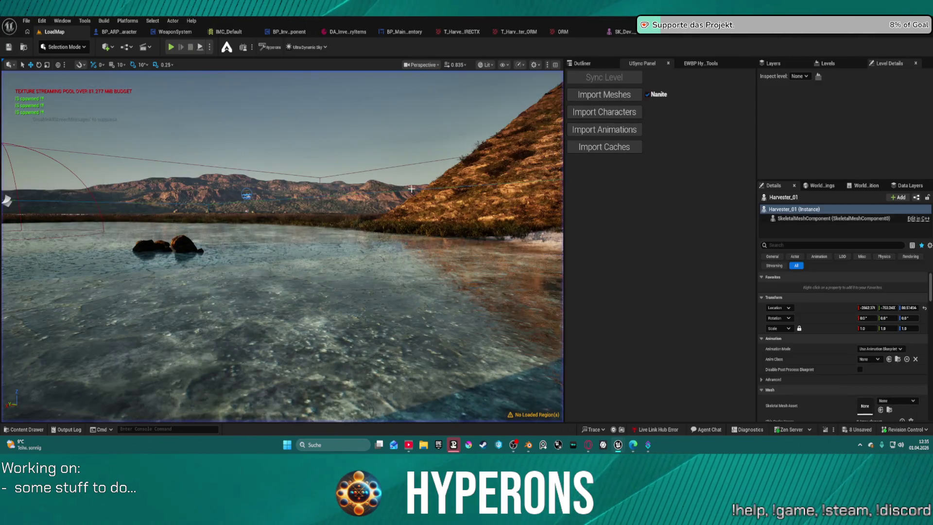
mouse_move(528, 444)
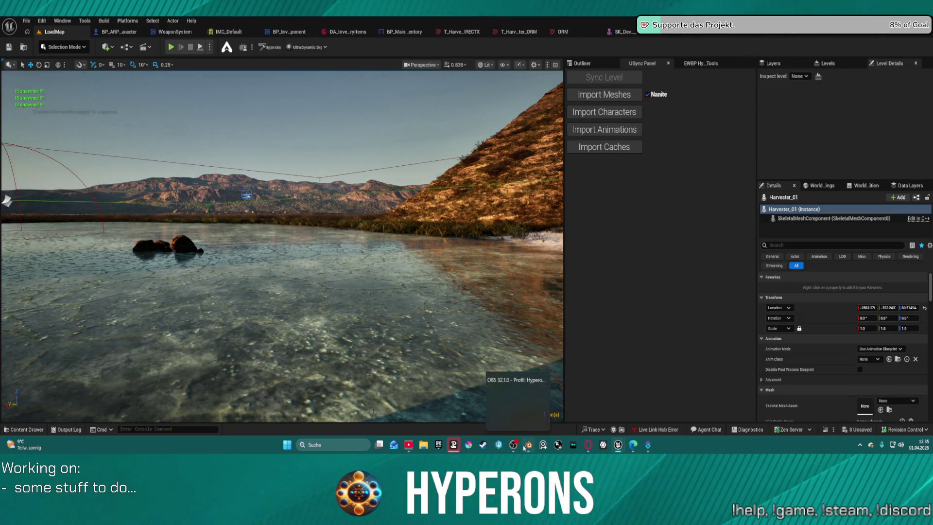
click(505, 393)
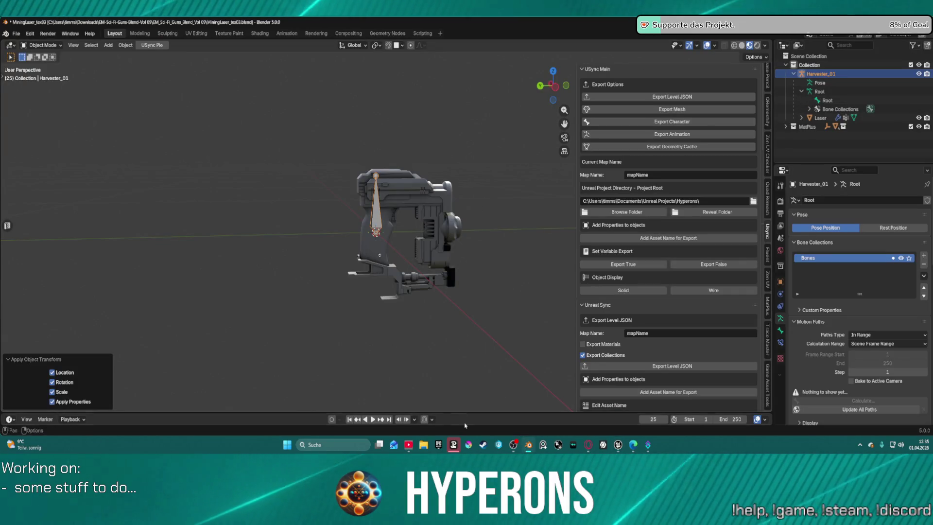
In Blender, scale the Laser mesh by 1.1
mouse_move(617, 445)
click(582, 395)
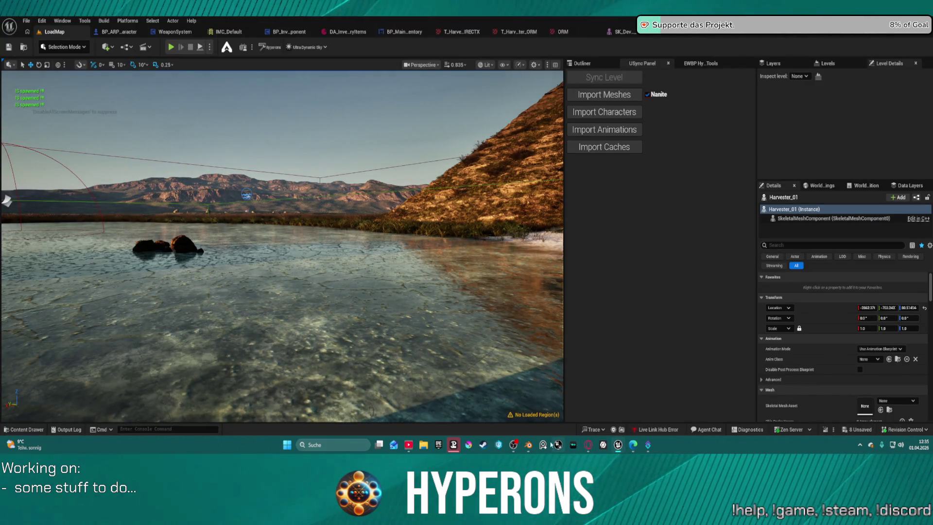
mouse_move(527, 445)
click(502, 395)
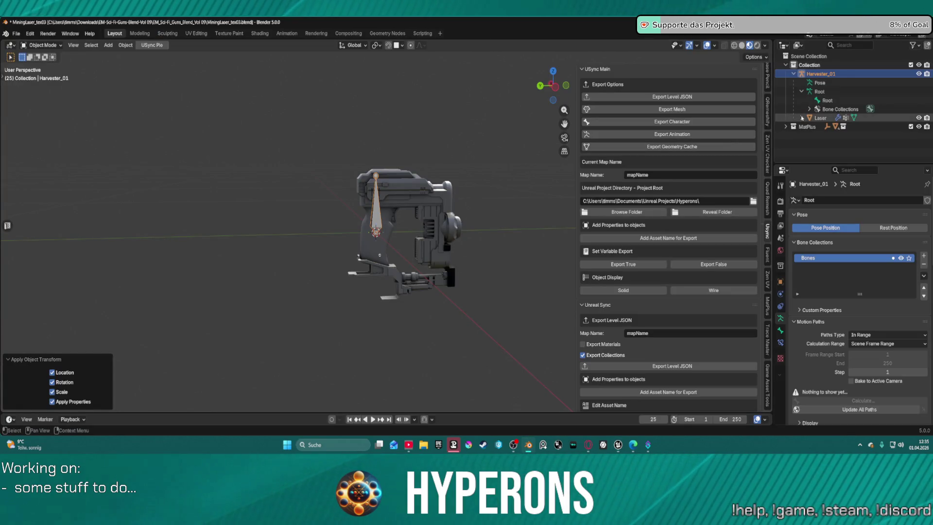
click(819, 118)
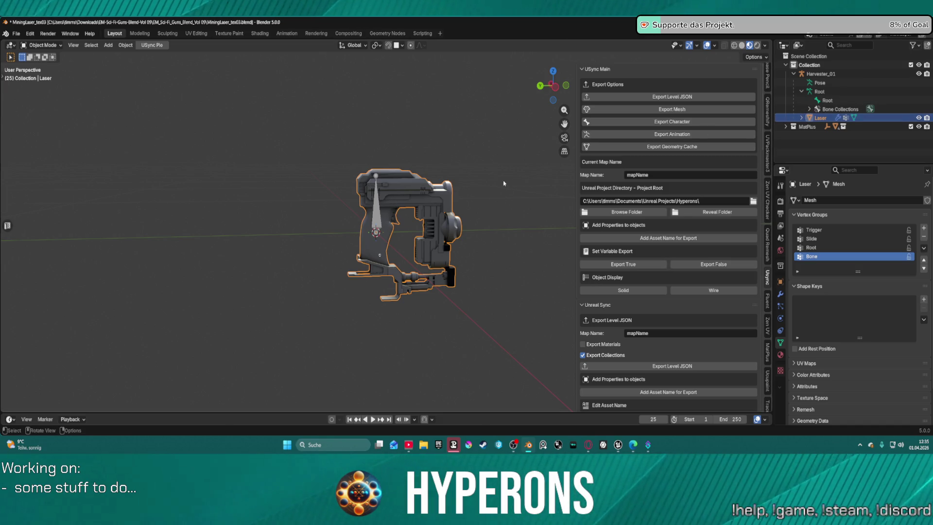
key(s)
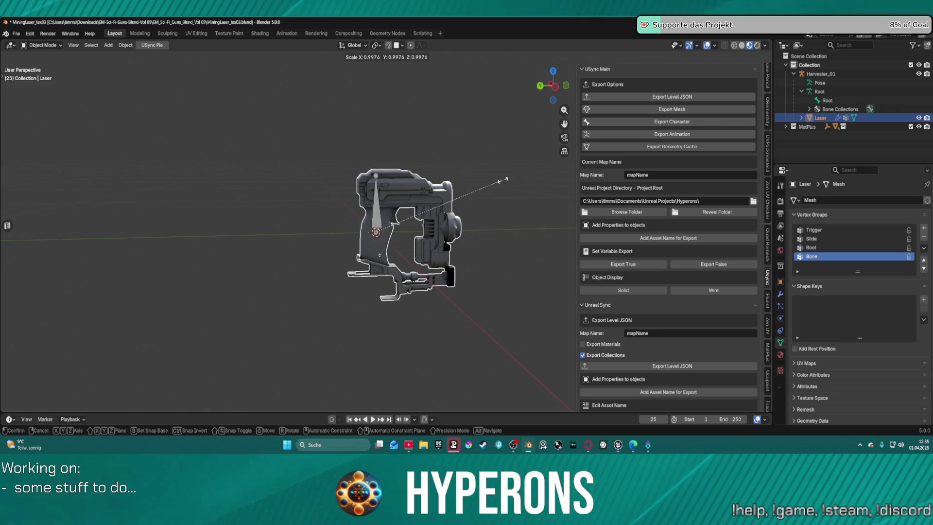
text(1)
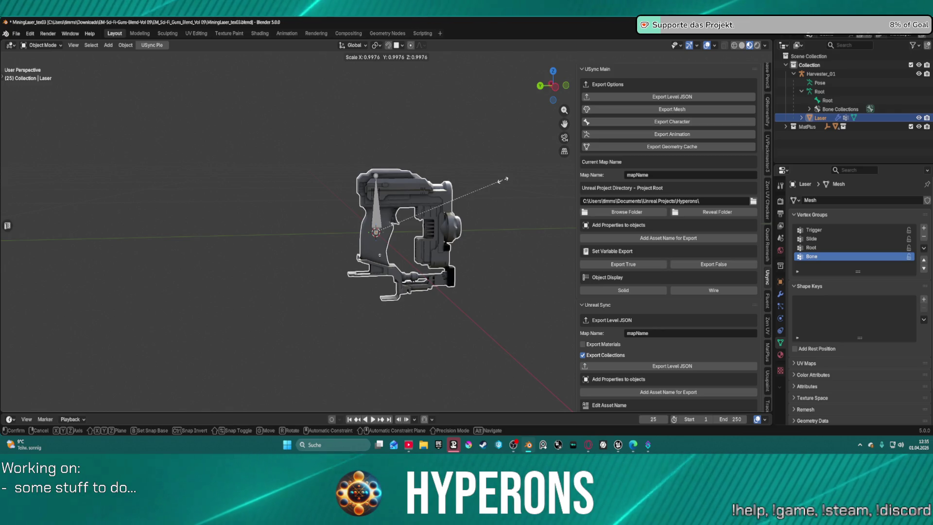
text(.1)
key(Return)
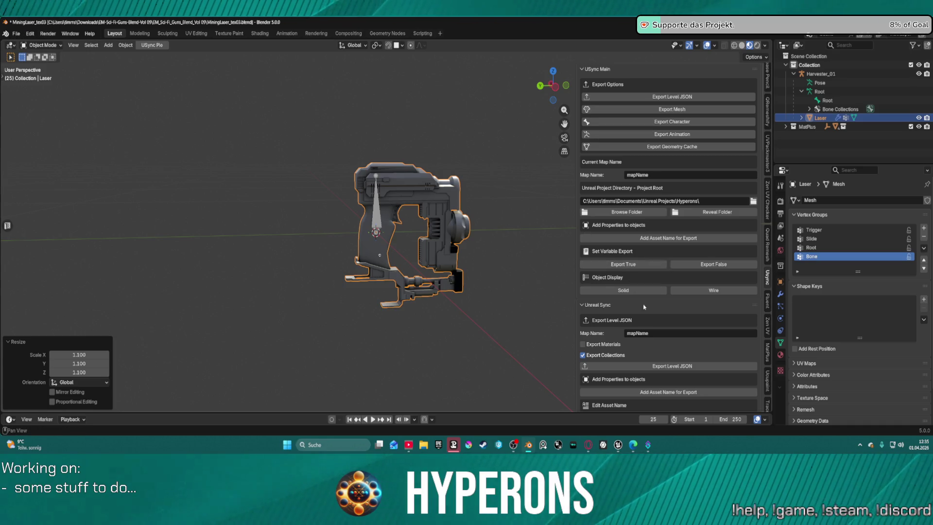
Export the Harvester_01 armature to Unreal as a character with USync
click(820, 74)
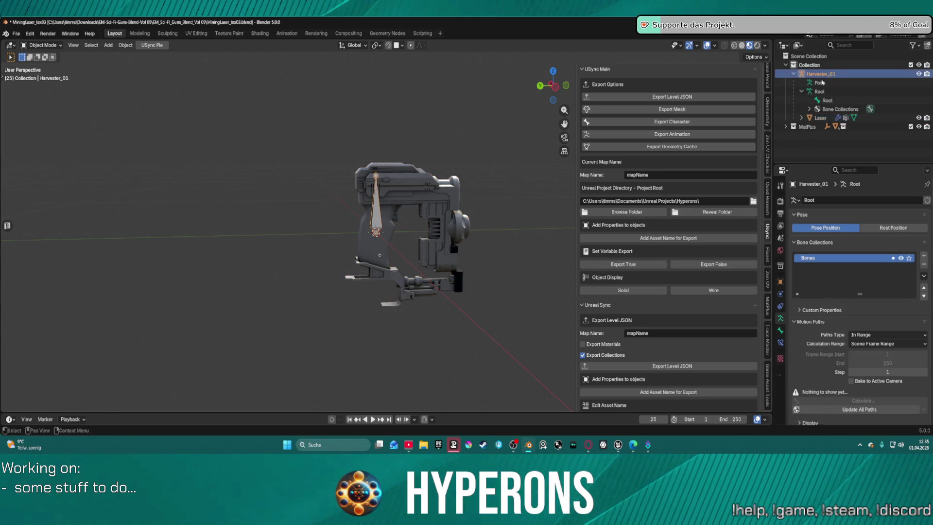
scroll(720, 332, down, 10)
scroll(720, 333, down, 15)
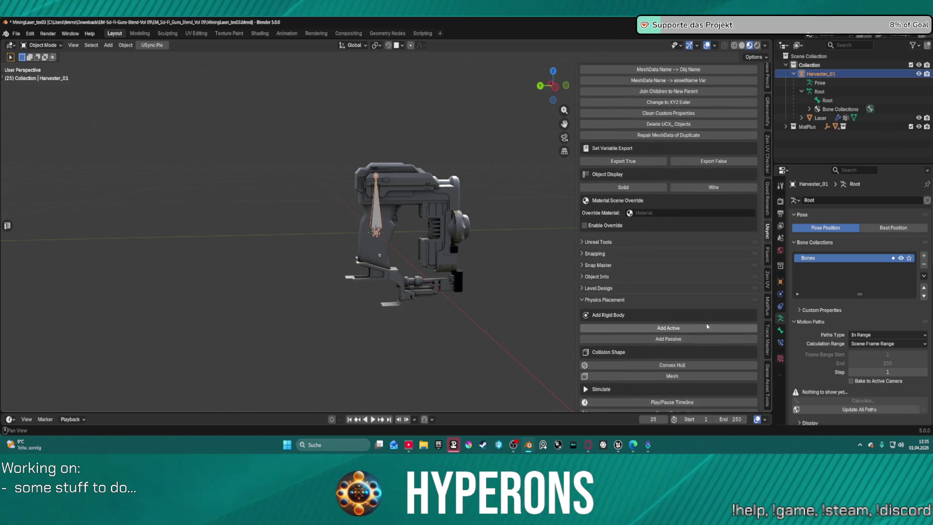
scroll(706, 326, up, 10)
click(665, 122)
mouse_move(620, 444)
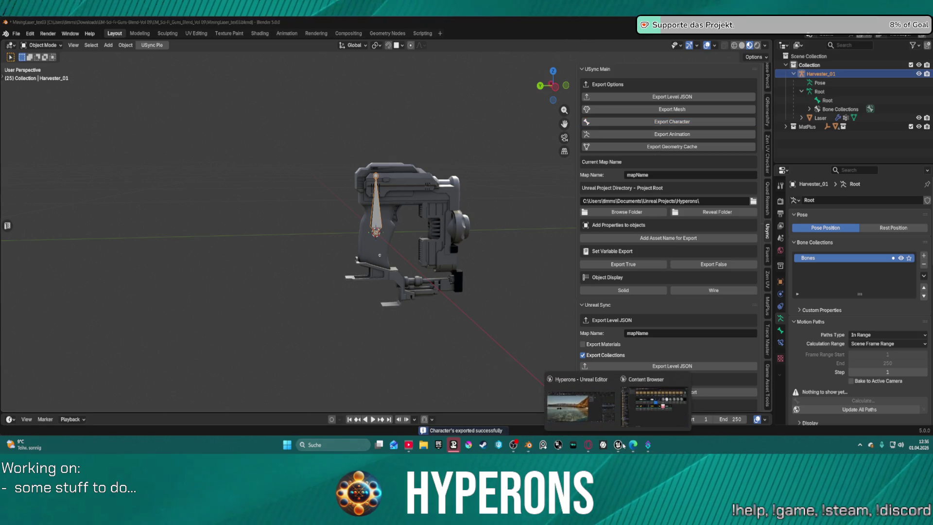
click(594, 413)
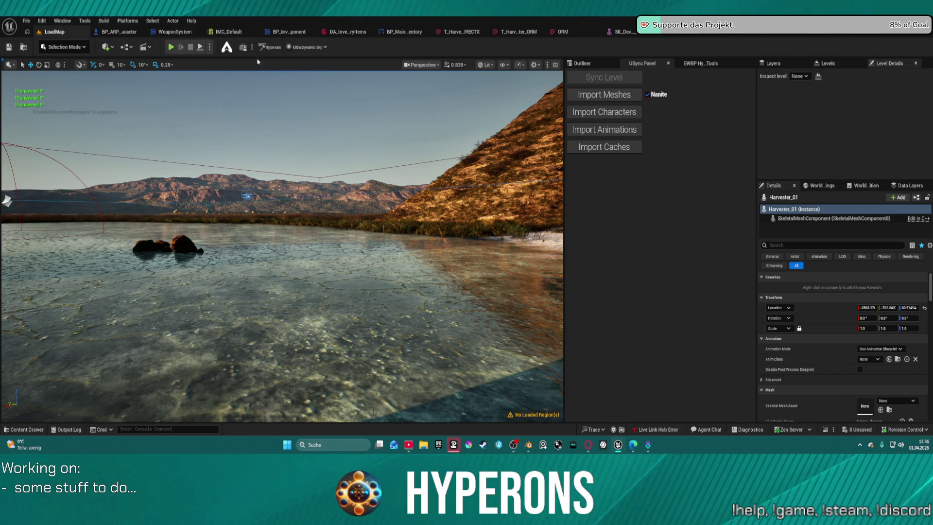
Import the updated Harvester_01, check its muzzle socket, and start a LoadMap play session
click(615, 112)
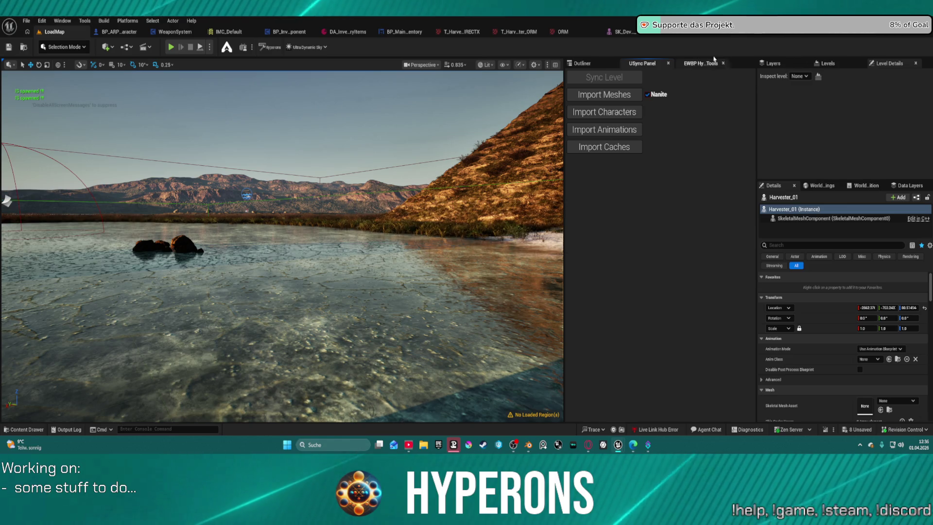
click(788, 35)
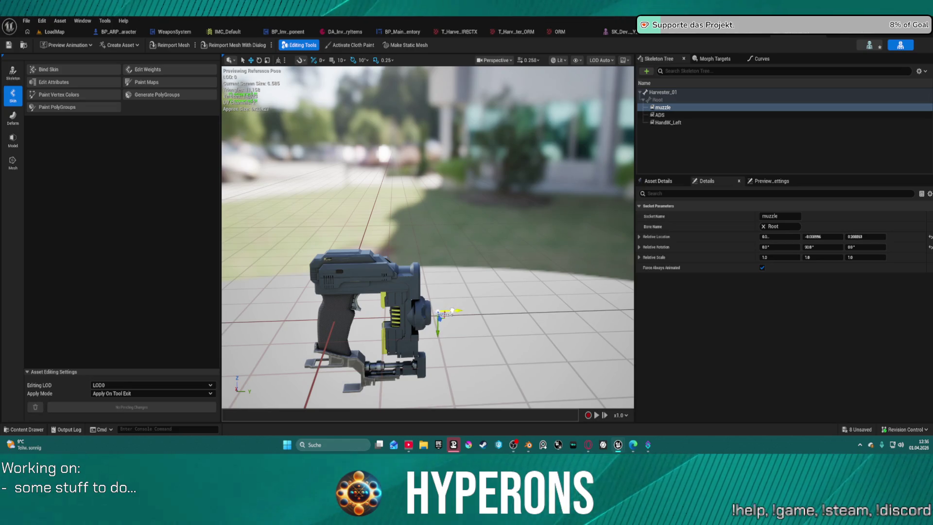
click(73, 34)
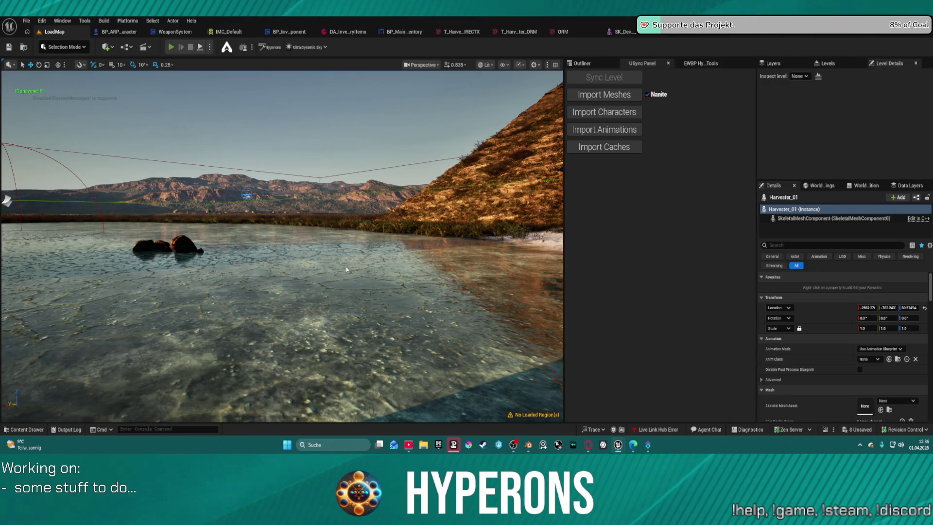
key(alt+p)
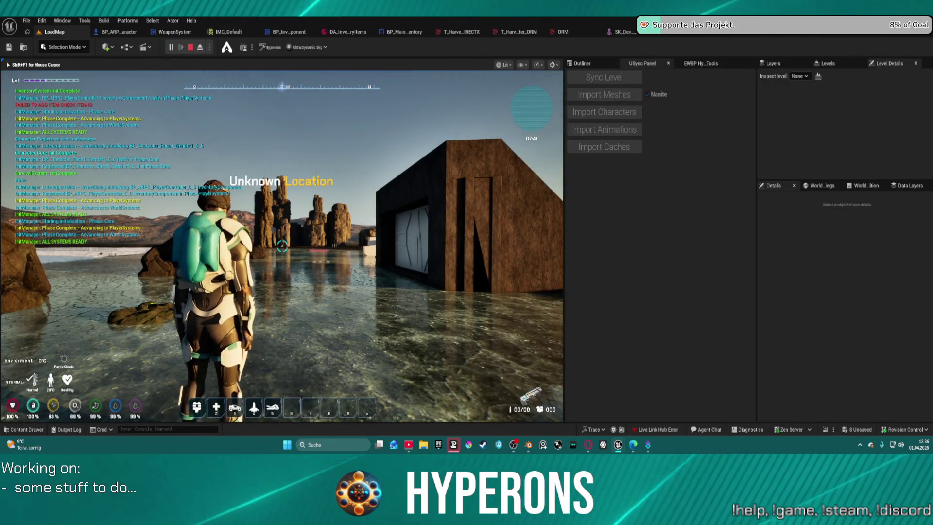
Equip the Harvester from the inventory, look around, then stop the play session
key(i)
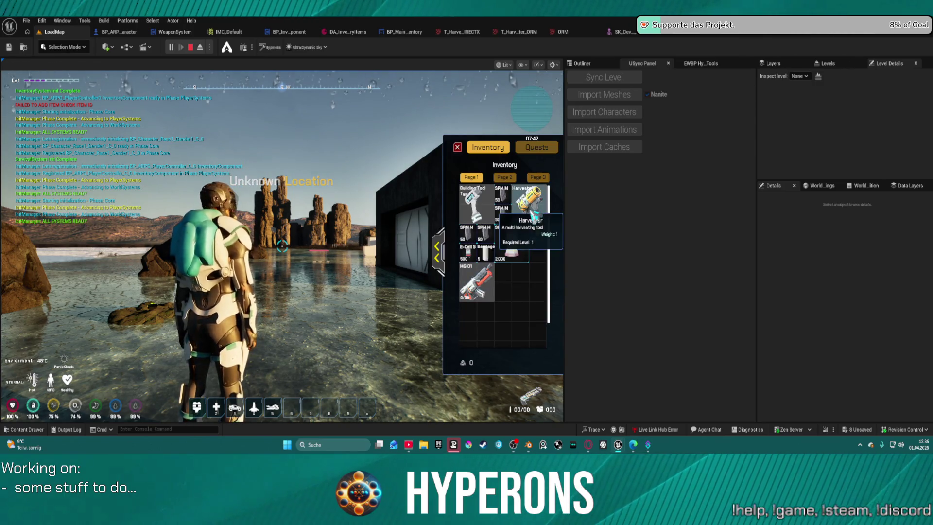
double_click(528, 209)
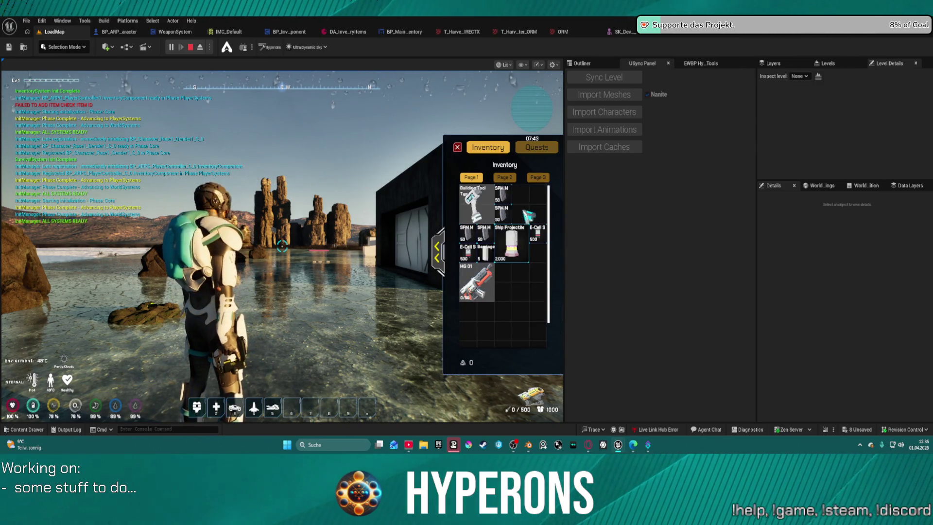
click(374, 263)
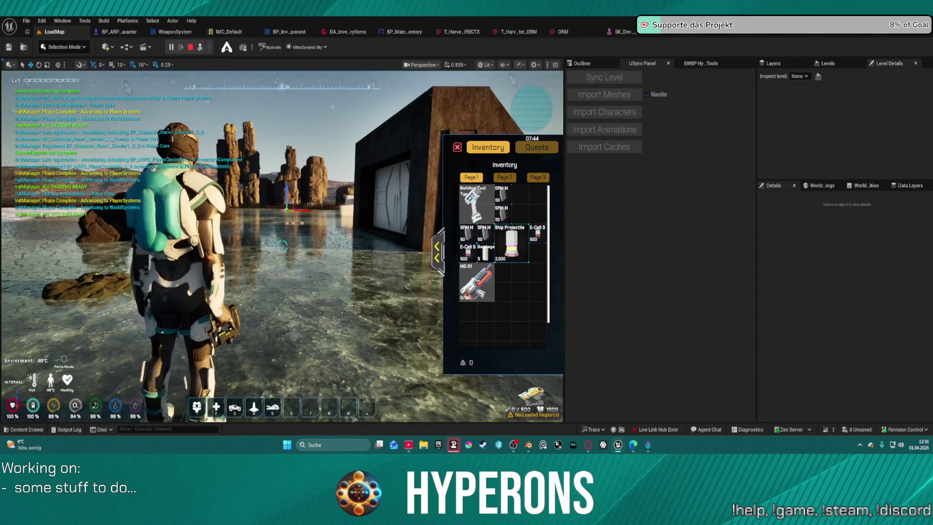
scroll(281, 245, up, 5)
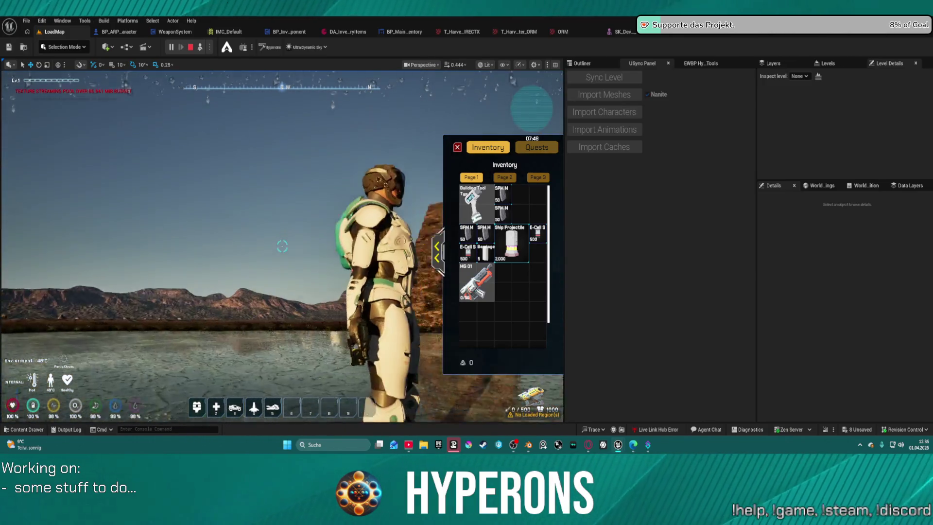
key(Escape)
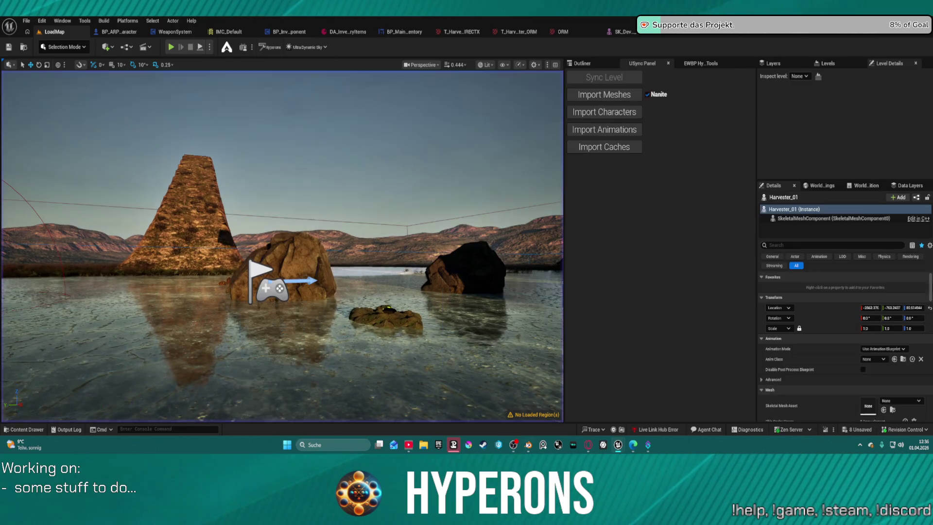
key(alt+Tab)
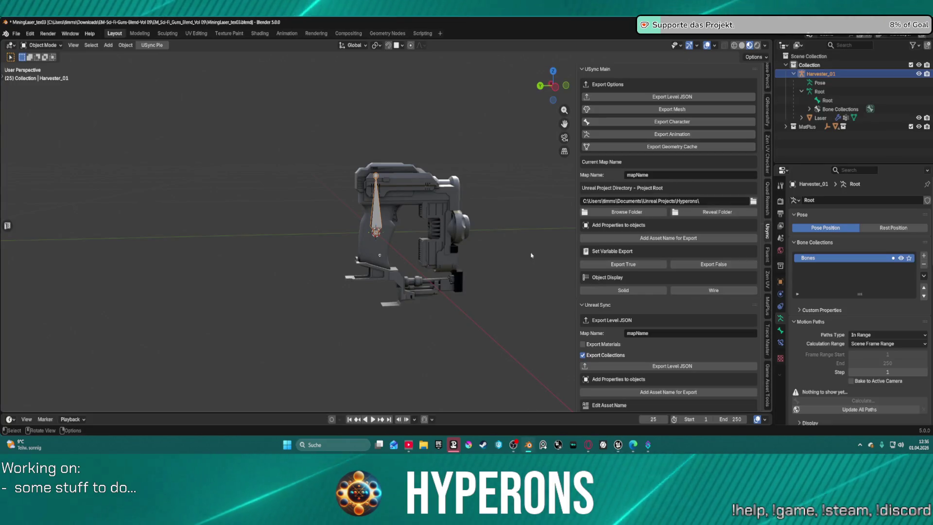
Scale the Laser mesh by 1.2 using s1.2
click(827, 118)
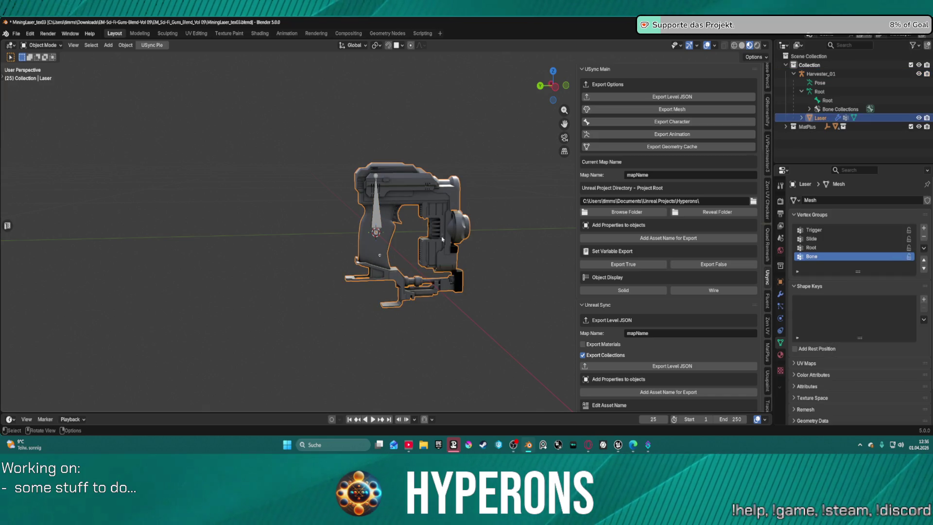
text(s)
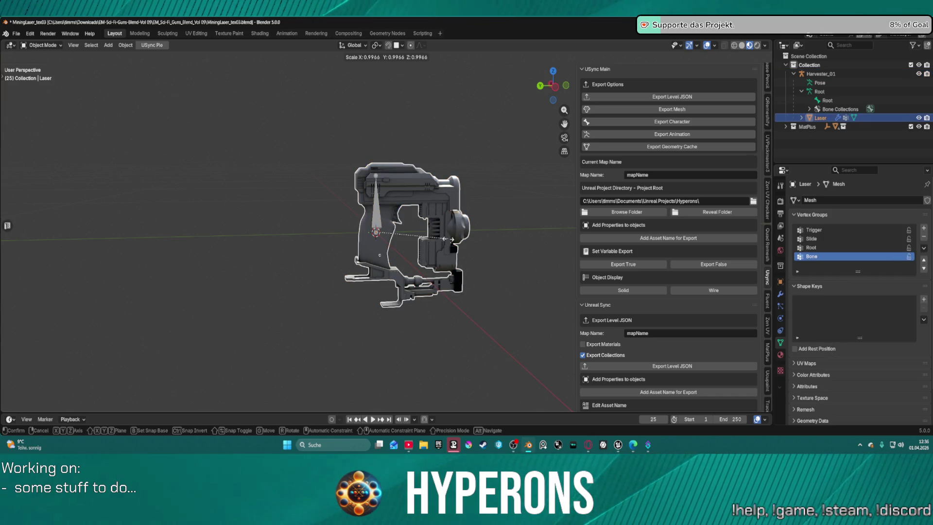
text(1)
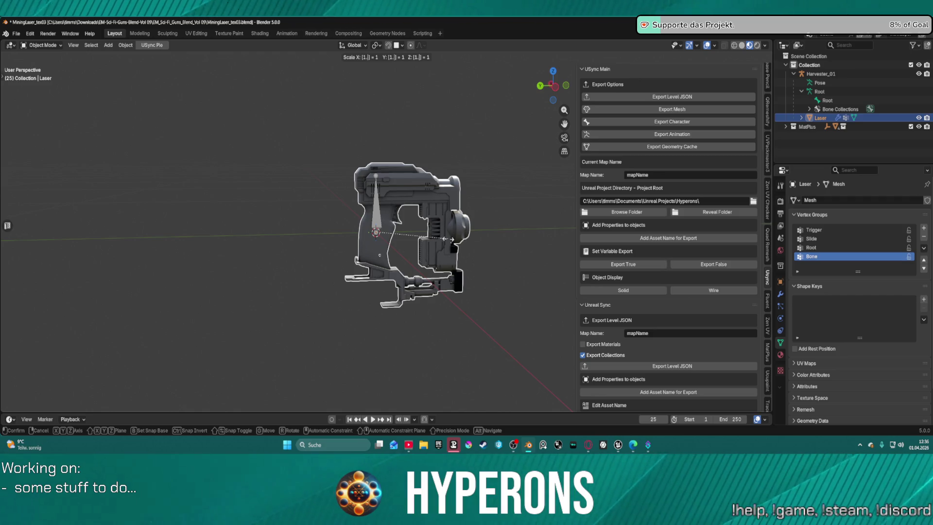
text(.2)
key(Return)
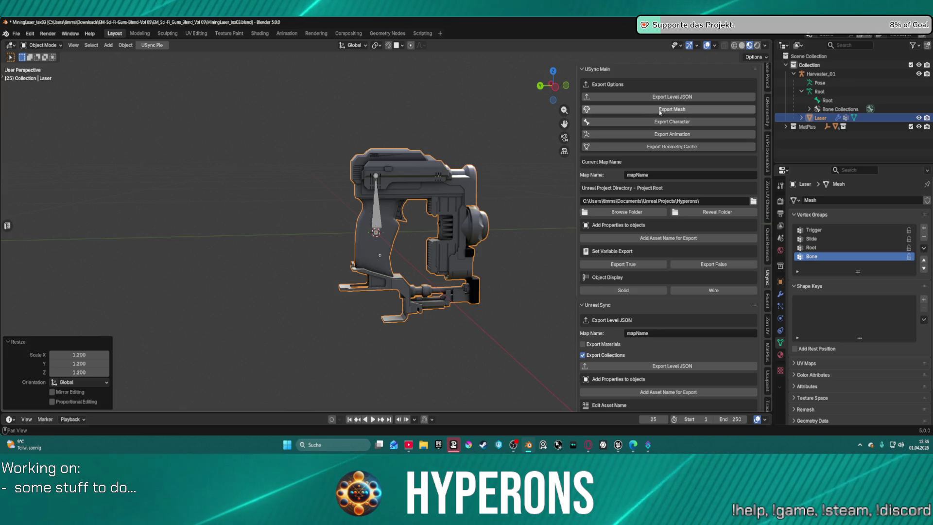
Export the Harvester_01 rig as a character through the USync panel
click(813, 74)
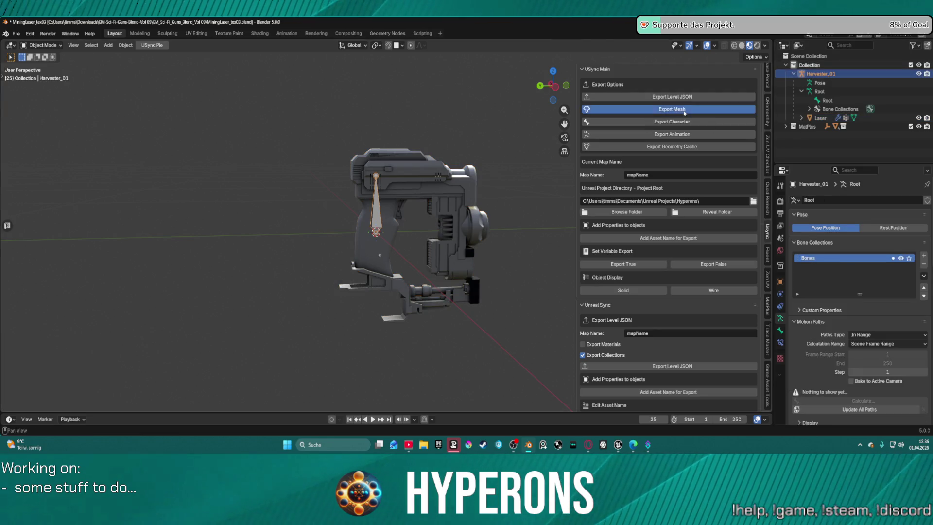
click(684, 110)
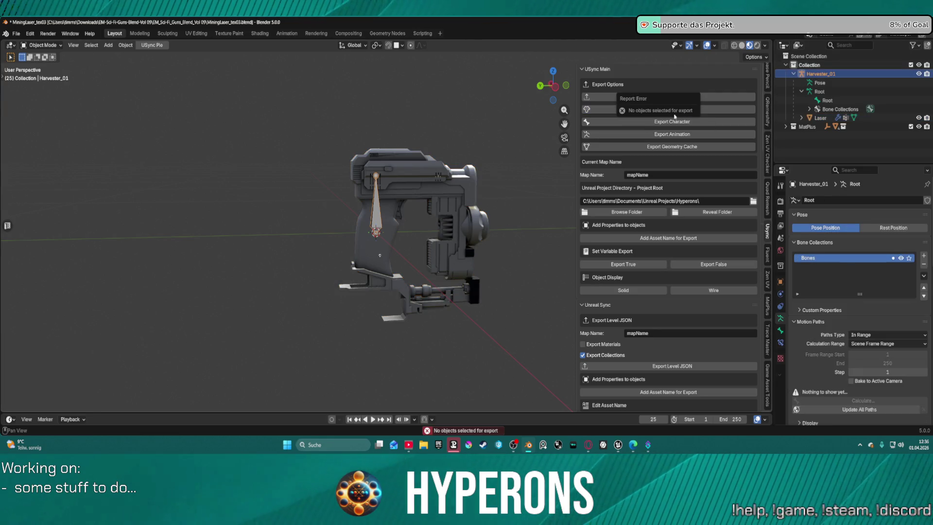
click(608, 122)
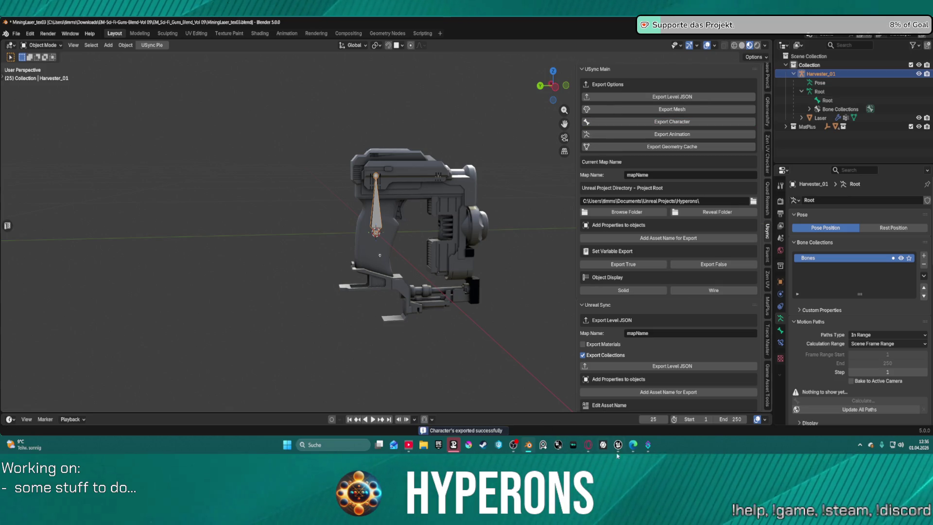
mouse_move(622, 450)
click(601, 403)
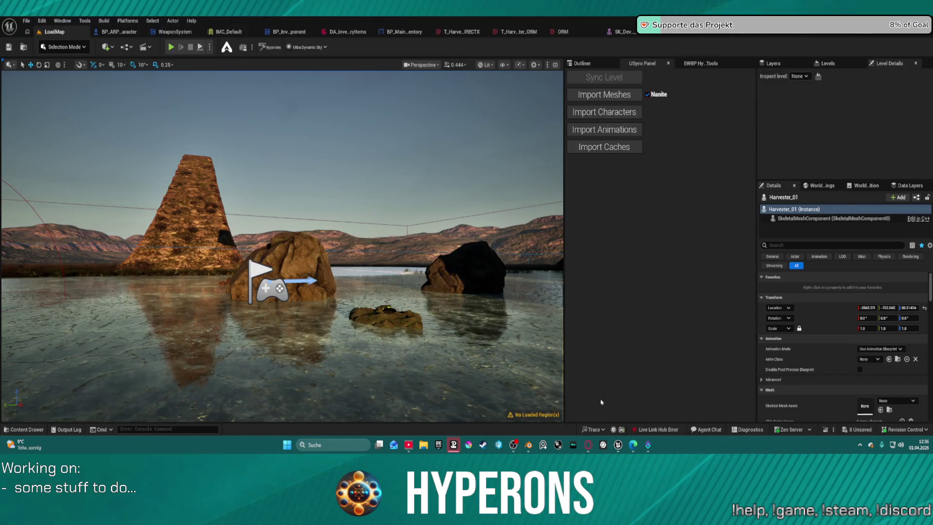
Import the re-exported Harvester_01 and play-test it, inspecting the character via F8, then stop
click(629, 112)
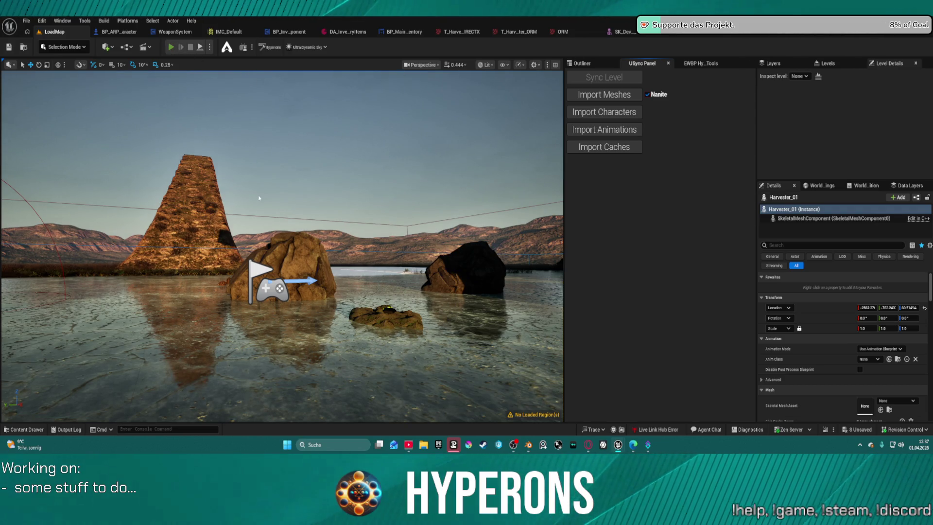
key(alt+p)
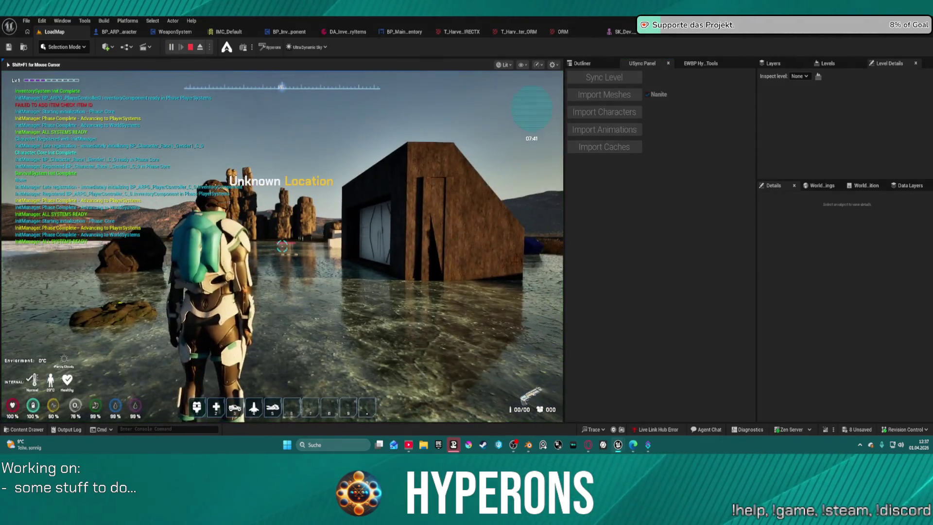
key(i)
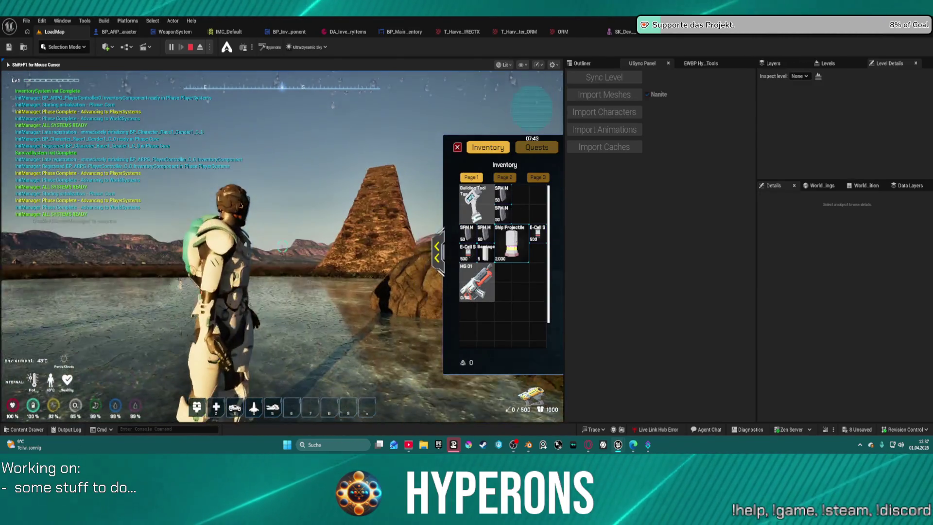
key(F8)
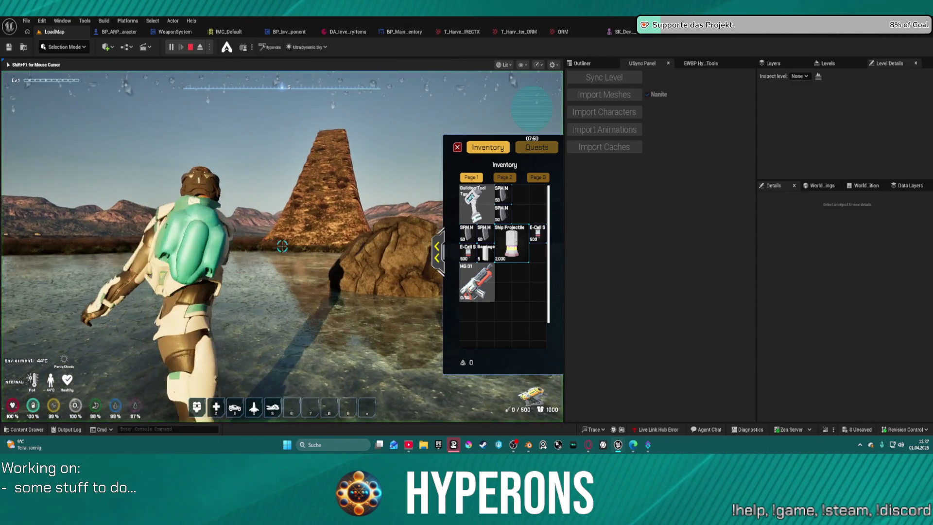
key(F8)
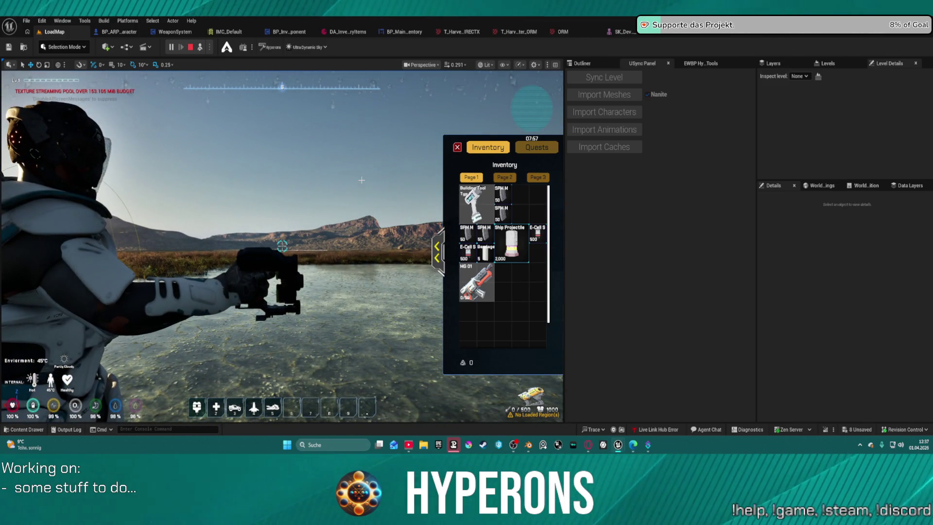
key(Escape)
click(535, 444)
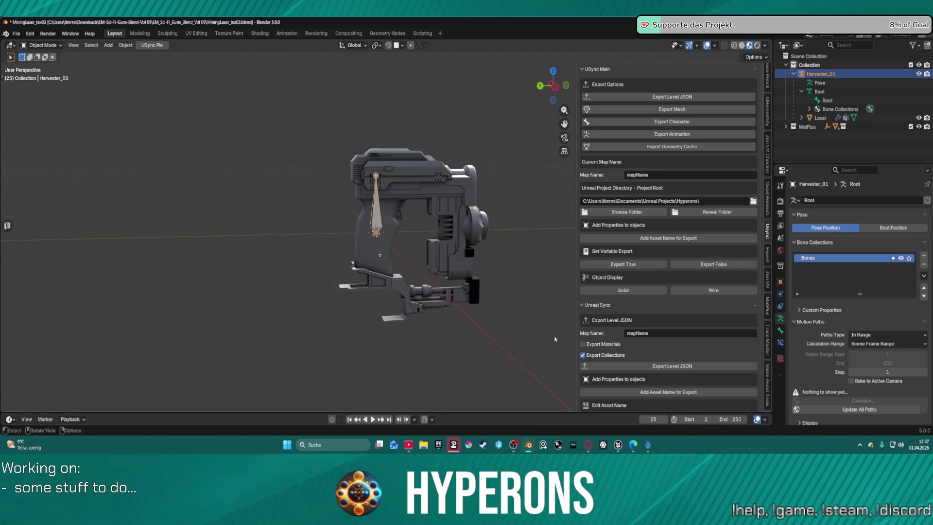
Scale the Laser mesh by 1.2 after cancelling a first scale attempt
click(819, 118)
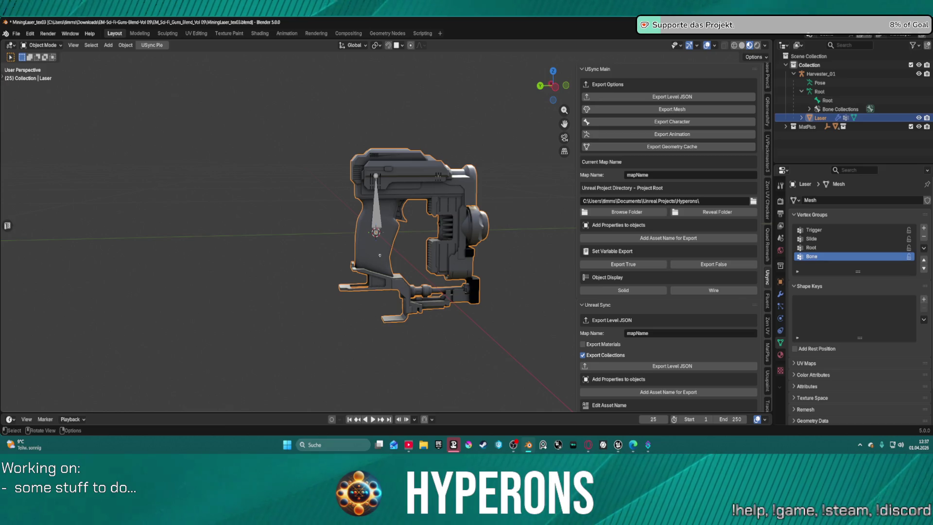
key(s)
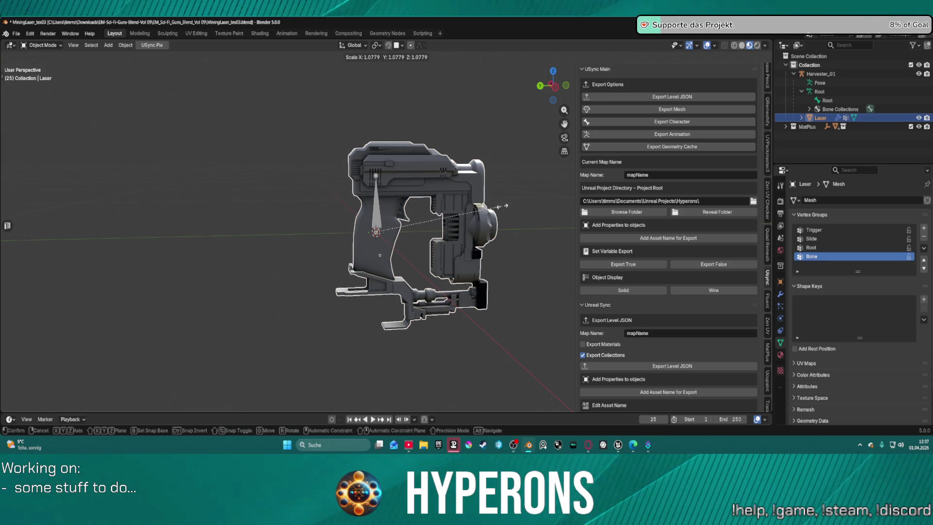
key(Escape)
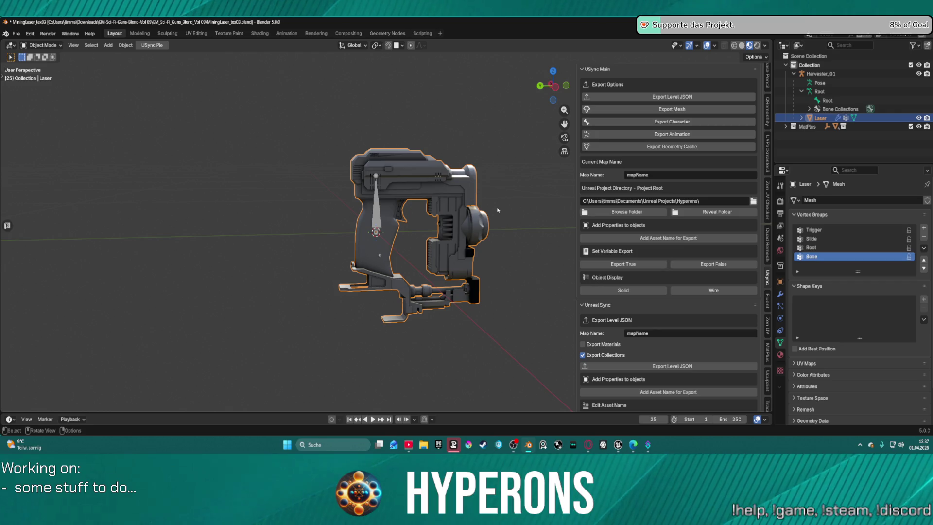
key(s)
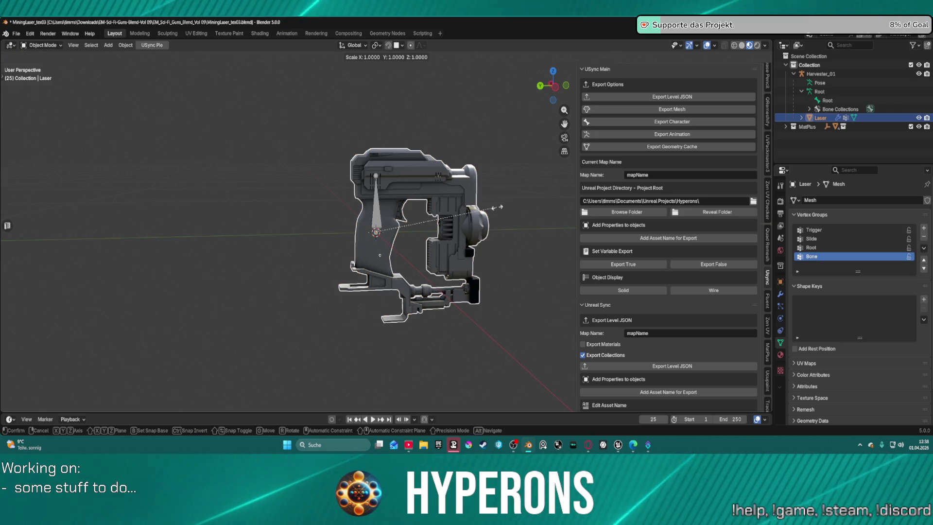
text(1.2)
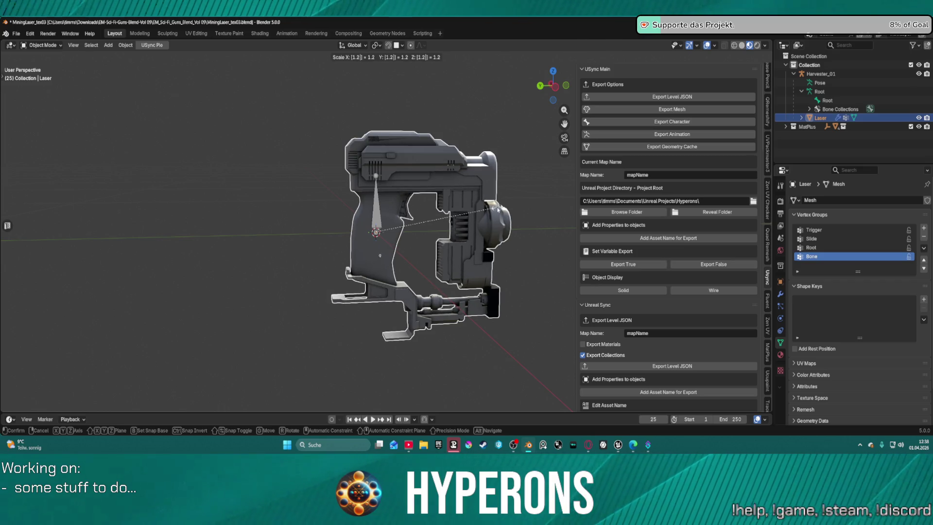
key(Return)
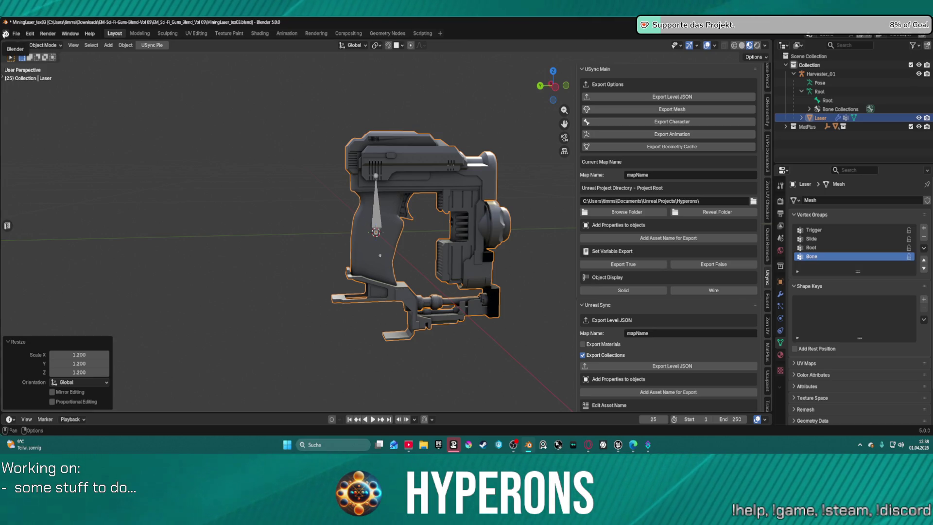
Save the Blender file MiningLaser_test03.blend
click(16, 34)
click(30, 91)
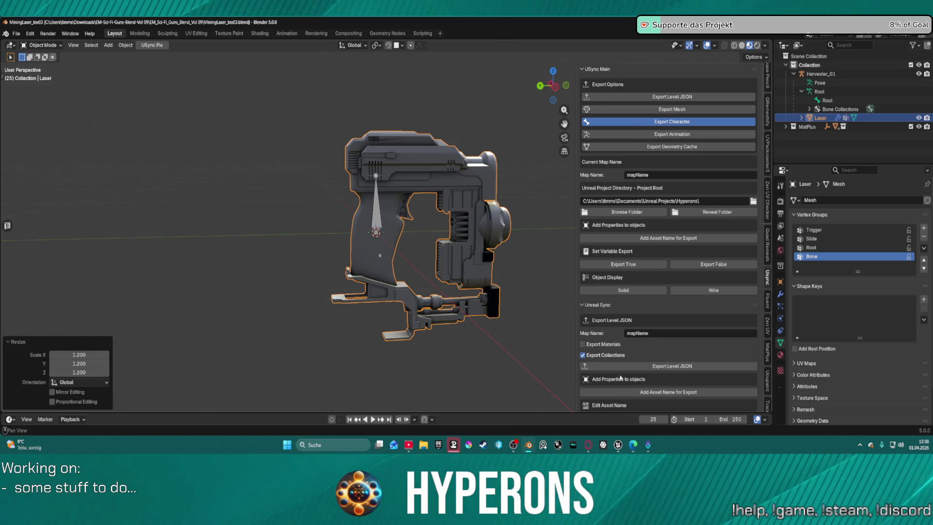
mouse_move(617, 444)
click(655, 399)
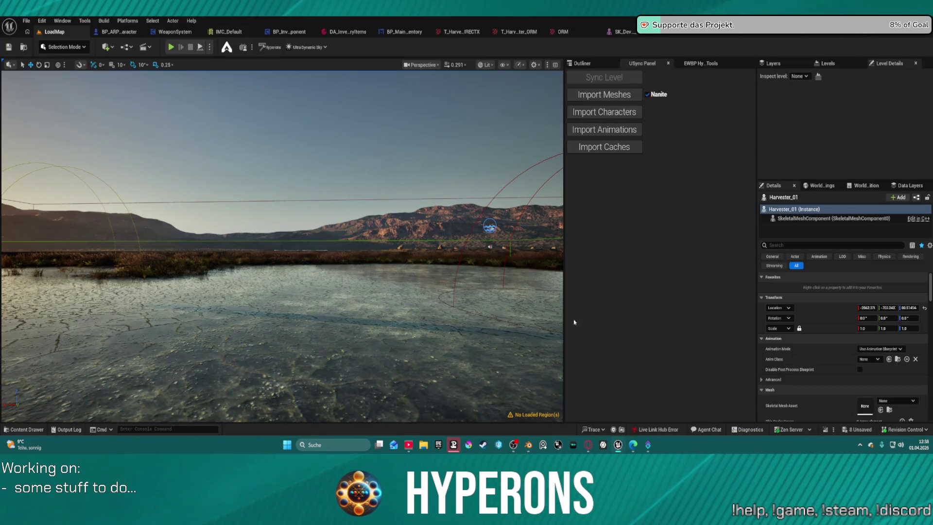
Reimport the Harvester_01 character and frame it in the LoadMap viewport
click(602, 115)
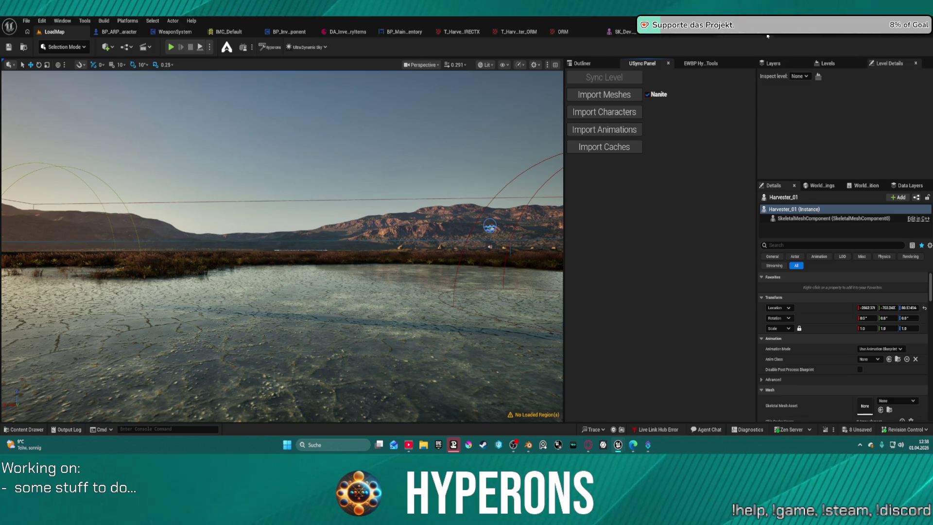
click(798, 35)
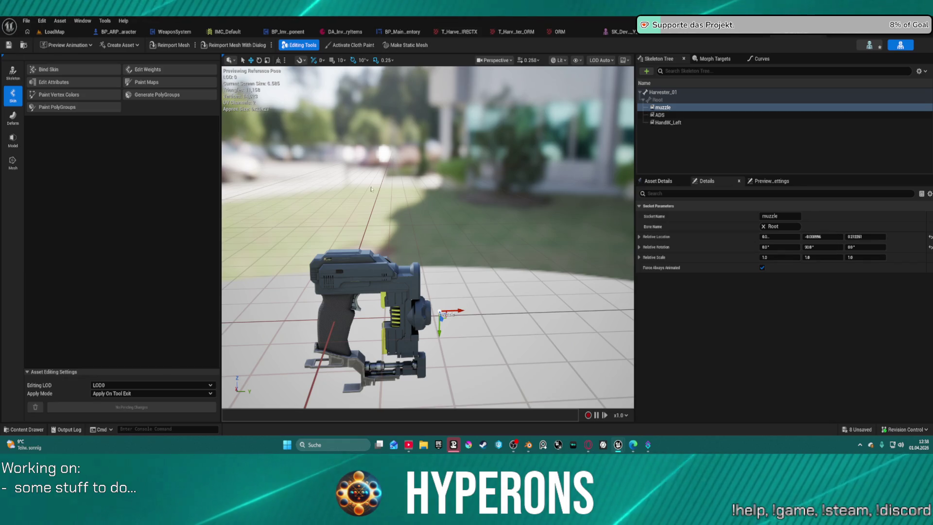
click(118, 32)
click(62, 32)
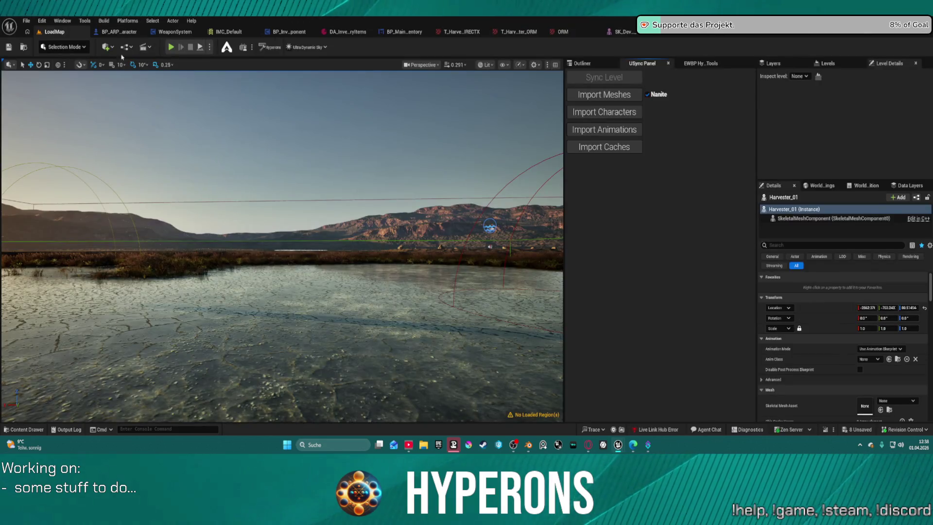
key(f)
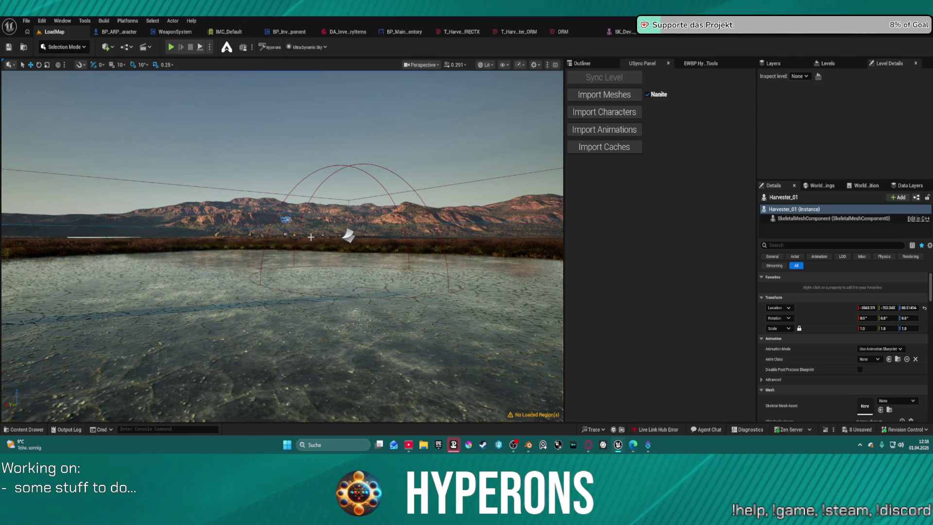
Play-test the level with the Harvester equipped from the inventory and aimed, then stop
click(172, 47)
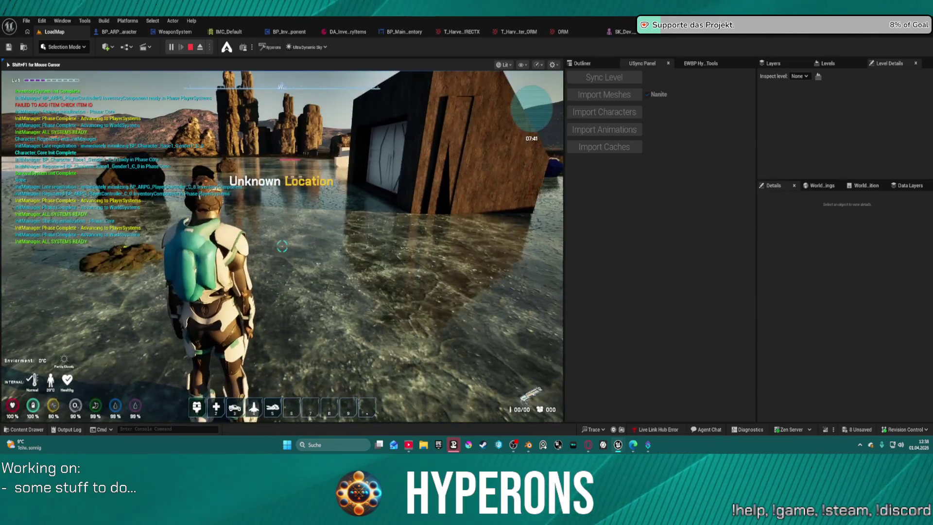
key(i)
click(515, 207)
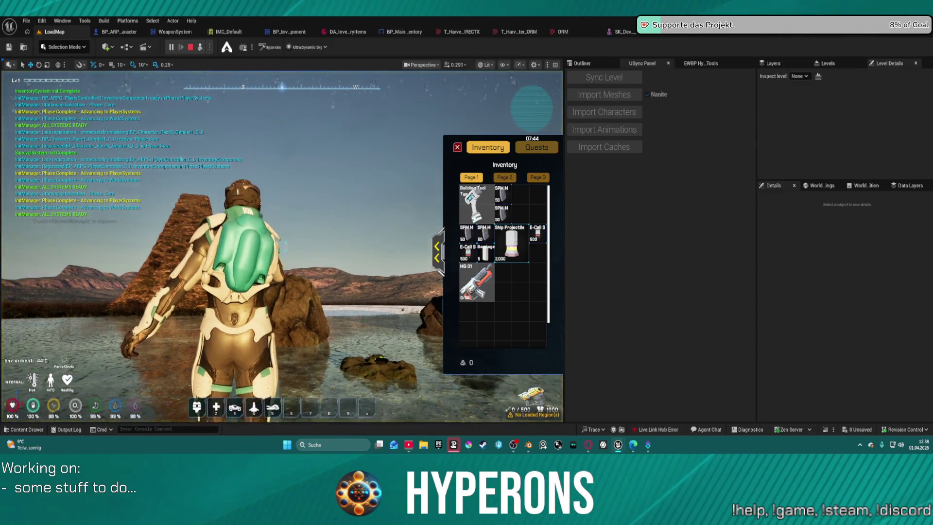
key(shift+F1)
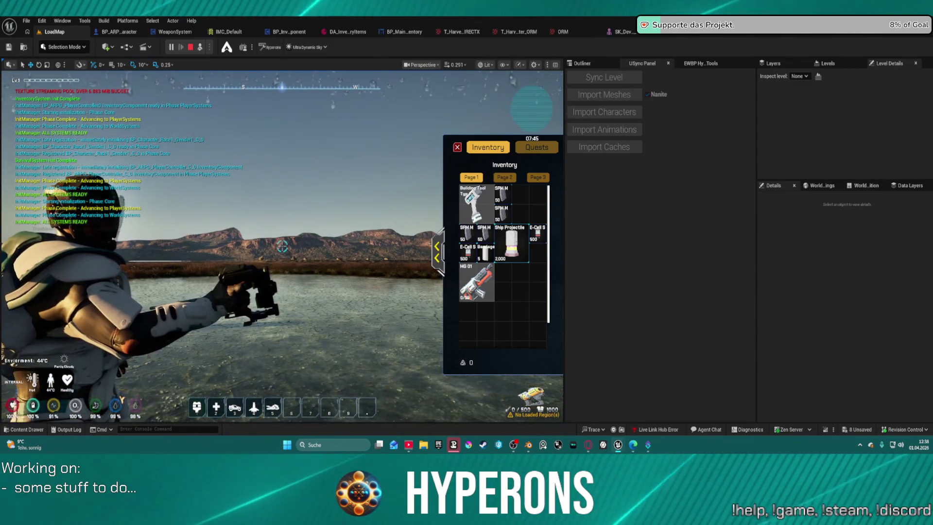
key(Escape)
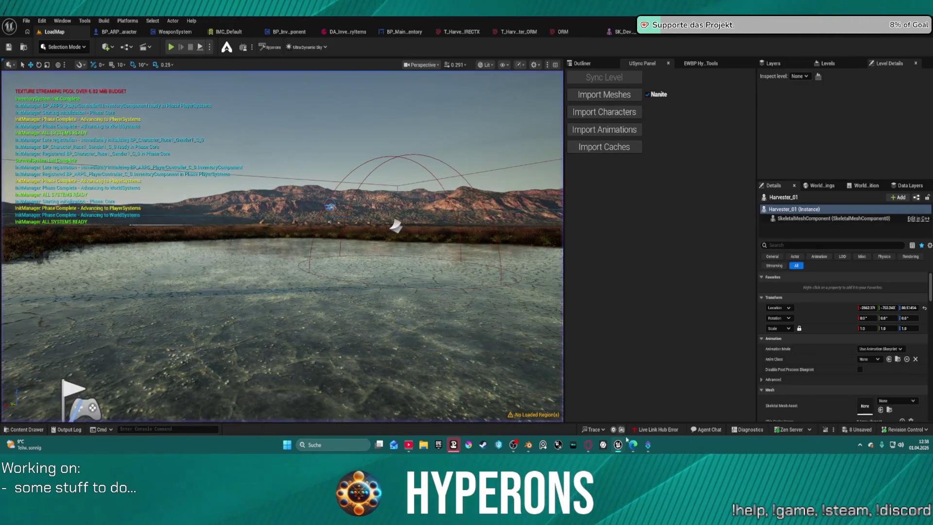
In Blender, undo the laser's 1.2 enlargement and apply all transforms to it
click(531, 446)
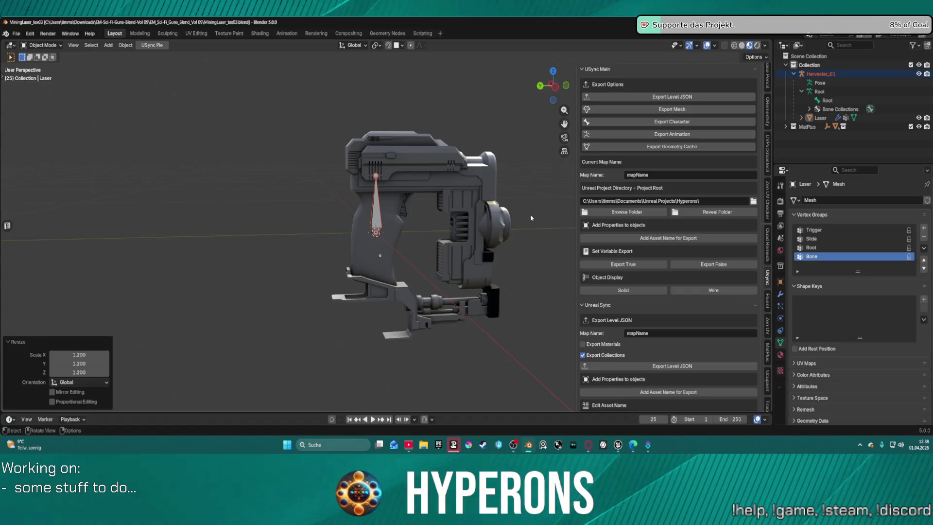
key(ctrl+z)
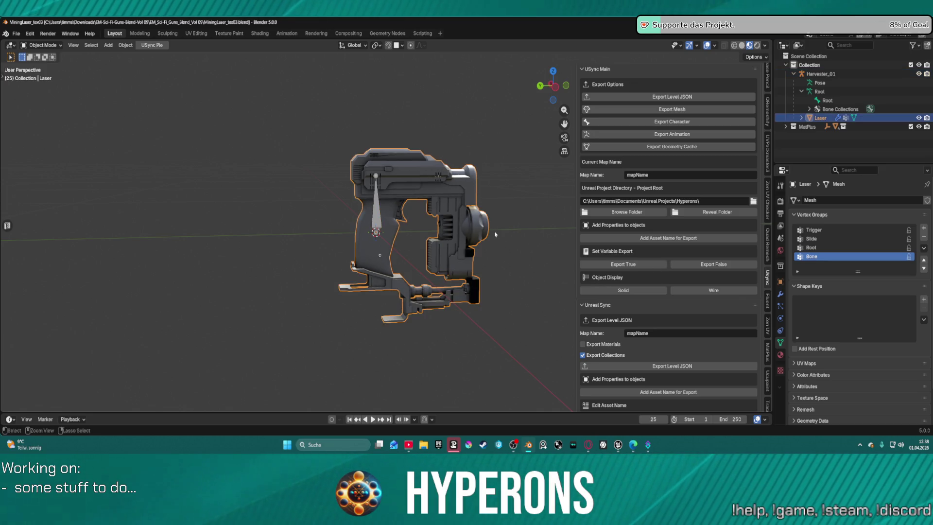
key(ctrl+a)
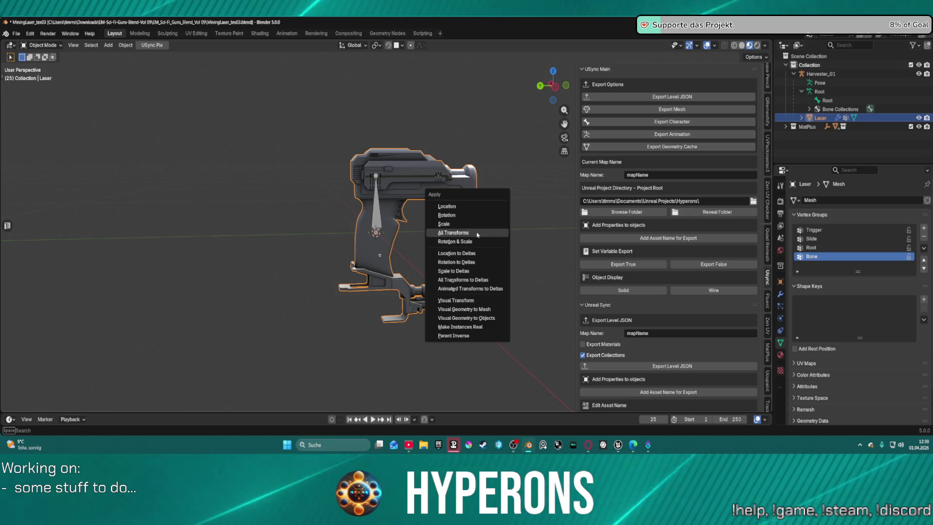
click(477, 235)
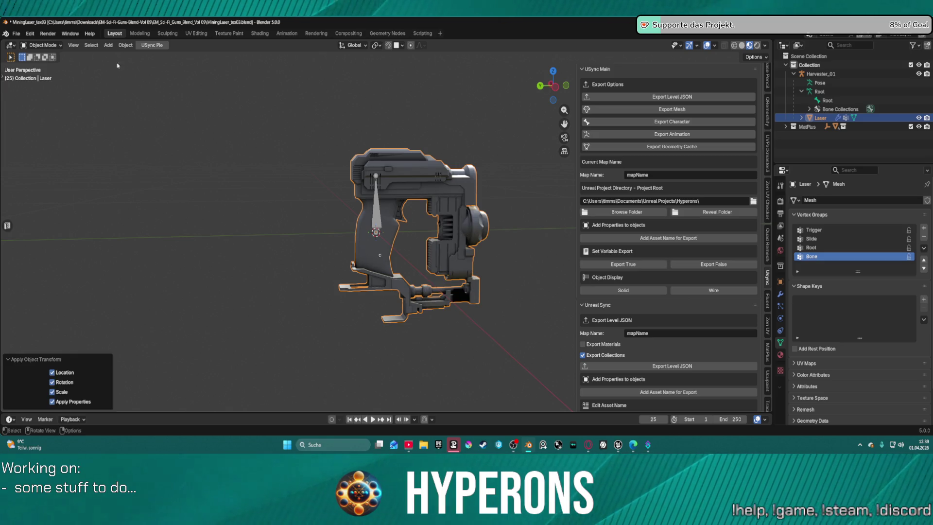
Re-export the Harvester character from the USync panel and return to Unreal
click(16, 34)
mouse_move(30, 34)
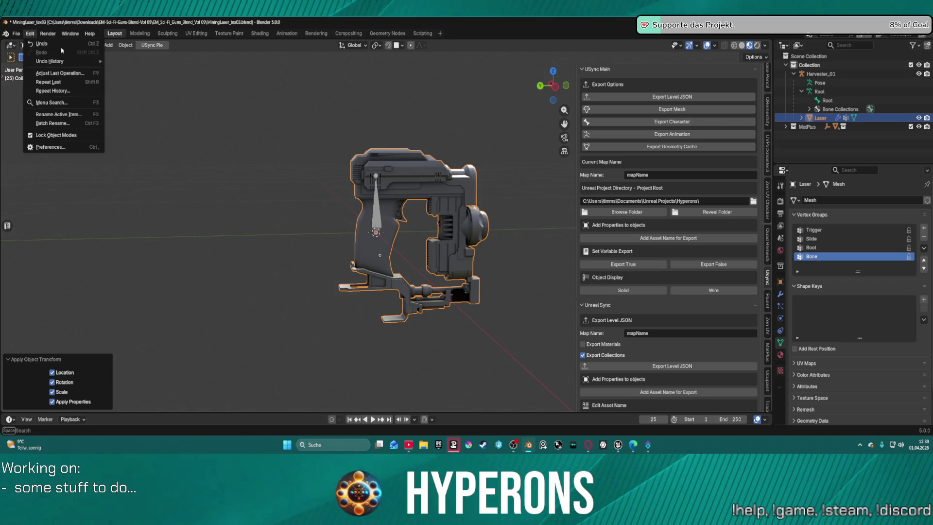
click(668, 121)
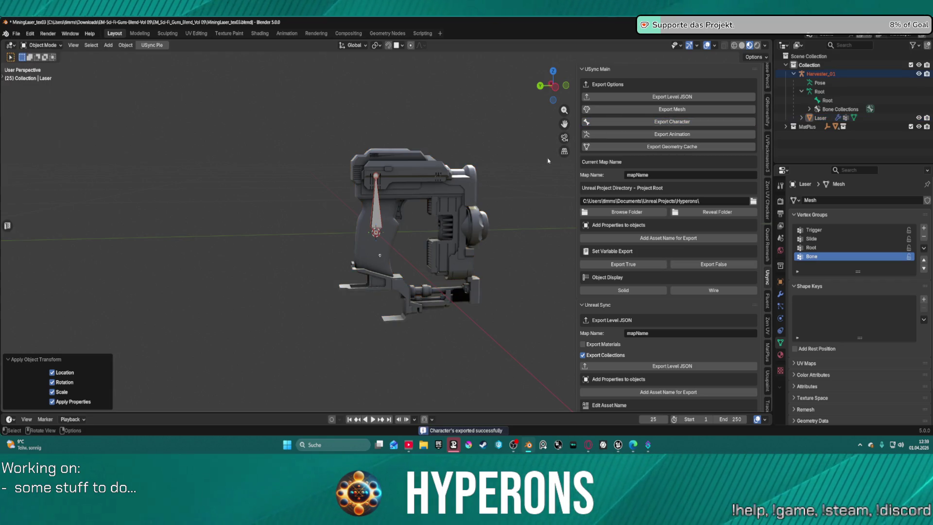
mouse_move(618, 445)
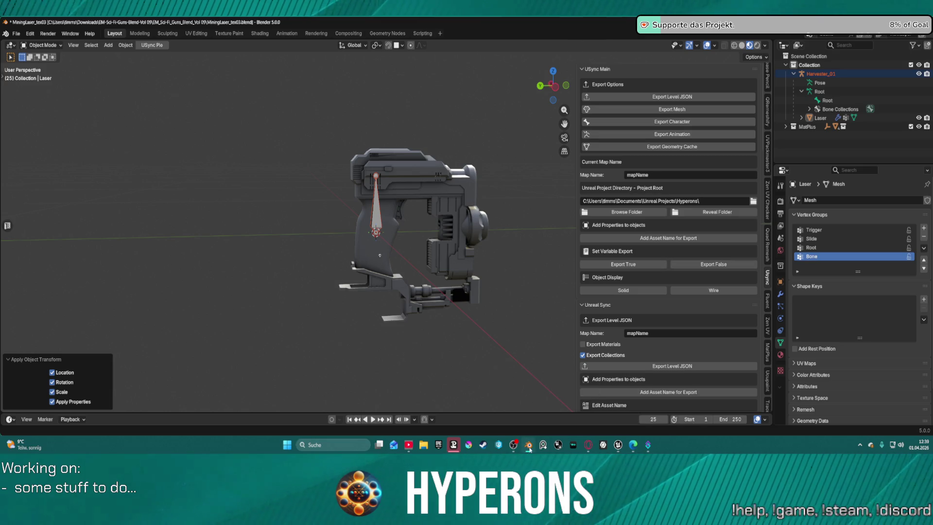
click(580, 396)
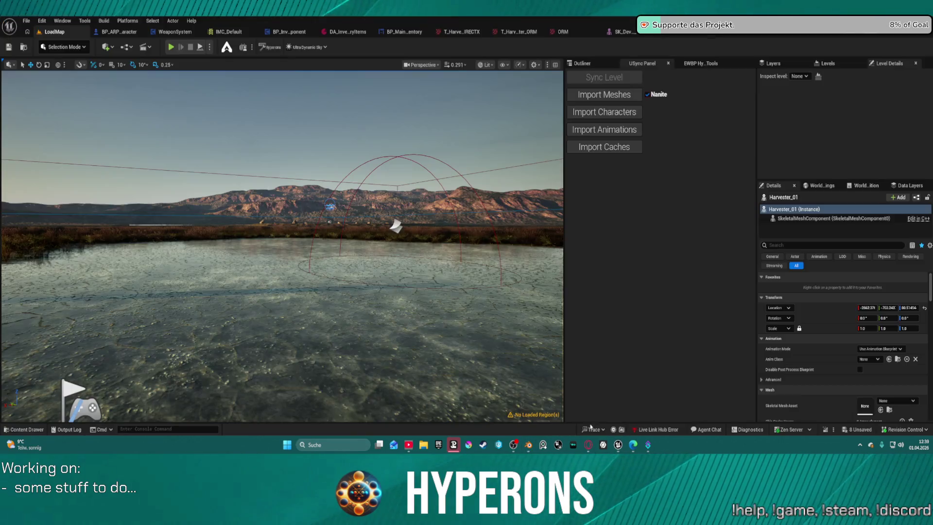
Reimport the updated Harvester_01, play the level with the Harvester in hand, then stop
click(600, 113)
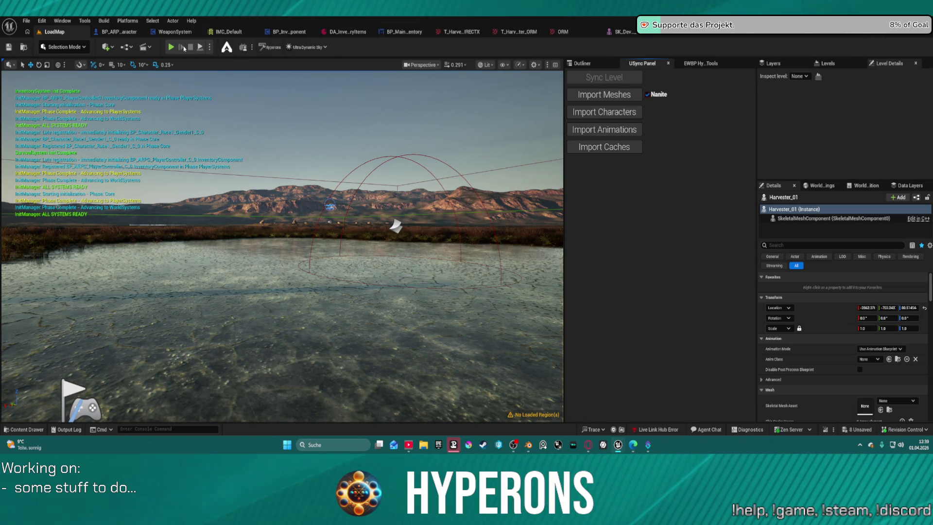
key(alt+p)
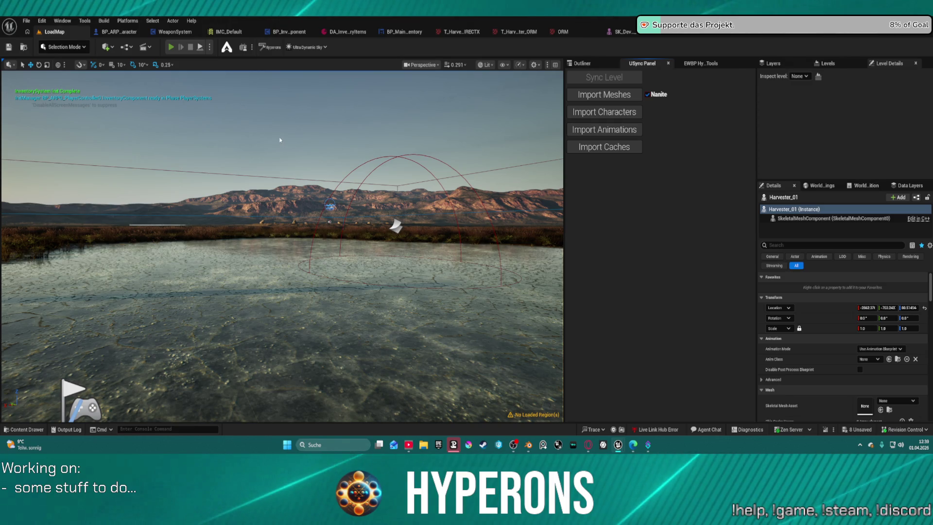
key(i)
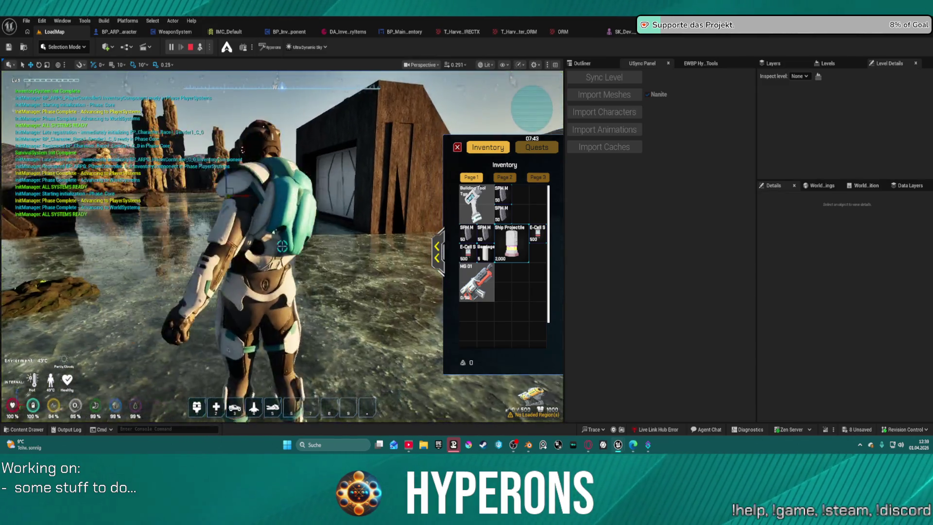
key(shift+F1)
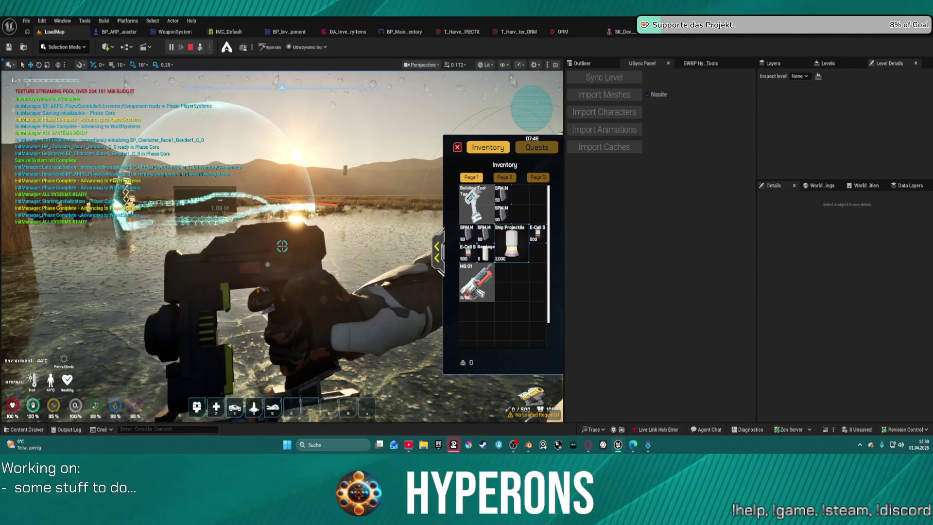
mouse_move(474, 199)
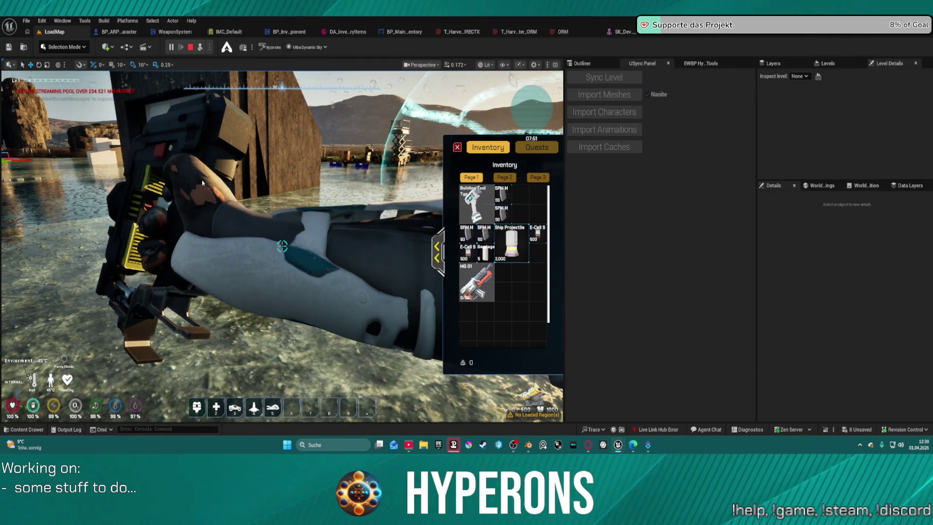
key(Escape)
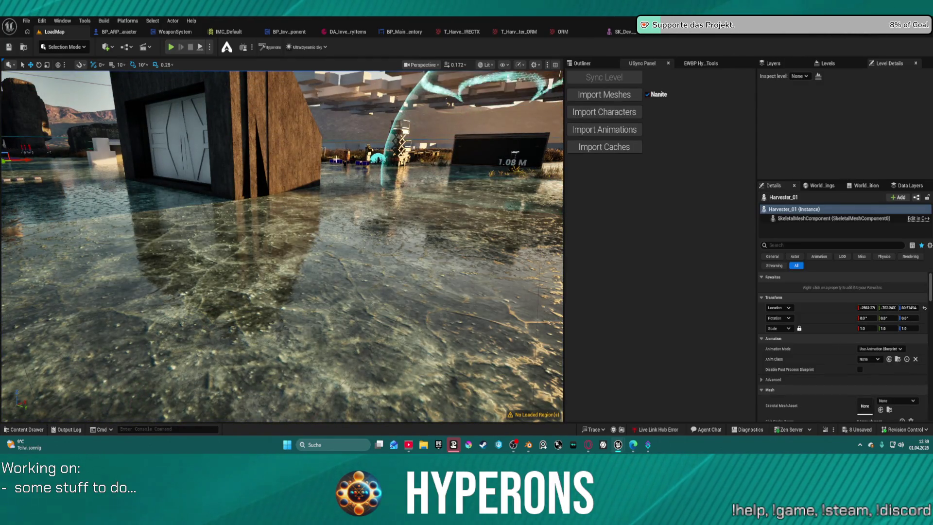
Inspect the Harvester_01 muzzle and ADS sockets, save the mesh, and go back to LoadMap
click(797, 34)
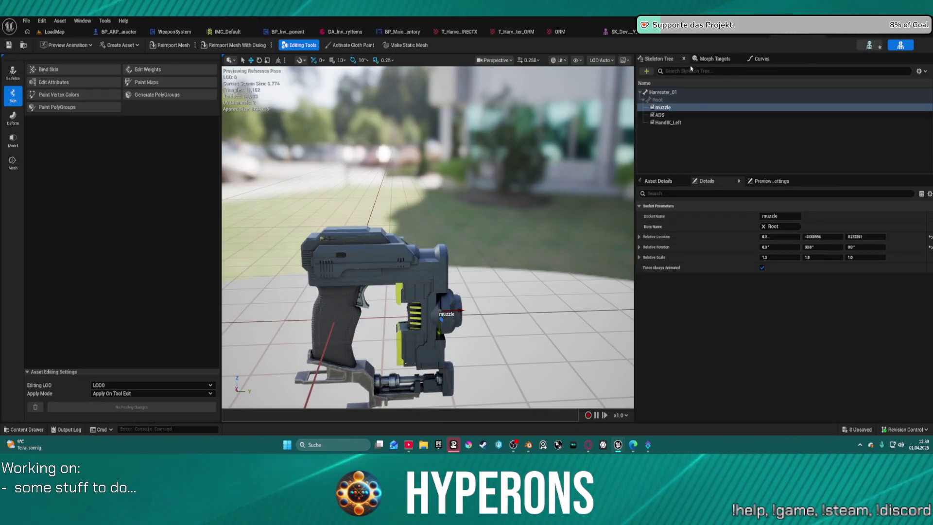
click(665, 115)
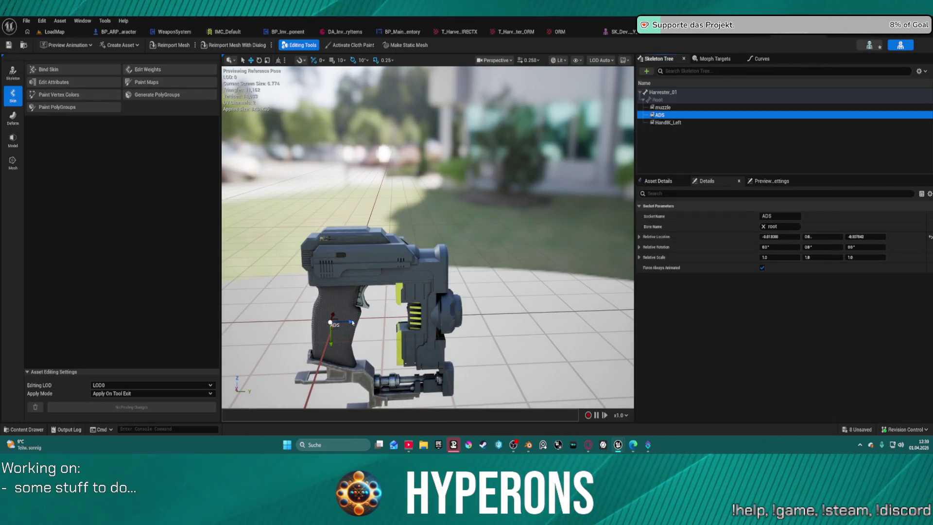
click(335, 314)
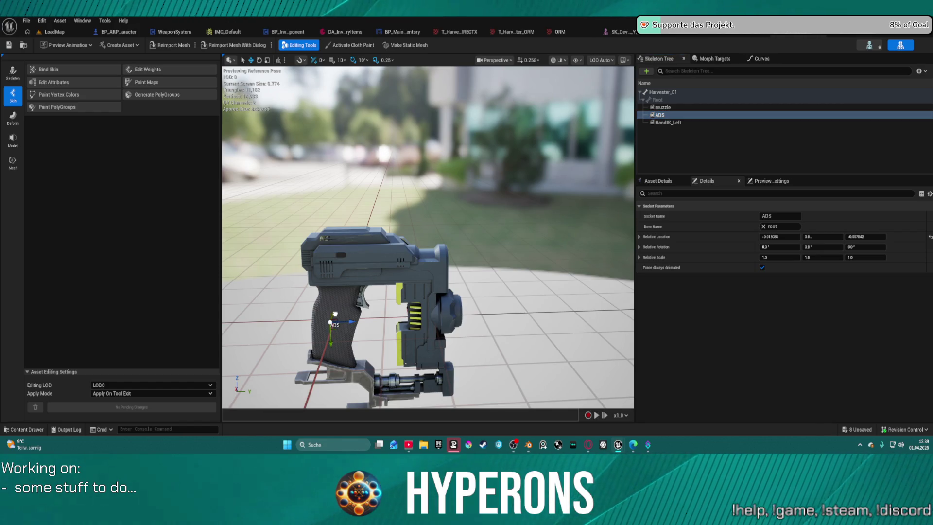
click(8, 45)
click(51, 31)
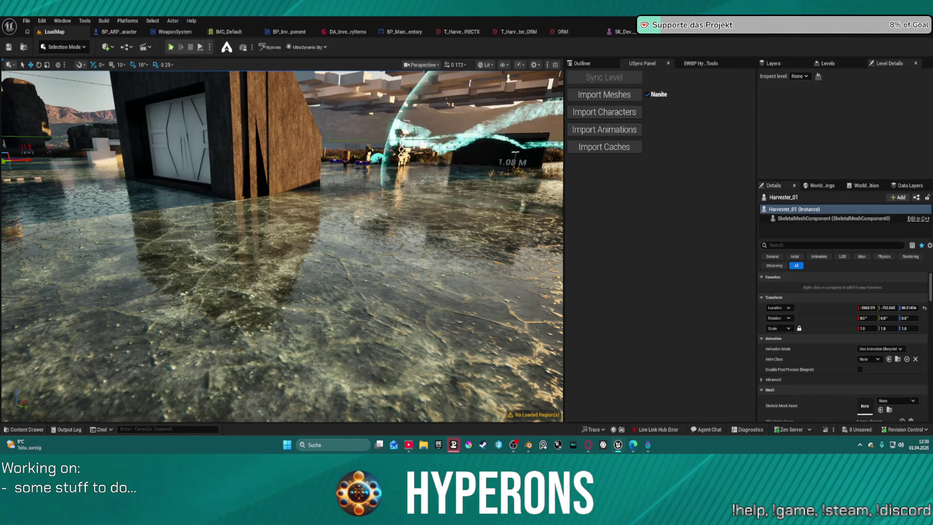
Start play, equip and reload the Harvester from the inventory, then resume the game
key(alt+p)
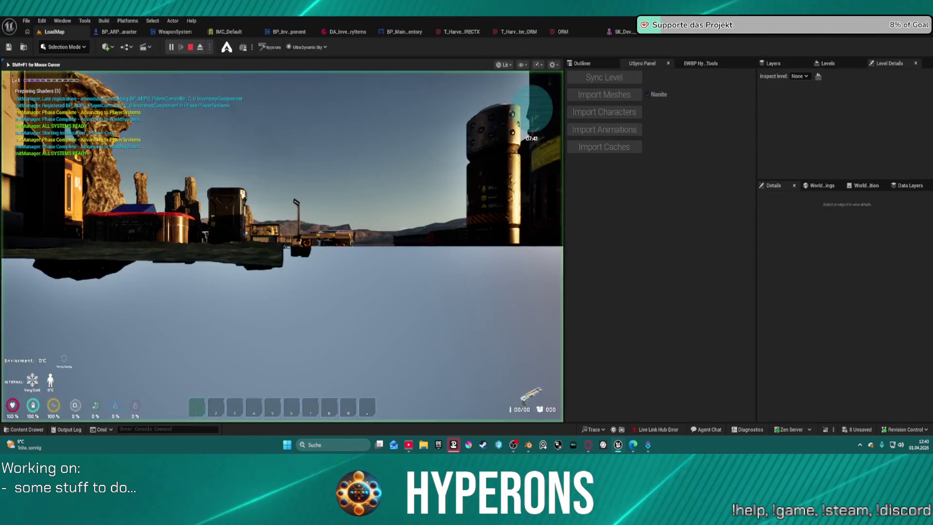
key(i)
right_click(528, 202)
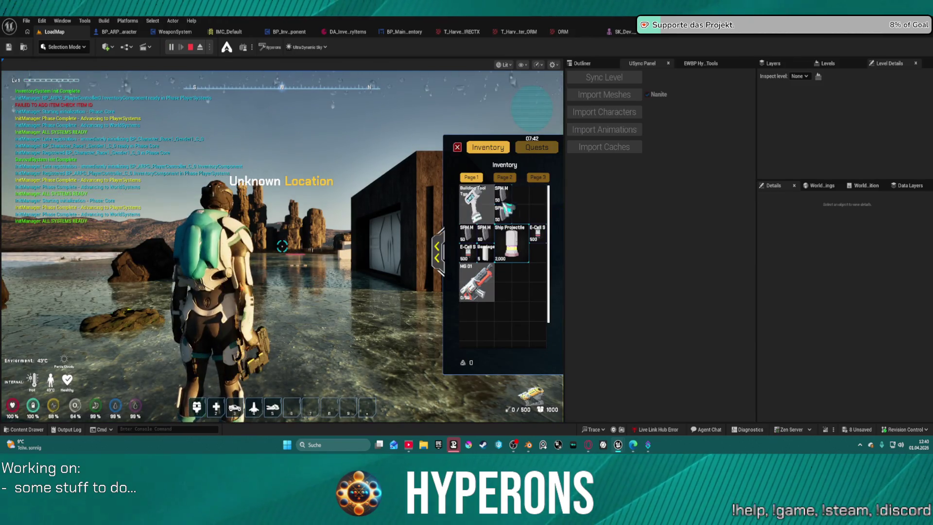
key(w)
key(r)
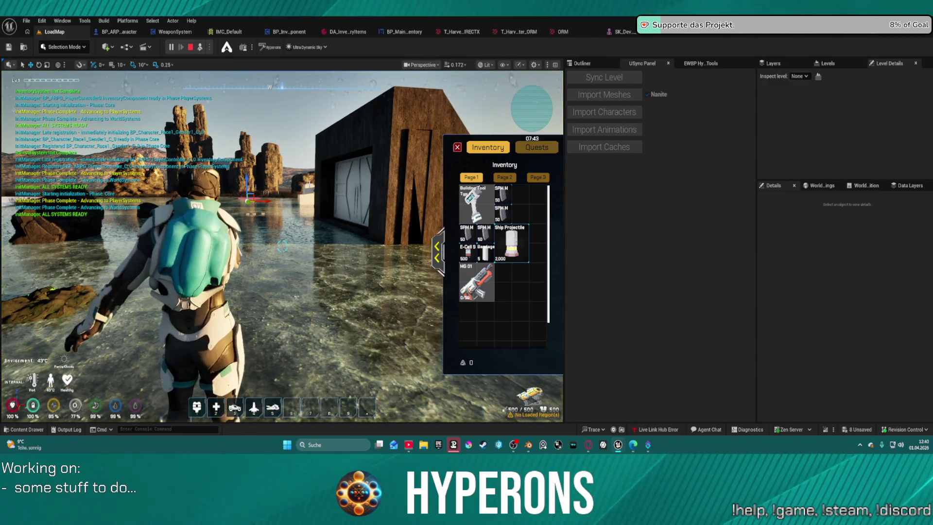
key(F8)
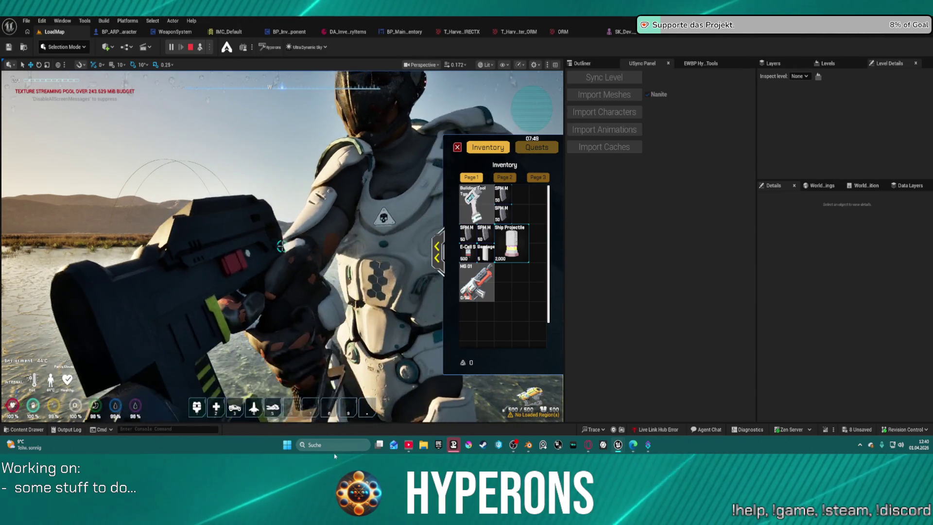
click(205, 429)
key(Up)
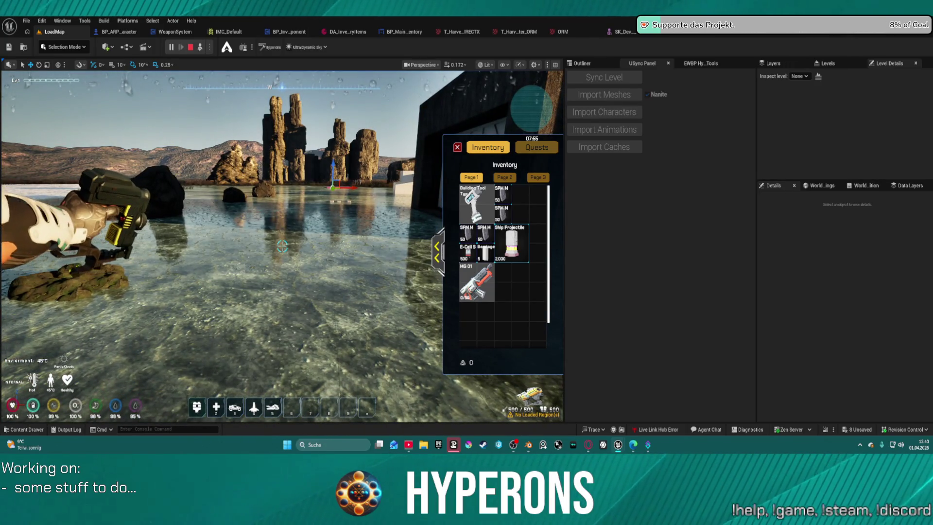
click(364, 208)
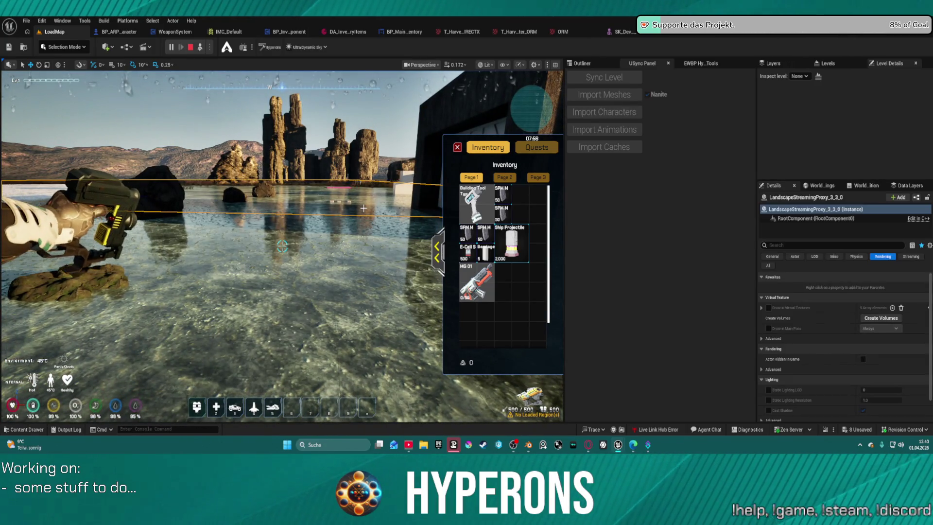
click(456, 147)
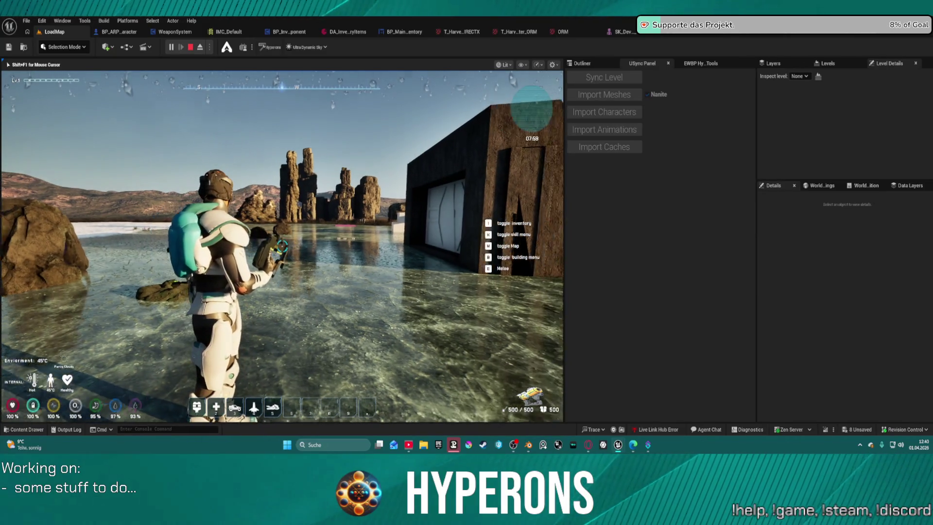
Fire the mining laser from several angles, then stop the session and select the landscape
click(281, 245)
click(282, 245)
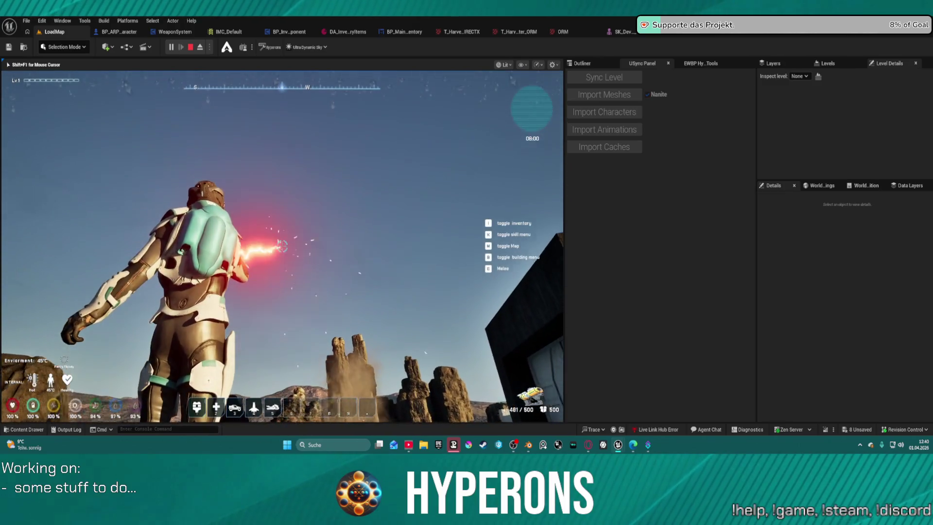
click(282, 247)
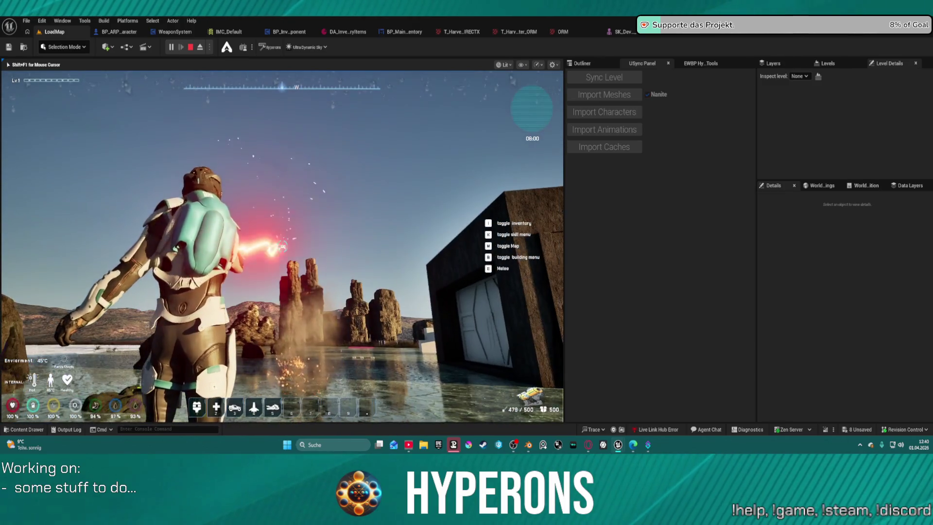
key(shift+F1)
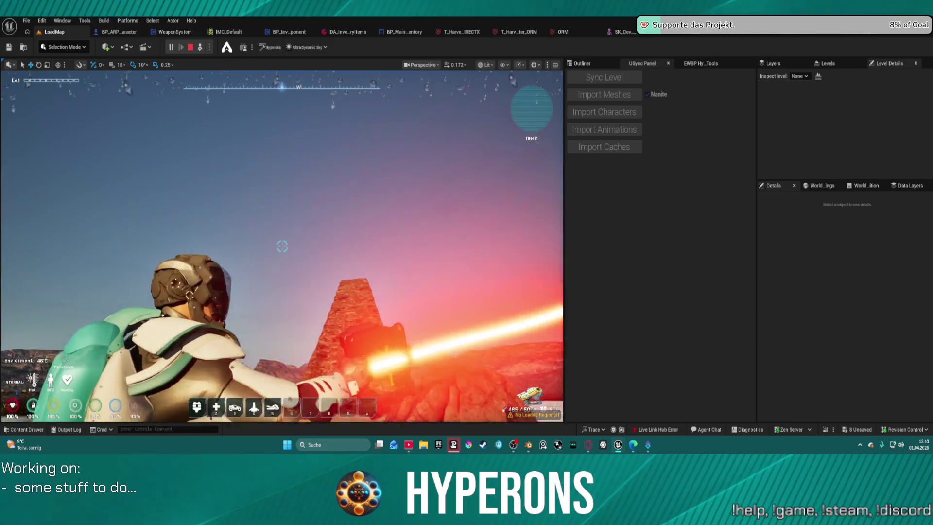
click(282, 247)
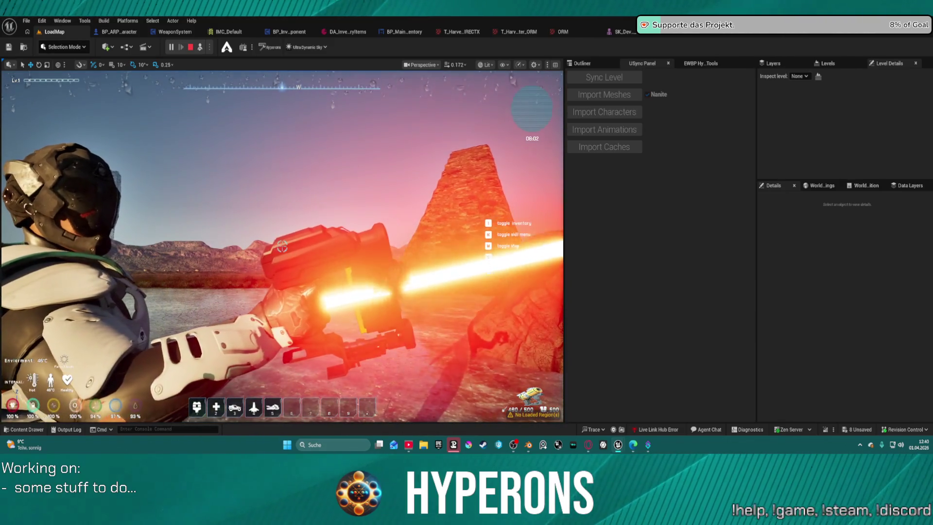
click(282, 247)
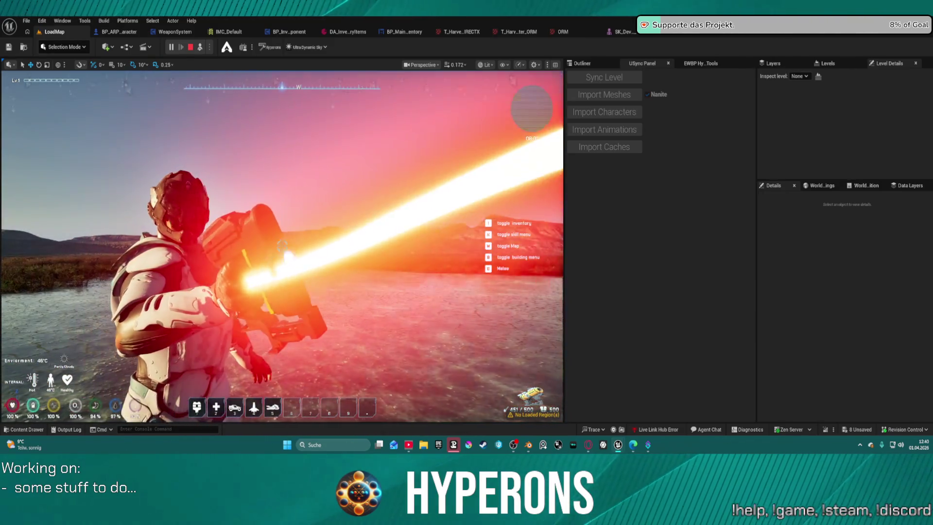
click(281, 246)
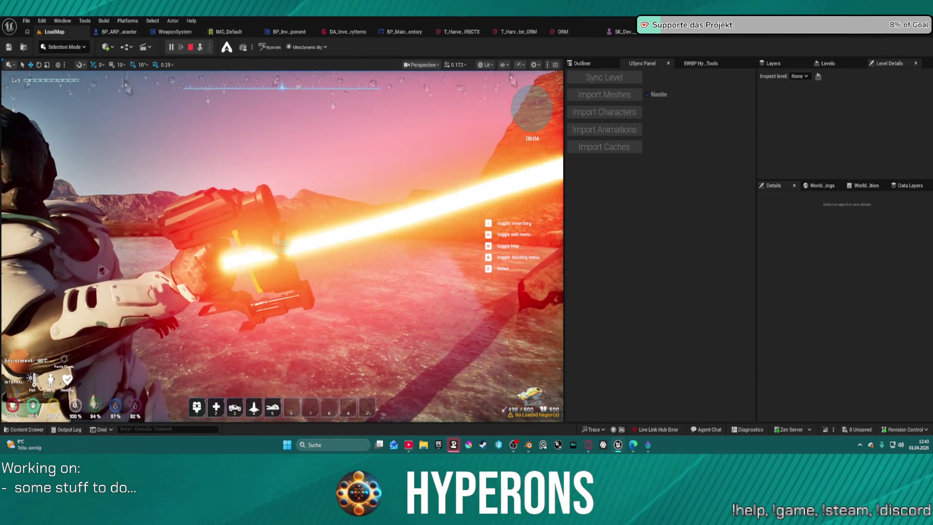
click(282, 246)
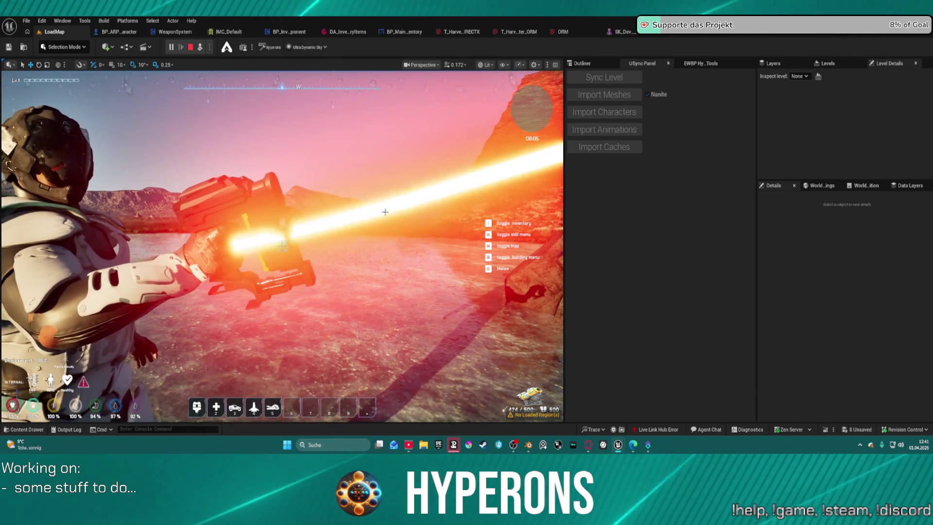
key(Escape)
click(360, 270)
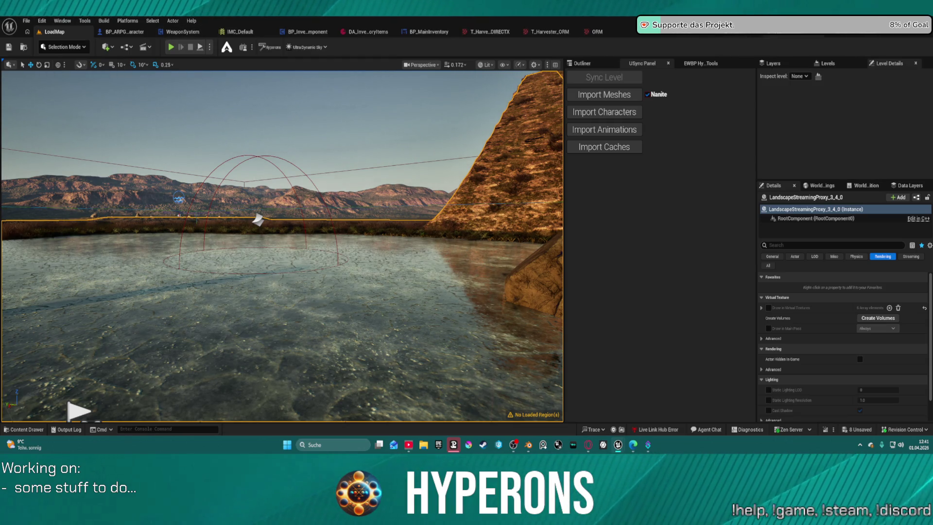
In the Harvester_01 Skeleton Tree, rename the muzzle socket to 'Muzzle'
click(755, 36)
double_click(668, 108)
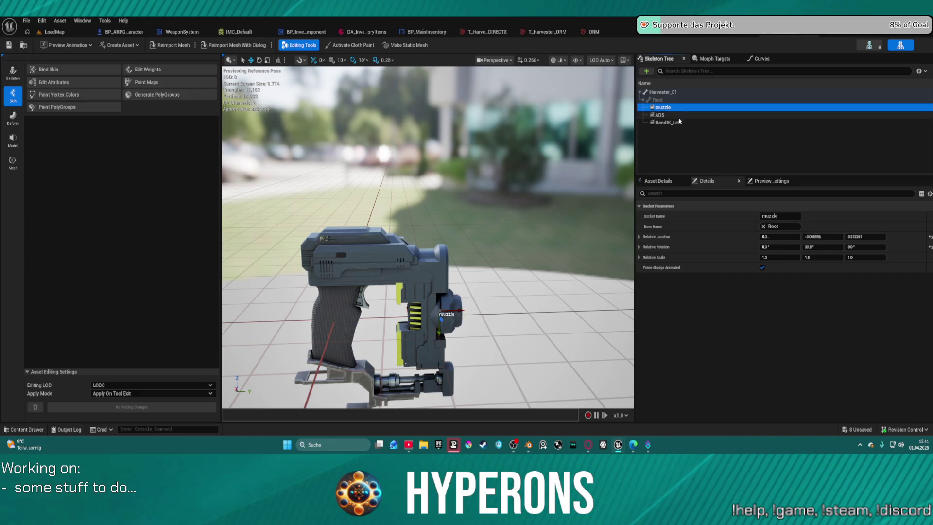
key(Return)
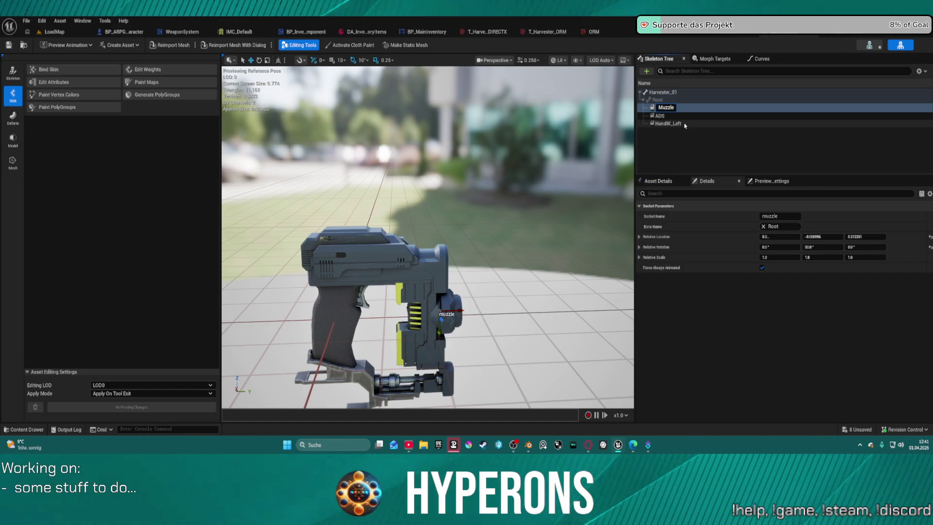
key(Return)
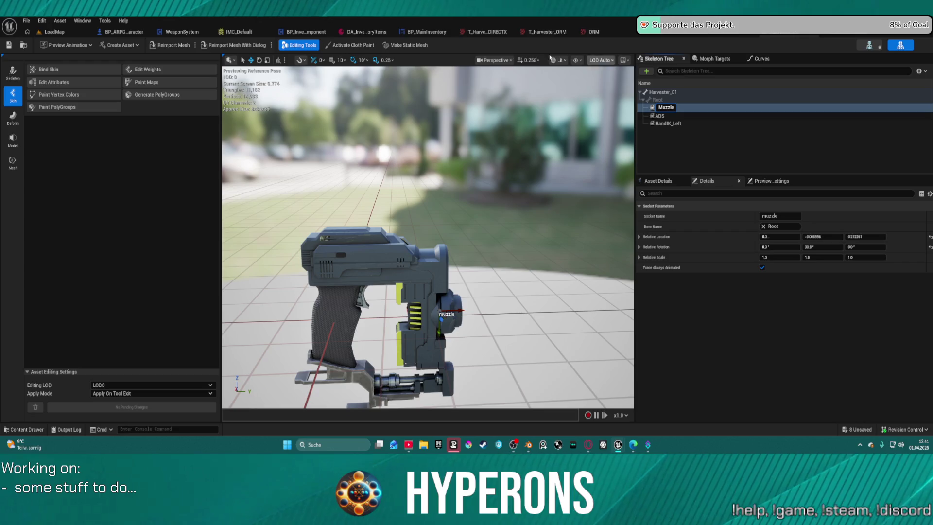
click(166, 32)
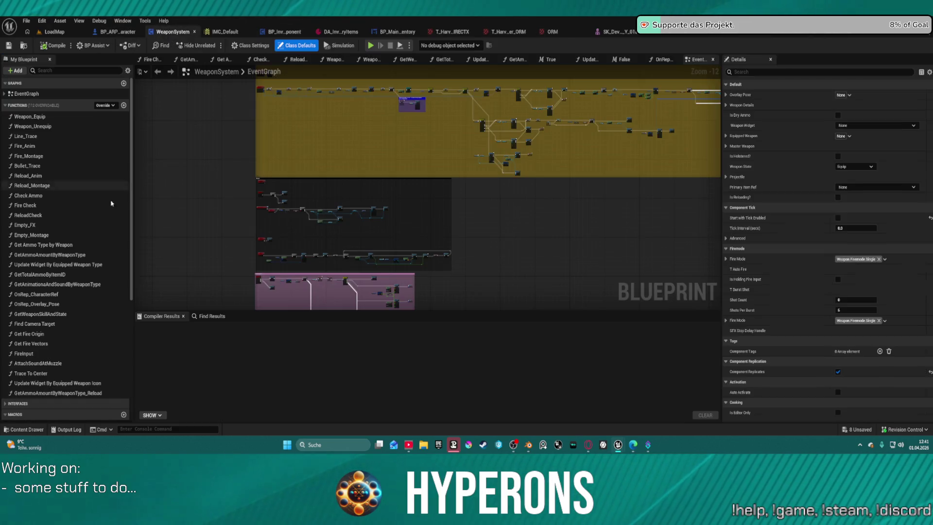
Open WeaponSystem's collapsed Update Laser Fire graph and drill into the Get Fire Origin function
scroll(427, 190, up, 6)
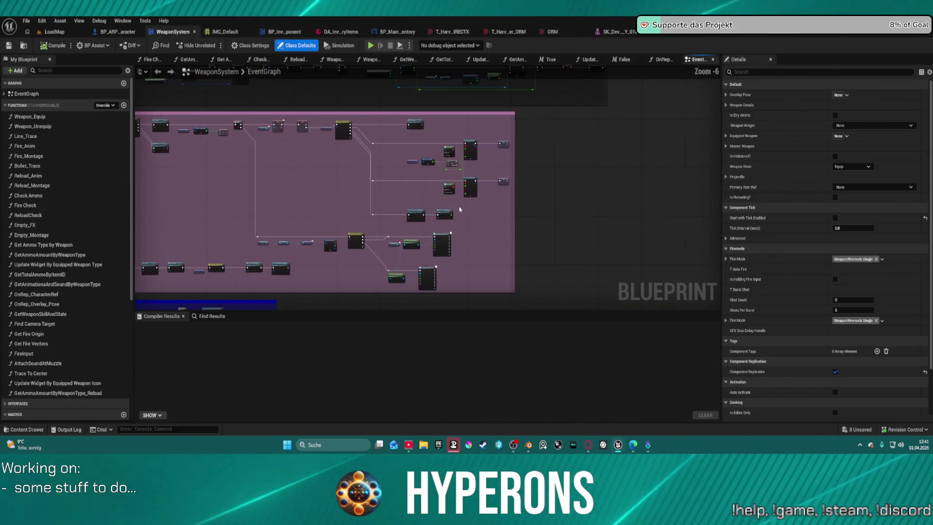
scroll(383, 196, up, 4)
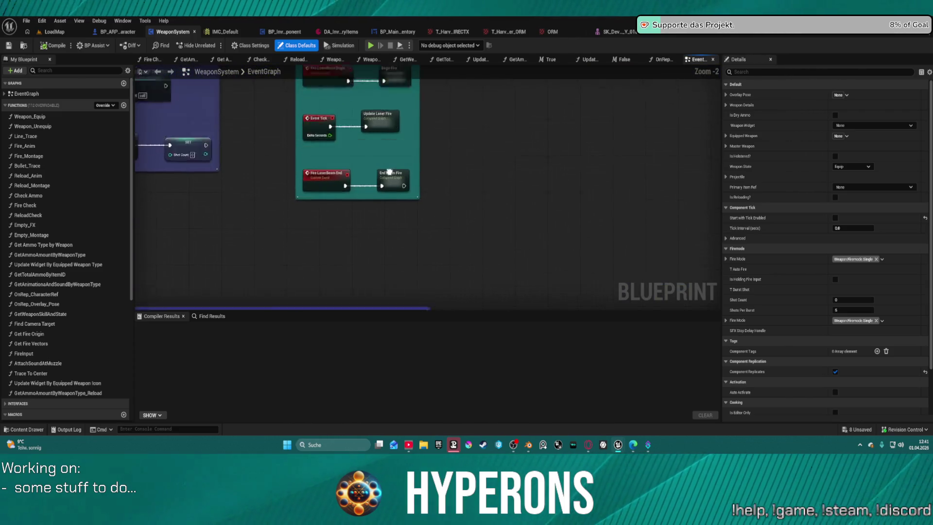
click(385, 199)
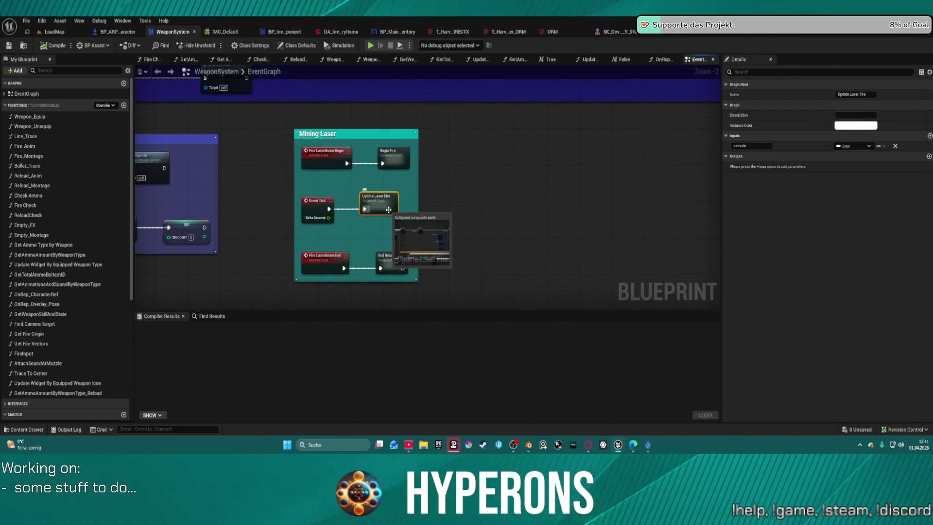
double_click(381, 210)
scroll(360, 196, up, 5)
mouse_move(361, 196)
mouse_down()
mouse_move(522, 165)
mouse_move(513, 192)
mouse_move(483, 199)
mouse_move(558, 185)
mouse_move(704, 220)
mouse_move(769, 291)
mouse_up()
mouse_move(612, 245)
mouse_down()
mouse_move(580, 183)
mouse_move(383, 163)
mouse_move(481, 210)
mouse_move(465, 209)
mouse_up()
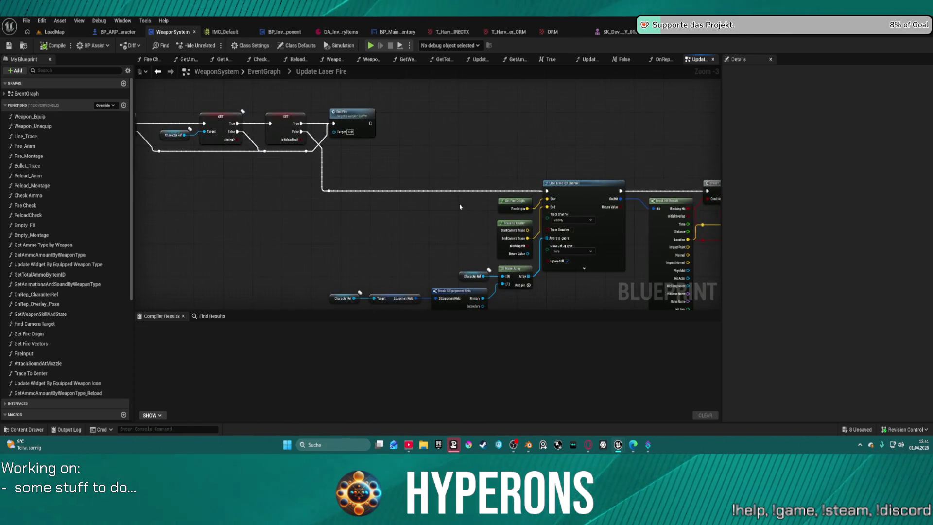
scroll(466, 209, up, 1)
double_click(515, 207)
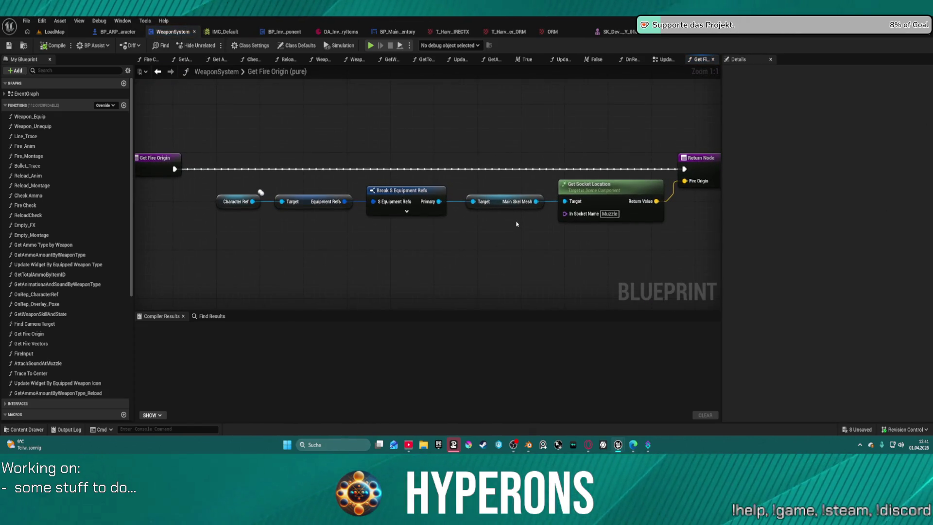
Add a breakpoint on Get Fire Origin's Return Node and launch the game
click(612, 214)
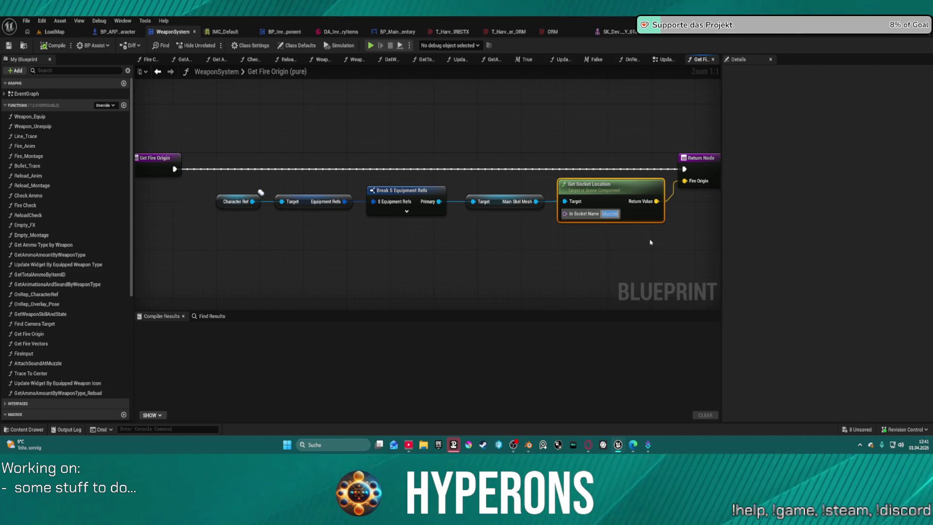
right_click(701, 183)
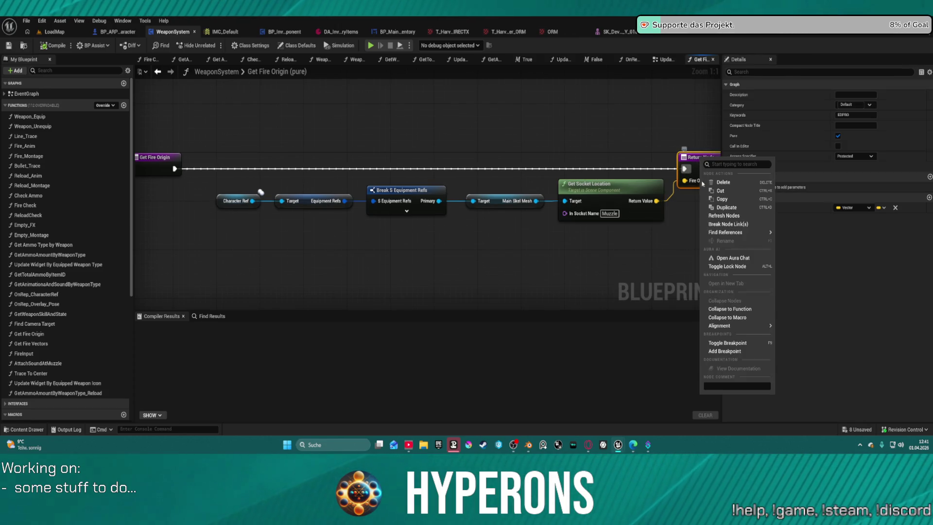
click(726, 352)
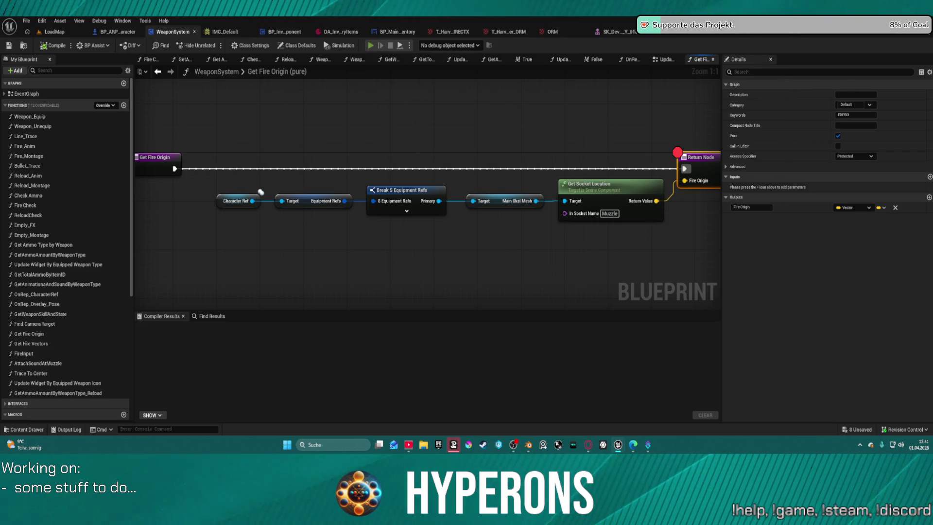
key(alt+Tab)
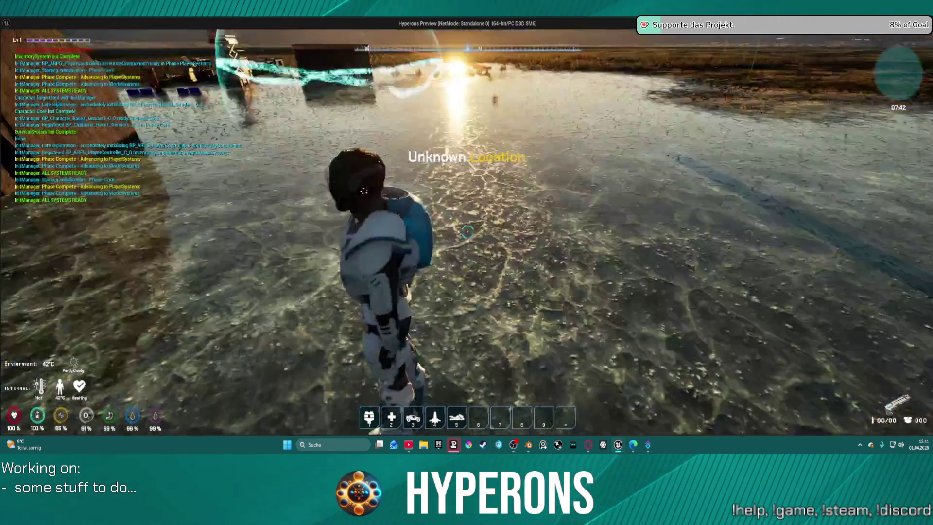
Equip the Harvester from the inventory and walk toward the rock spires
key(i)
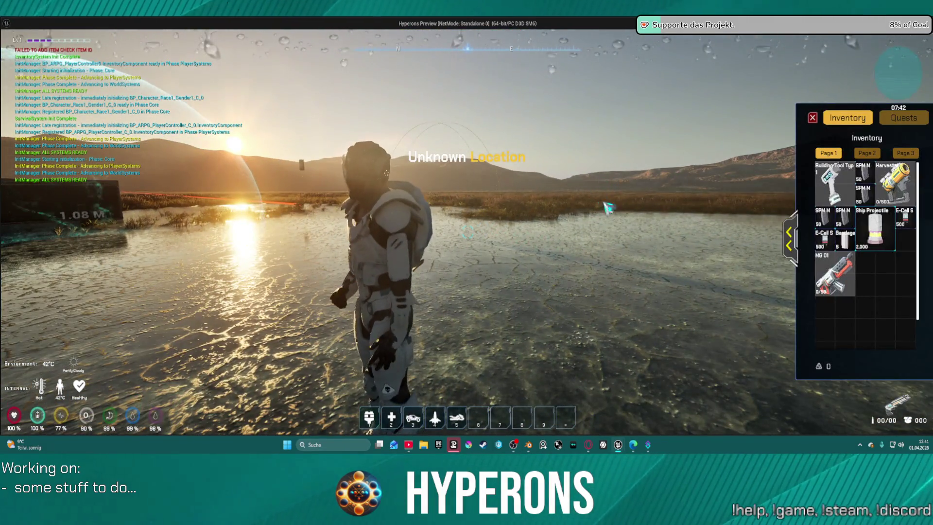
double_click(895, 182)
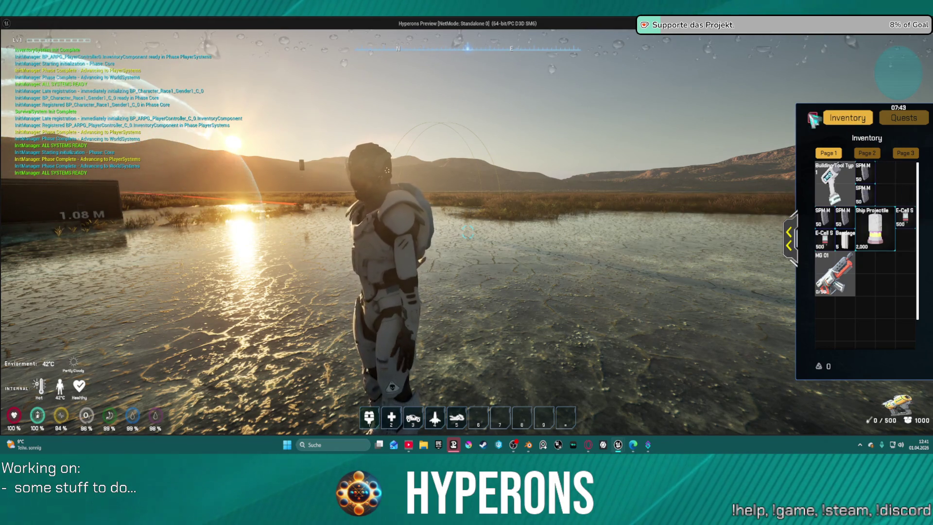
key(i)
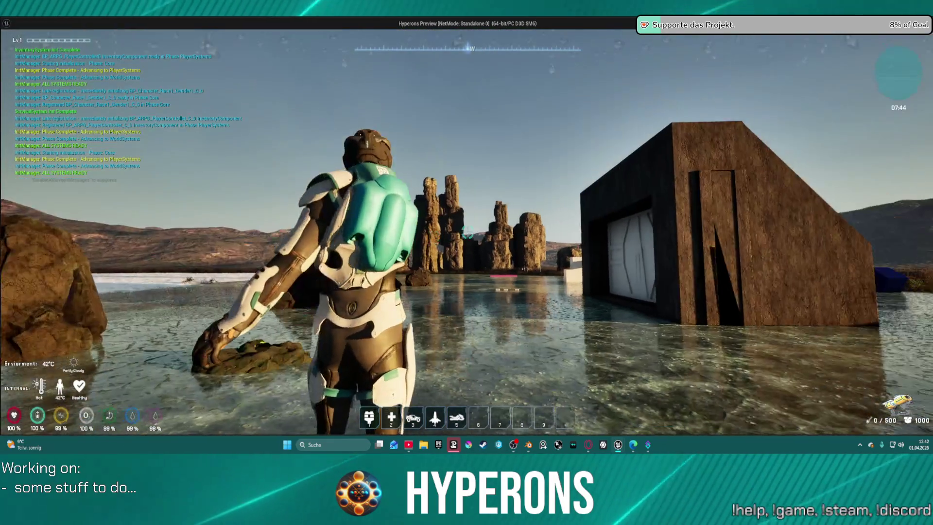
key(w)
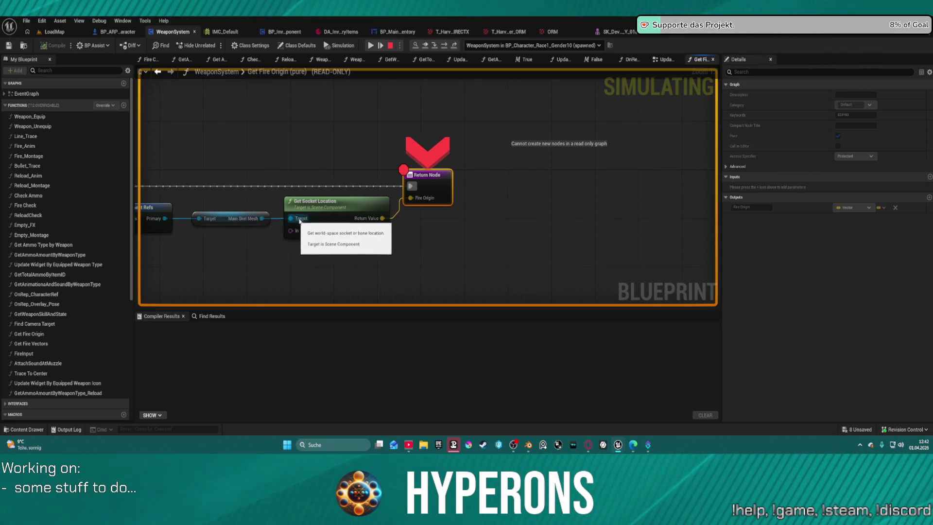
Stop the simulation and add a Does Socket Exist node off the Primary equipment output
drag(339, 230, 465, 222)
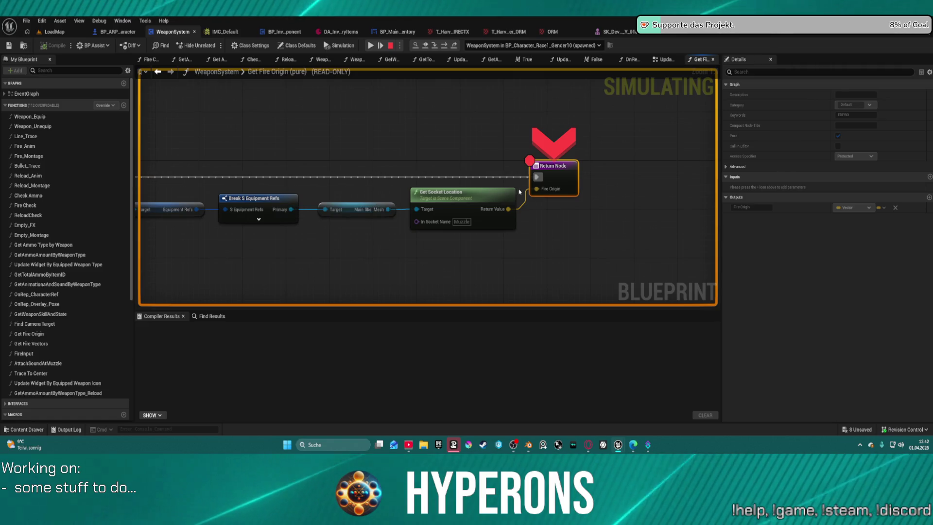
mouse_move(555, 193)
mouse_move(374, 210)
mouse_down()
mouse_move(607, 220)
mouse_move(451, 212)
mouse_up()
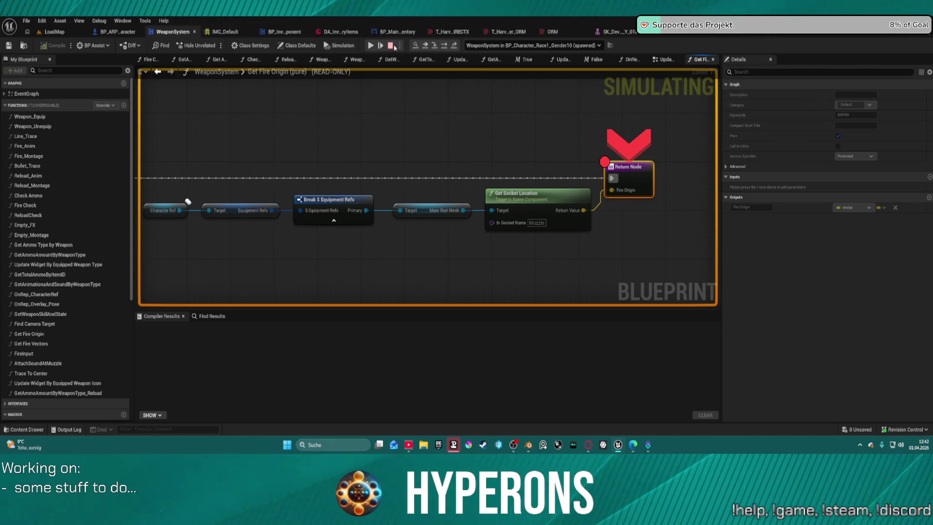
click(393, 46)
mouse_move(366, 210)
mouse_down()
mouse_move(416, 266)
mouse_move(410, 259)
mouse_up()
text(find)
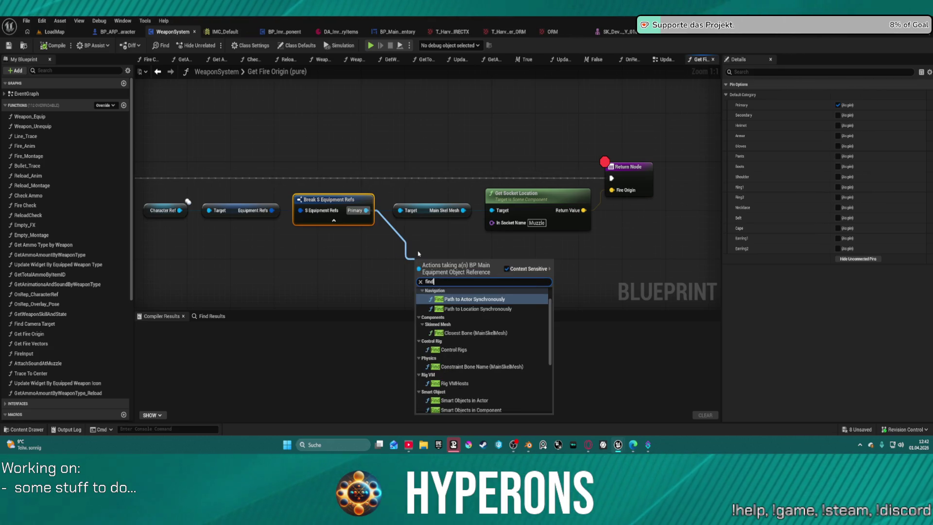
text(socke)
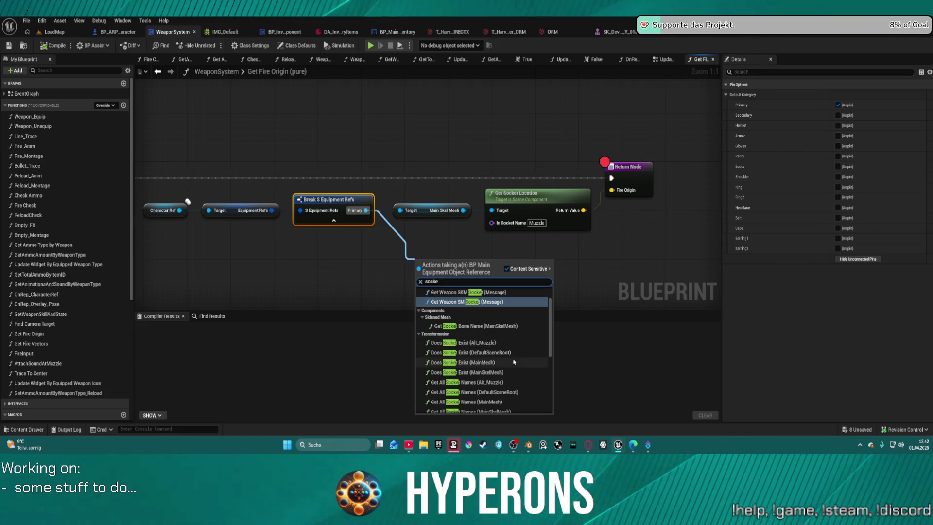
click(525, 372)
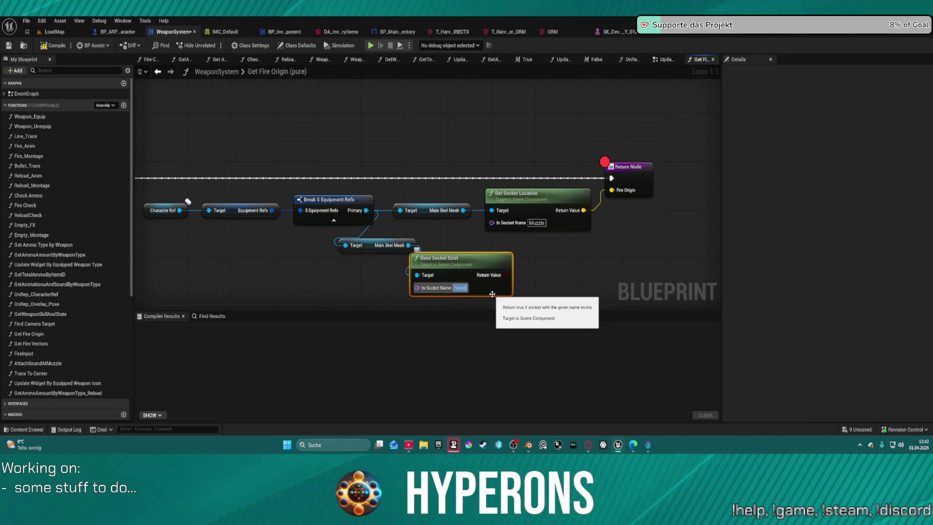
text(Muzzle)
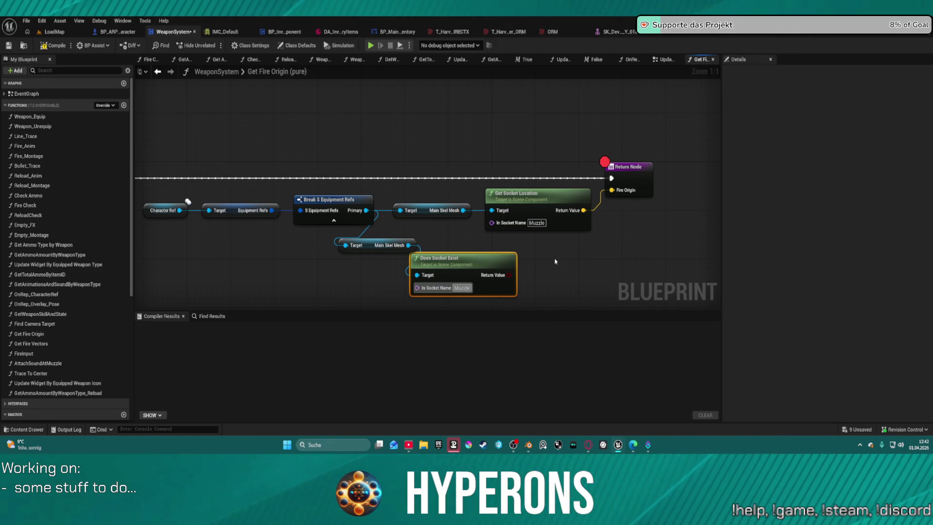
Add a Branch conditioned on the socket check, wiring its exec pins through to the Return Node
click(575, 260)
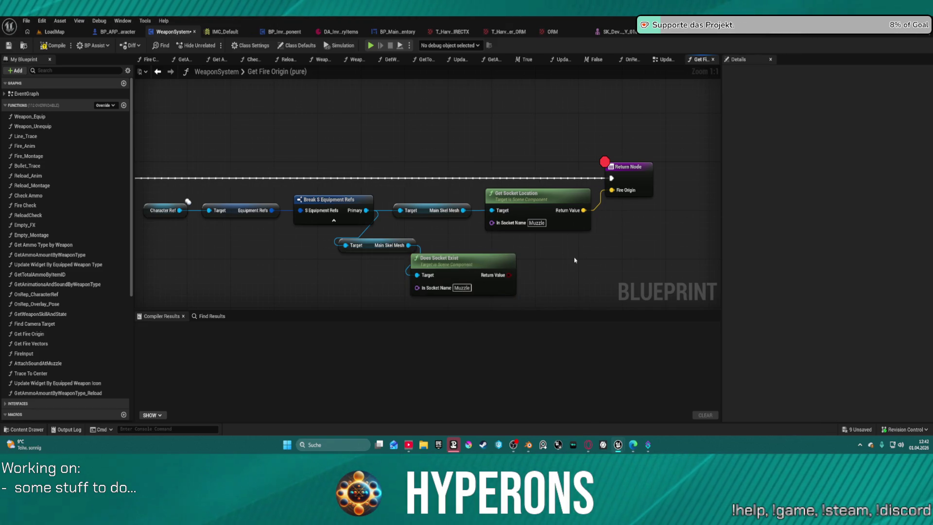
click(566, 250)
drag(572, 264, 510, 276)
click(511, 266)
mouse_move(569, 276)
mouse_down()
mouse_move(471, 173)
mouse_move(618, 163)
mouse_up()
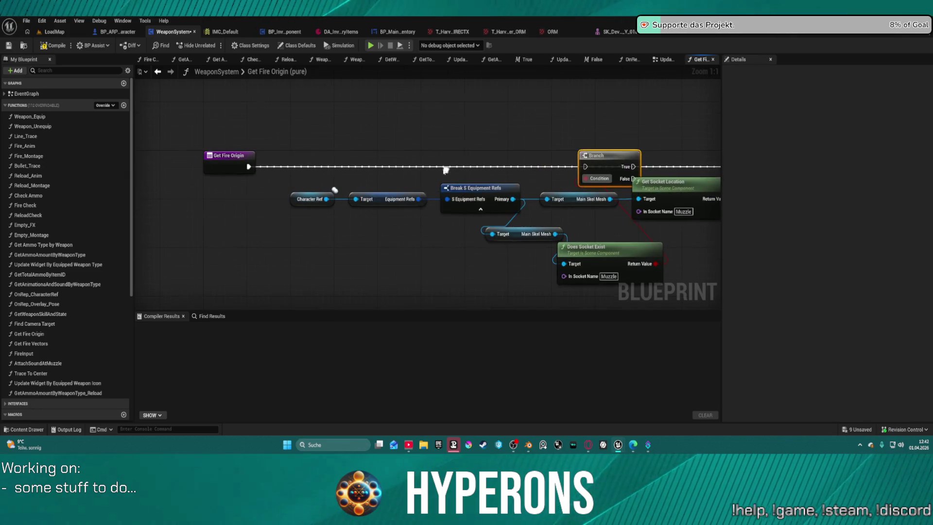
mouse_move(248, 166)
mouse_down()
mouse_move(717, 166)
mouse_move(578, 166)
mouse_up()
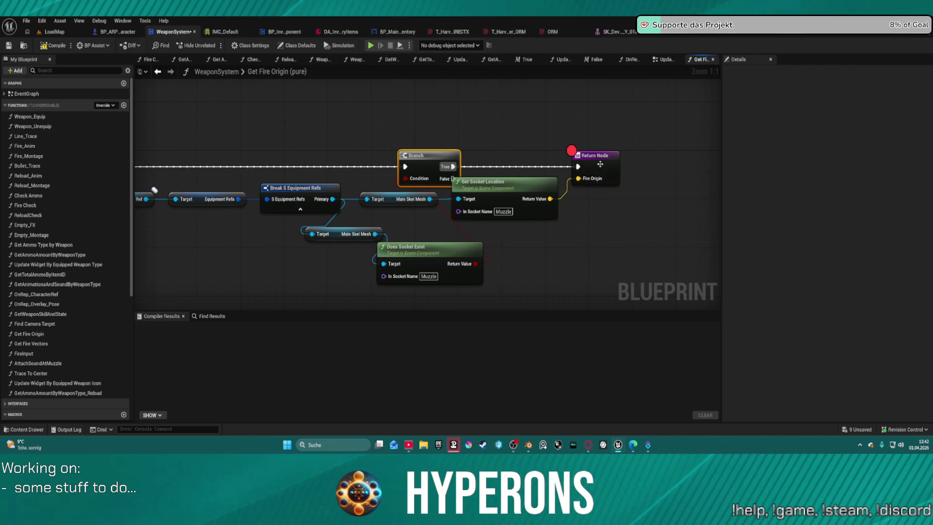
click(616, 171)
key(f)
key(f)
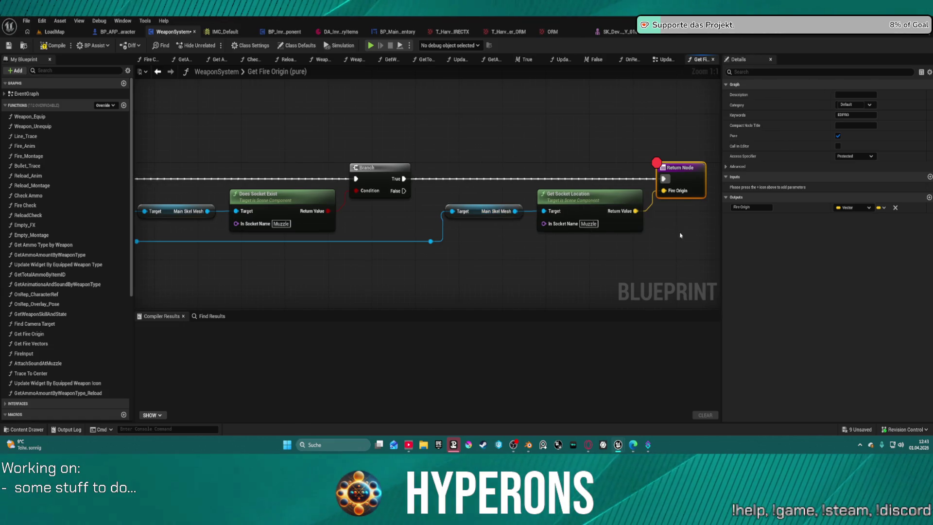
scroll(618, 238, down, 2)
scroll(533, 213, up, 2)
mouse_move(467, 218)
mouse_down()
mouse_move(718, 204)
mouse_move(668, 207)
mouse_up()
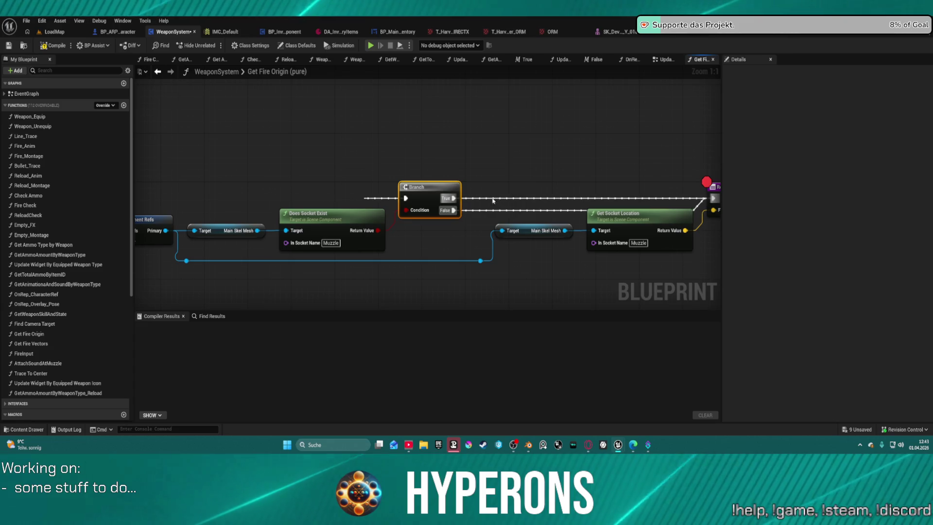
Add a Print String saying 'Muzzle found' on Branch True, wired to the Return Node
alt+click(455, 199)
mouse_move(453, 198)
mouse_down()
mouse_move(501, 171)
mouse_move(493, 169)
mouse_up()
text(print)
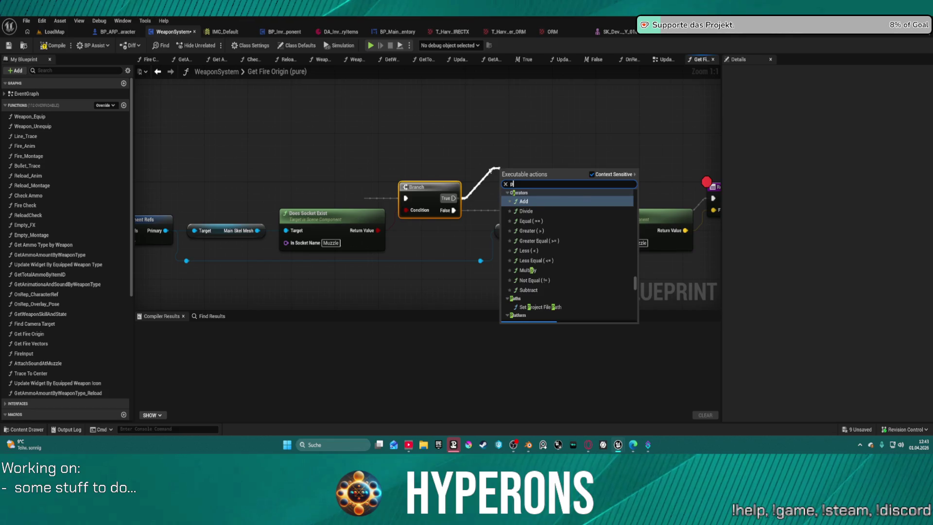
key(Down)
key(Down)
key(Down)
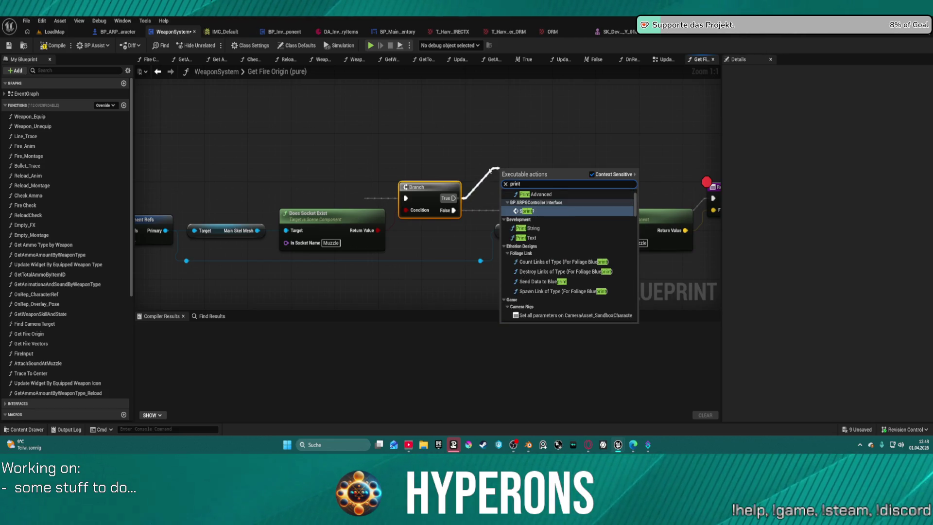
key(Return)
mouse_move(553, 179)
mouse_down()
mouse_move(712, 184)
mouse_move(641, 198)
mouse_up()
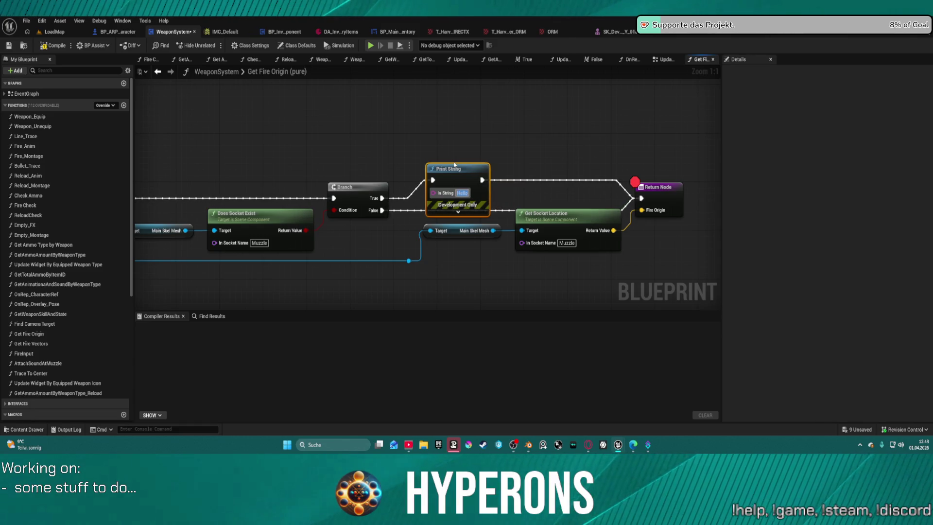
text(Muz)
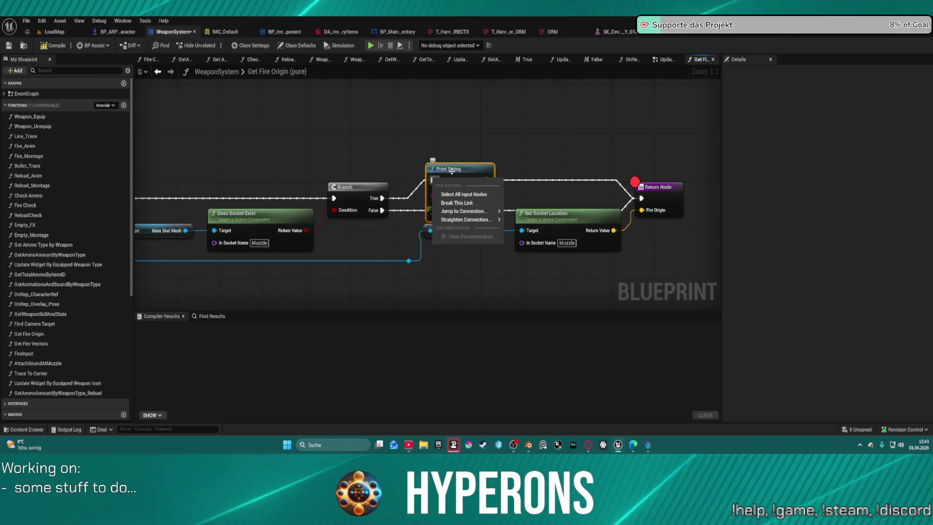
Move the breakpoint from the Return Node onto the Print String node
right_click(450, 173)
click(492, 391)
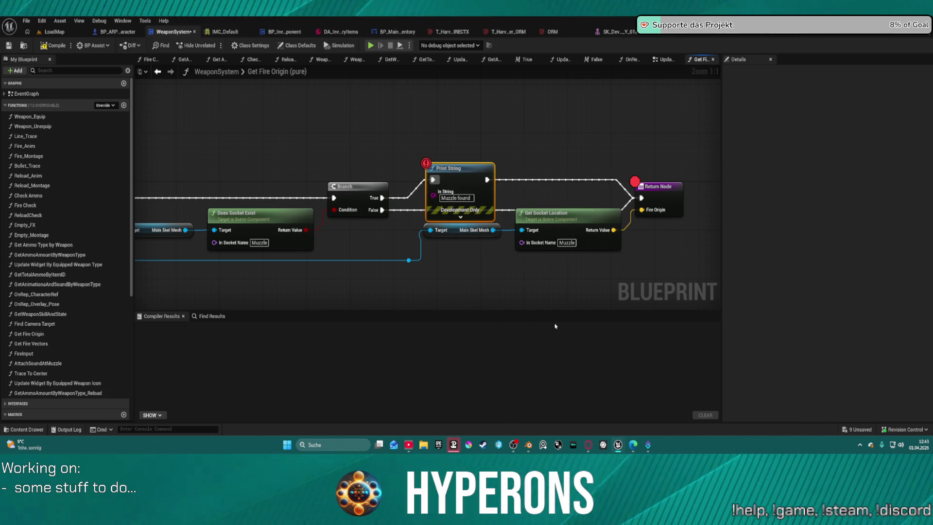
right_click(665, 197)
click(690, 384)
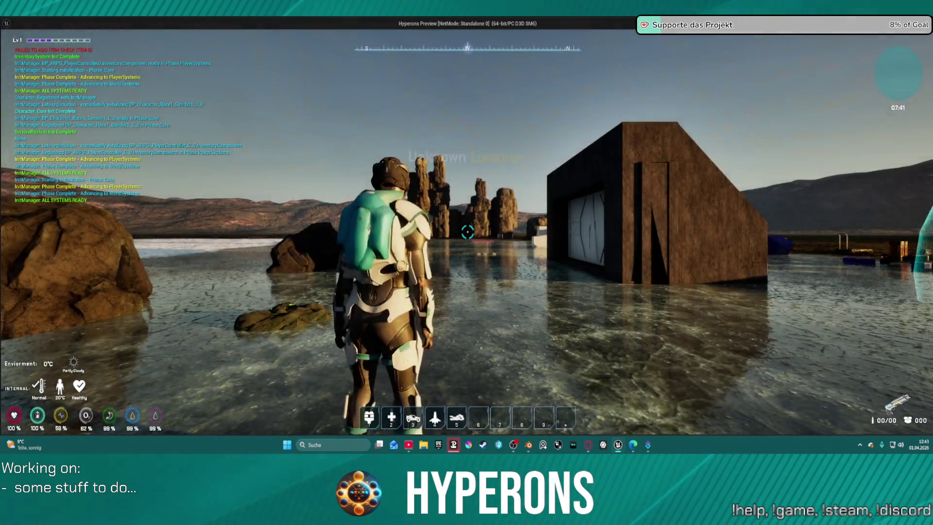
Launch a Standalone Game, equip the harvester, walk forward and fire to hit the breakpoint
key(i)
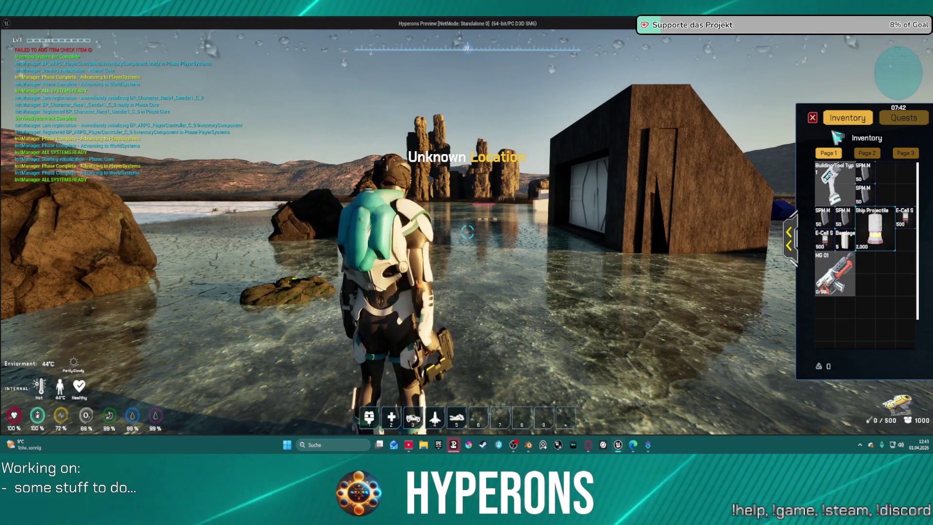
key(i)
key(w)
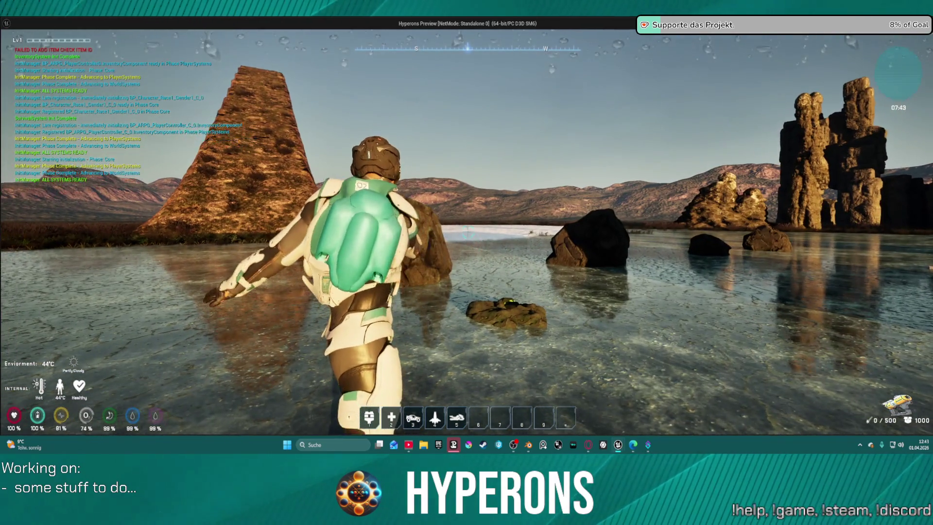
click(604, 131)
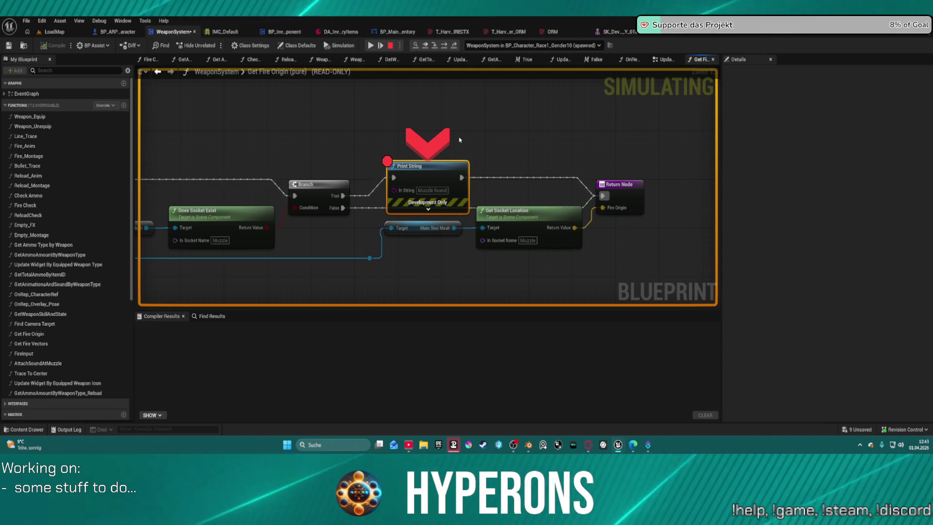
Stop the paused session and bring up WeaponSystem's Update Laser Fire graph
click(390, 45)
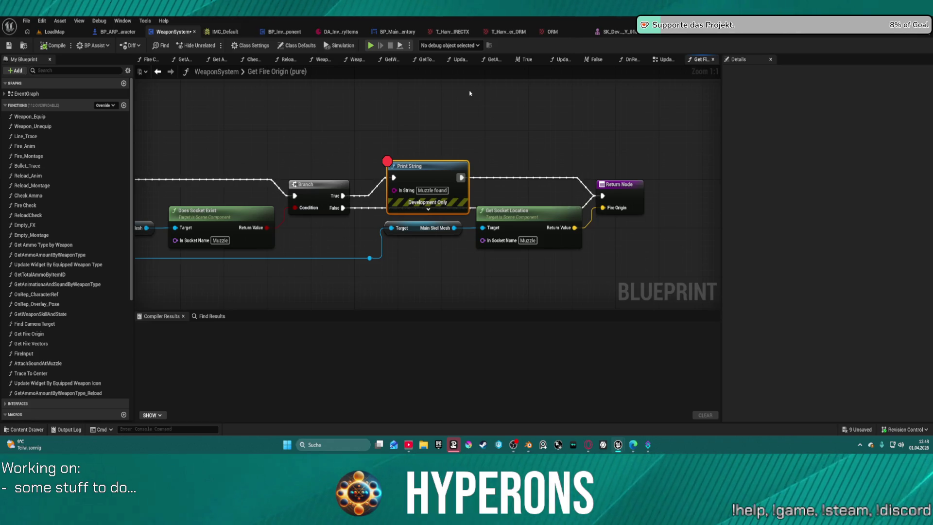
click(158, 72)
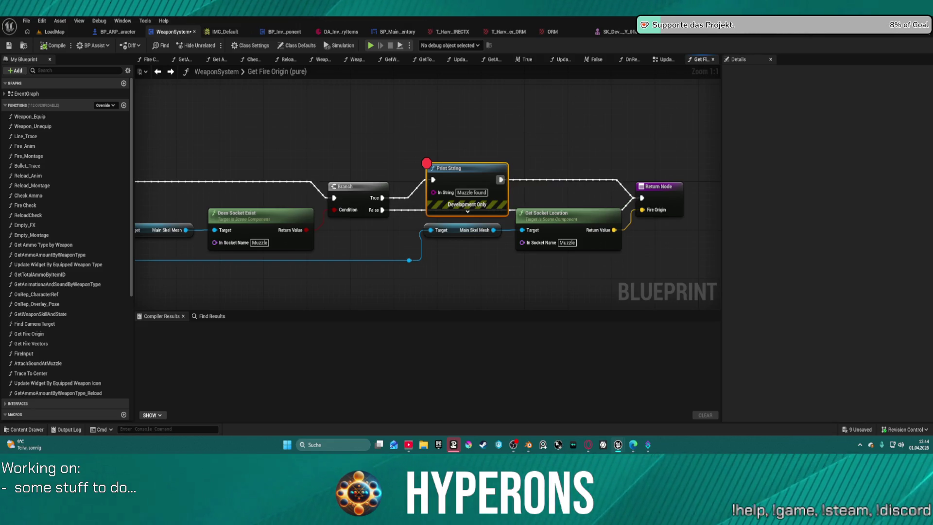
click(661, 59)
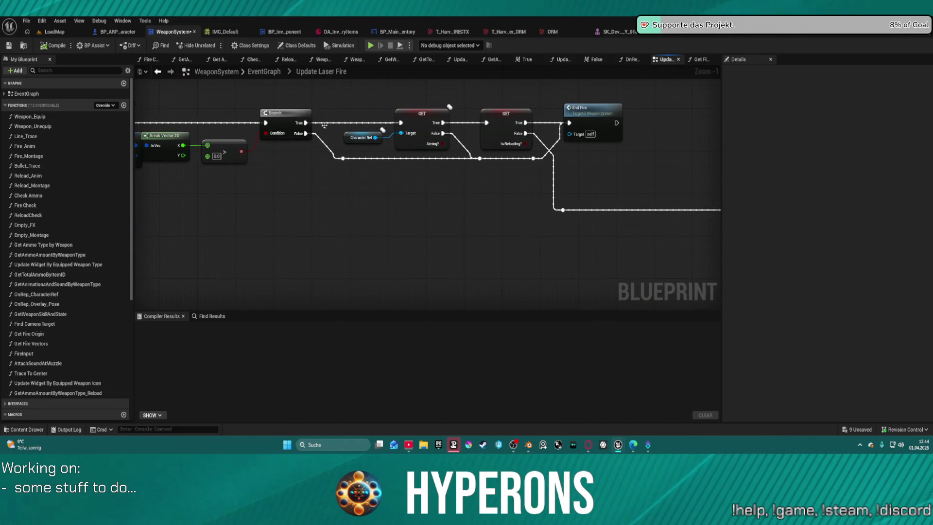
Open the collapsed Begin Fire graph from the Update Laser Fire event graph
click(160, 72)
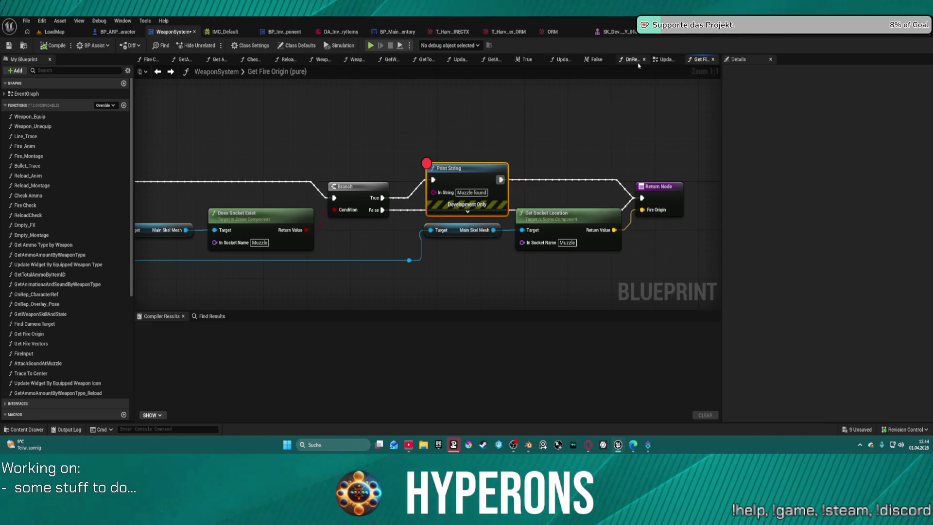
click(664, 59)
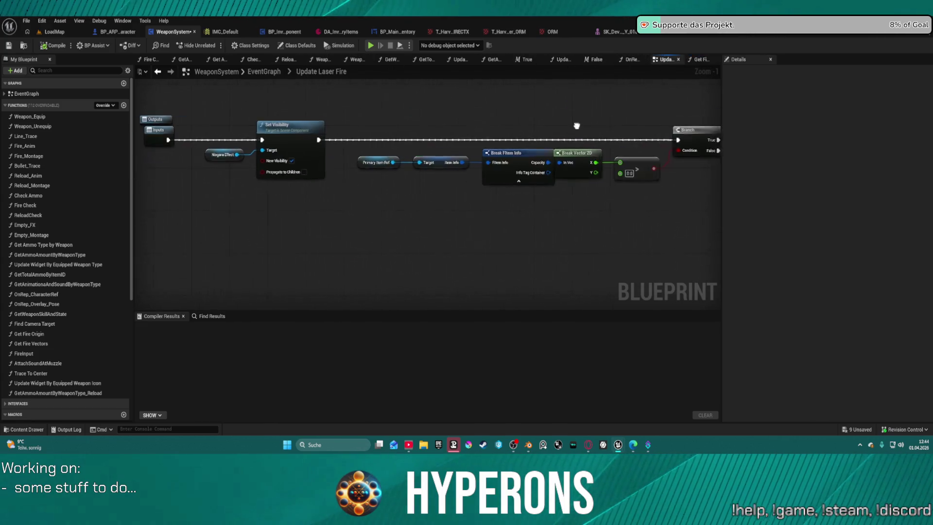
double_click(149, 129)
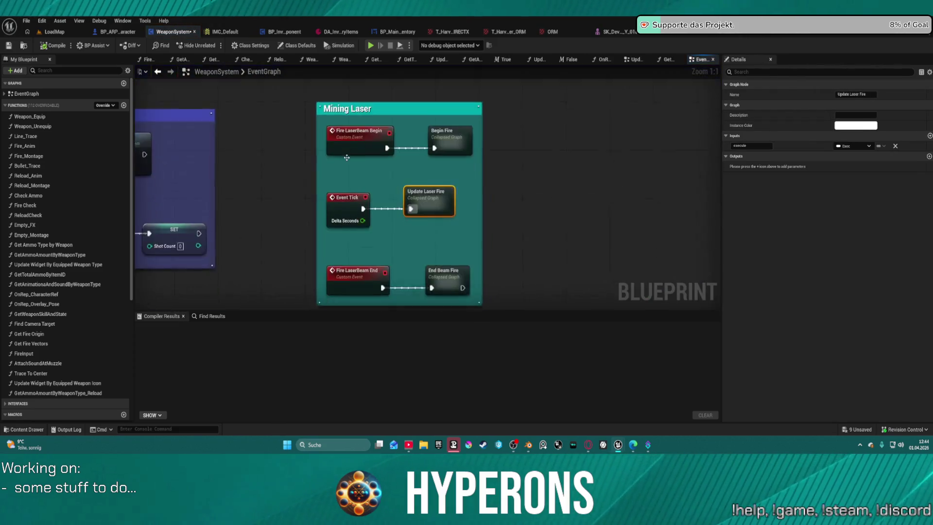
double_click(452, 130)
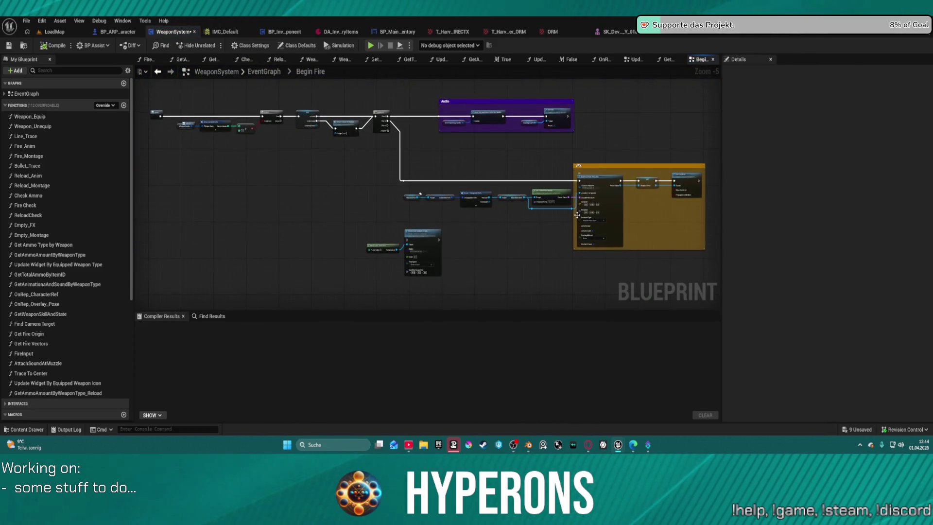
Set Spawn System Attached's Location Type to 'Snap to Target, Keep World Scale'
scroll(571, 210, up, 1)
scroll(571, 210, up, 1)
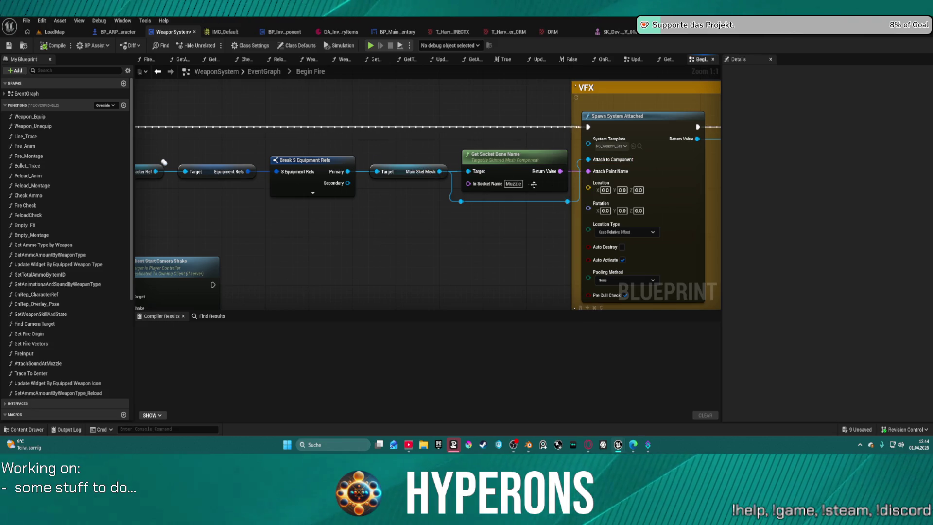
mouse_move(638, 171)
mouse_down()
mouse_move(352, 176)
mouse_move(367, 164)
mouse_move(506, 141)
mouse_up()
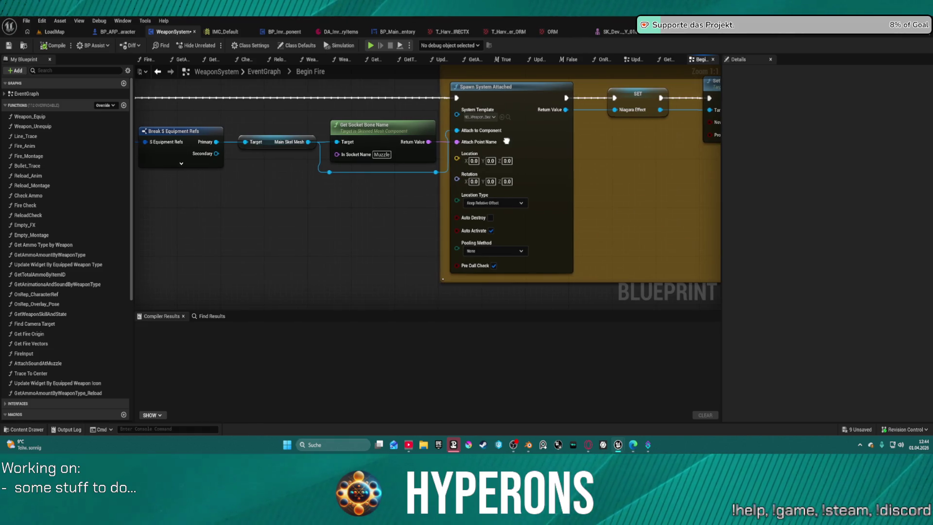
click(515, 204)
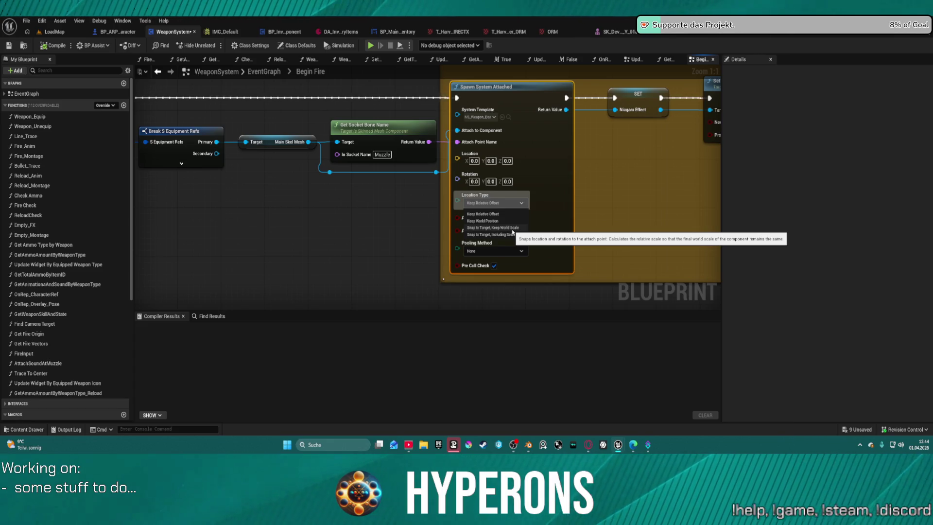
click(510, 228)
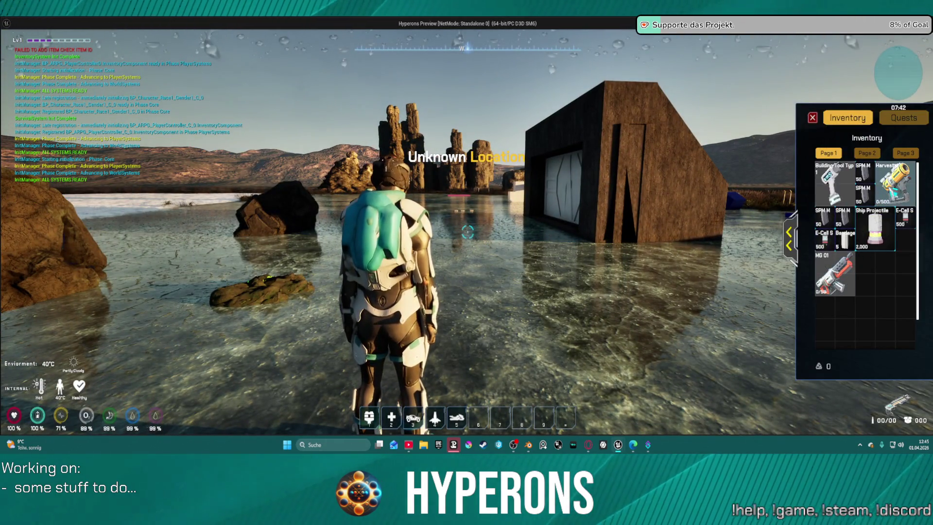
Equip the harvester, then remove the Print String breakpoint when it pauses and resume
double_click(893, 182)
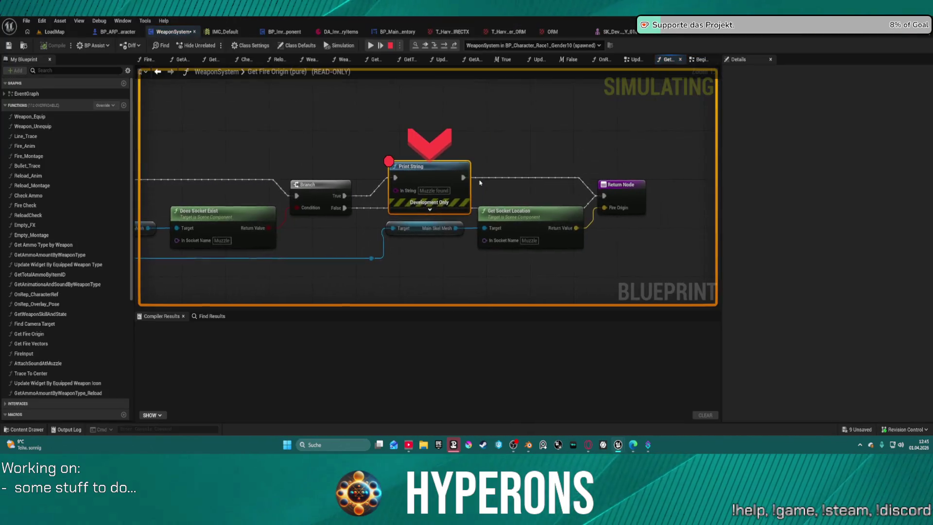
click(372, 45)
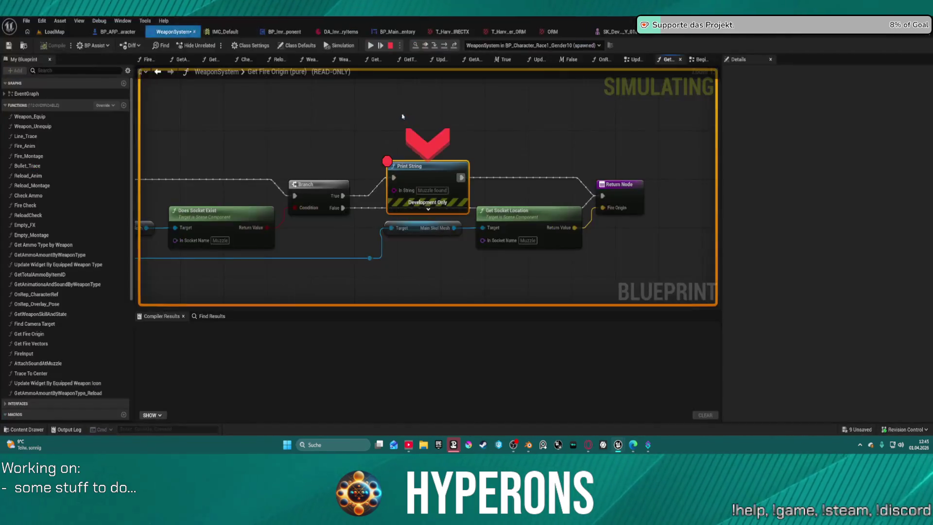
right_click(443, 166)
click(465, 287)
click(370, 45)
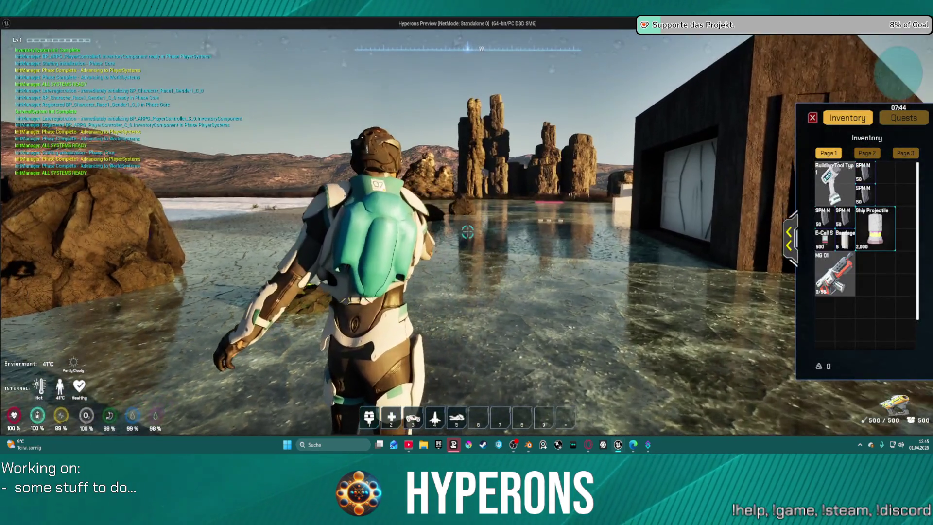
Fire the mining laser repeatedly at the rock spires, then close the standalone game
click(467, 232)
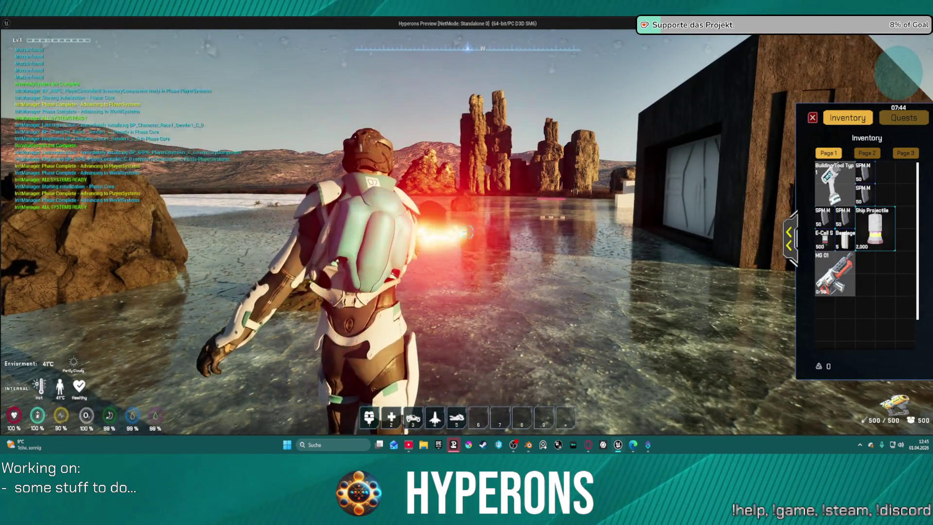
click(468, 233)
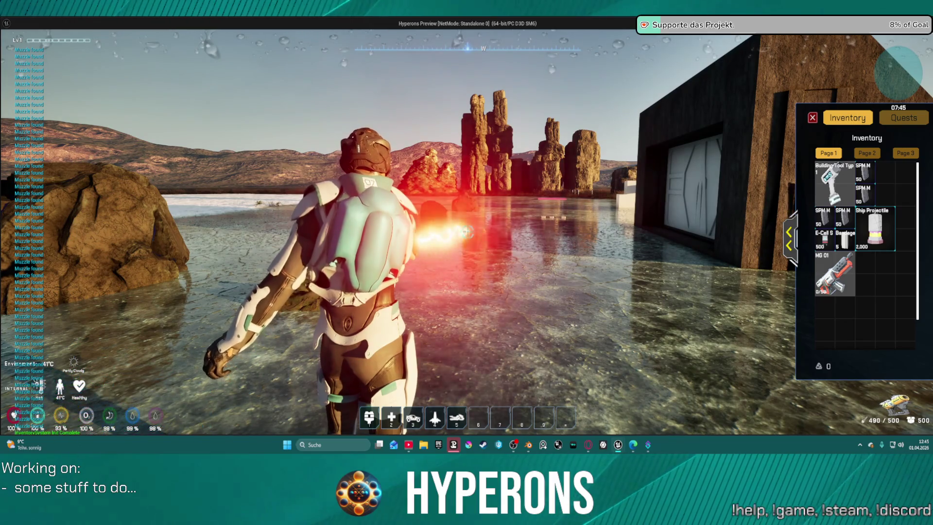
click(467, 232)
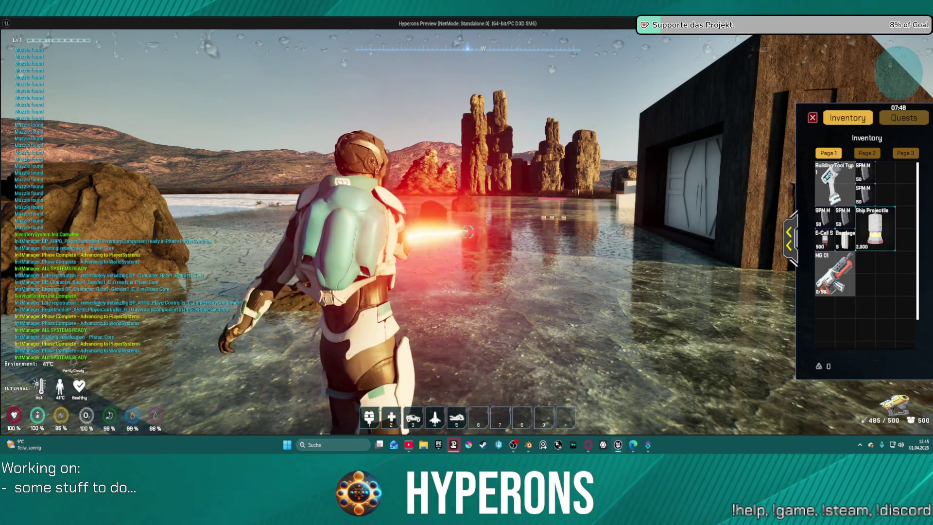
key(Escape)
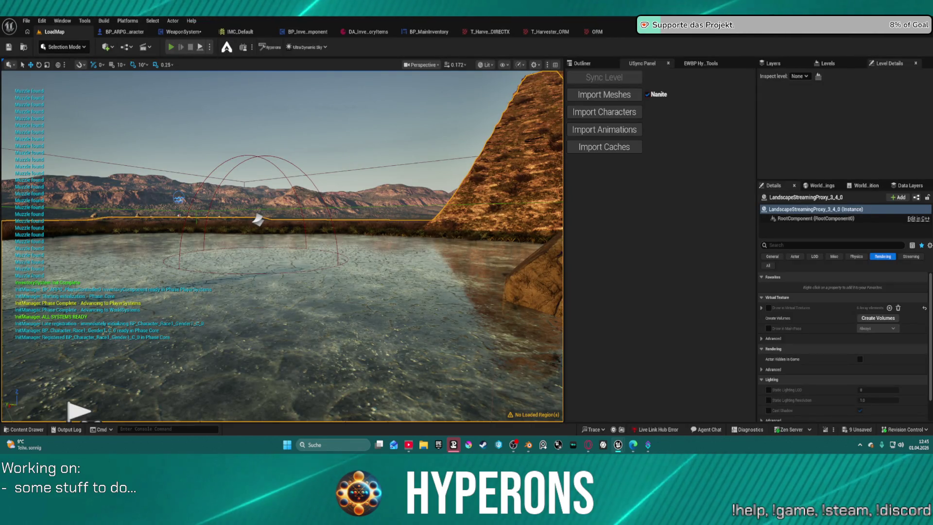
Play in the editor viewport and fire the harvester again to check the beam
key(alt+p)
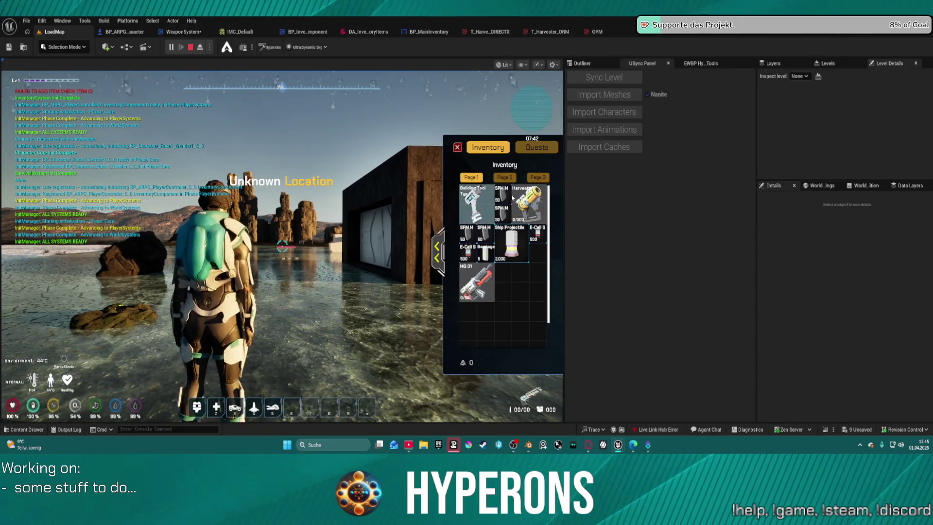
click(456, 149)
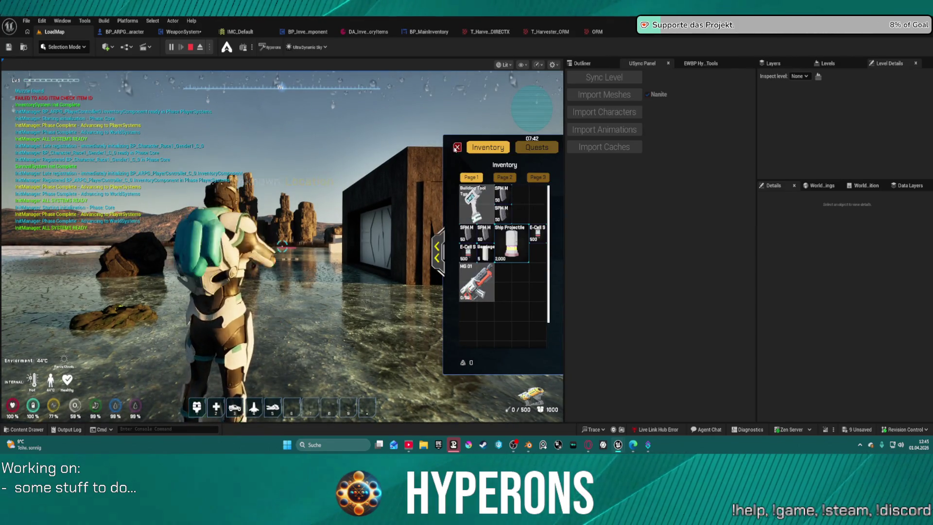
click(282, 246)
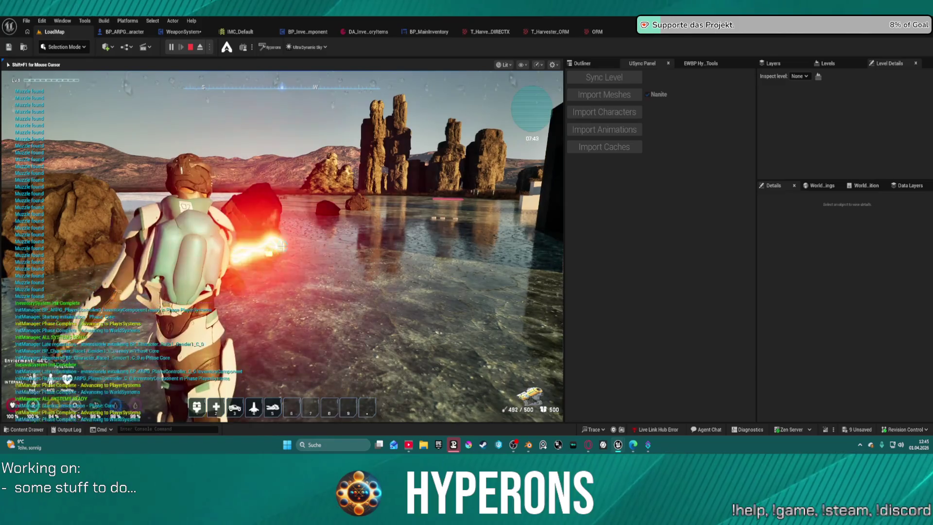
key(F8)
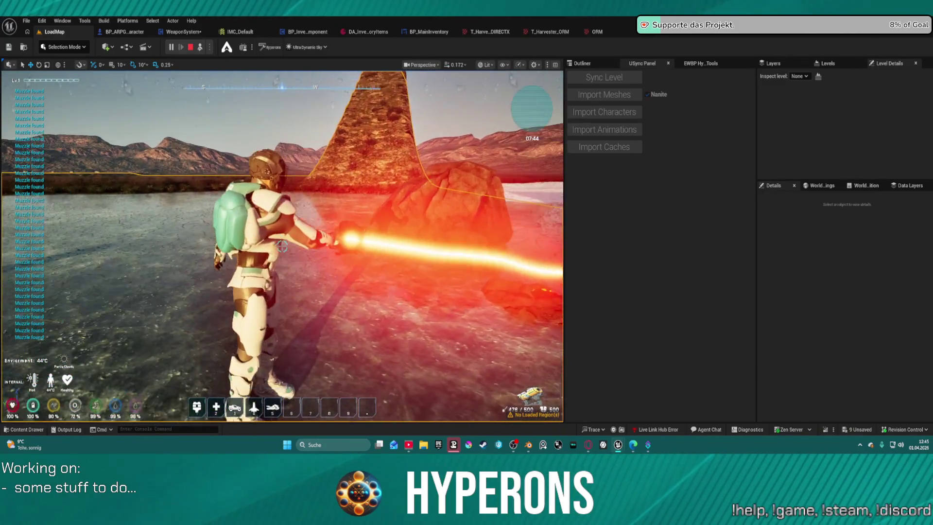
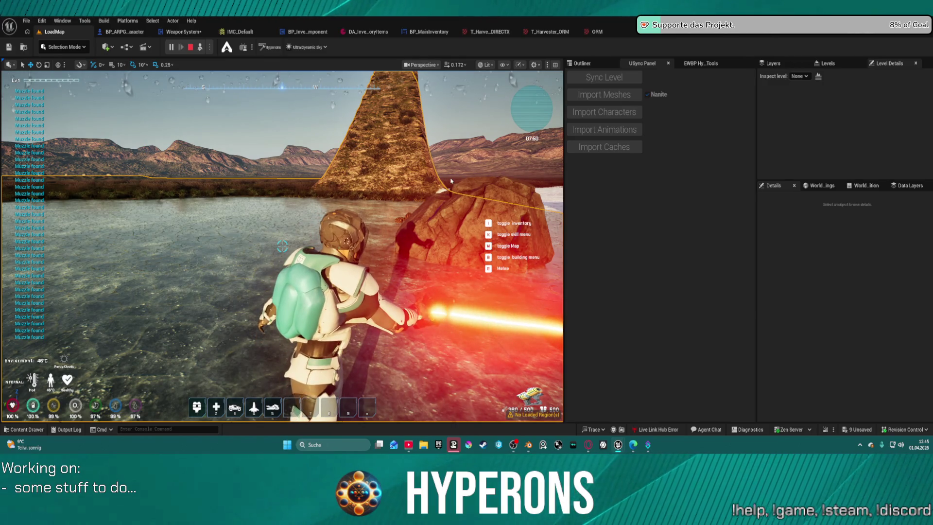
Stop the play session and nudge the Branch node up in WeaponSystem's Get Fire Origin graph
key(Escape)
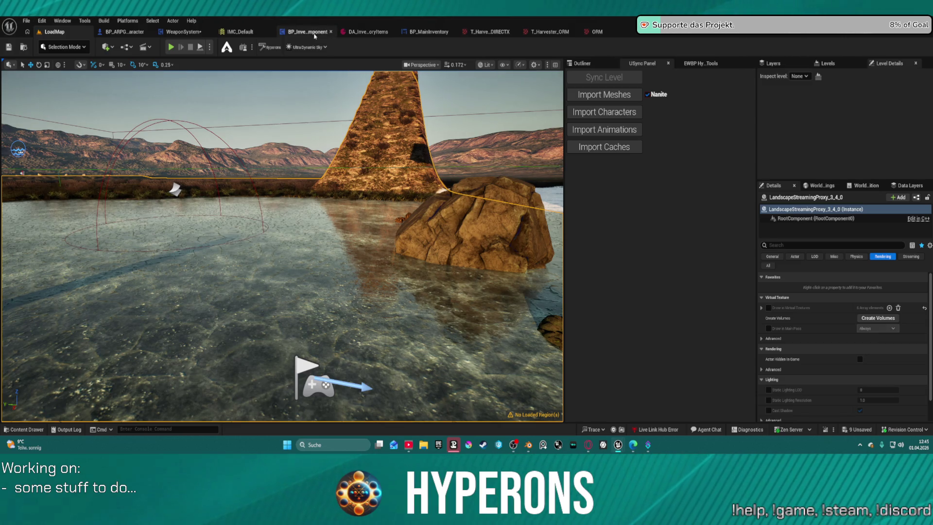
click(192, 31)
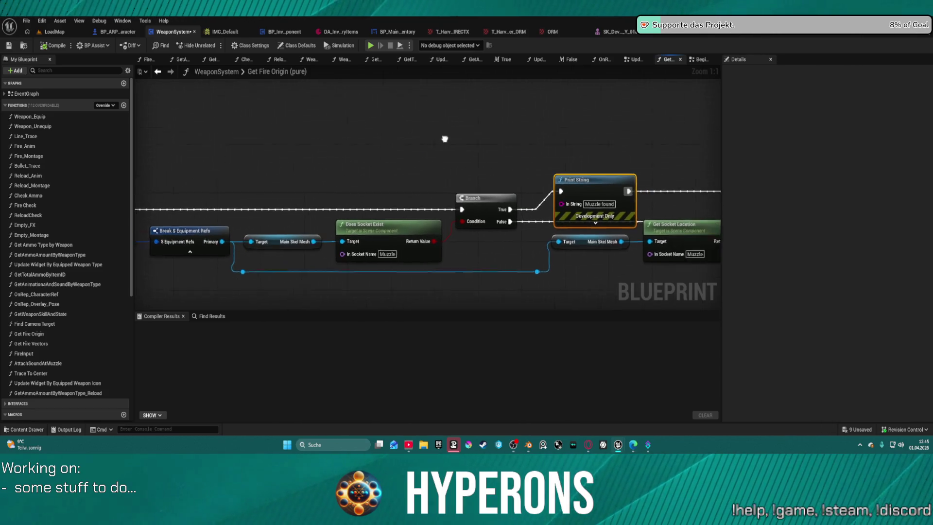
click(409, 202)
drag(408, 198, 414, 191)
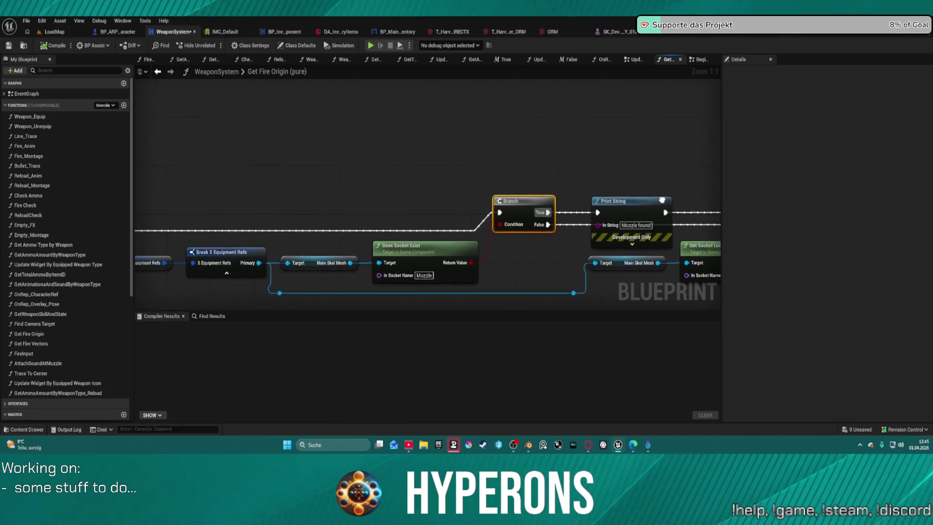
Bring Get Socket Location and the return node into view, then switch to the Begin Fire graph
click(250, 72)
key(Return)
drag(375, 140, 341, 104)
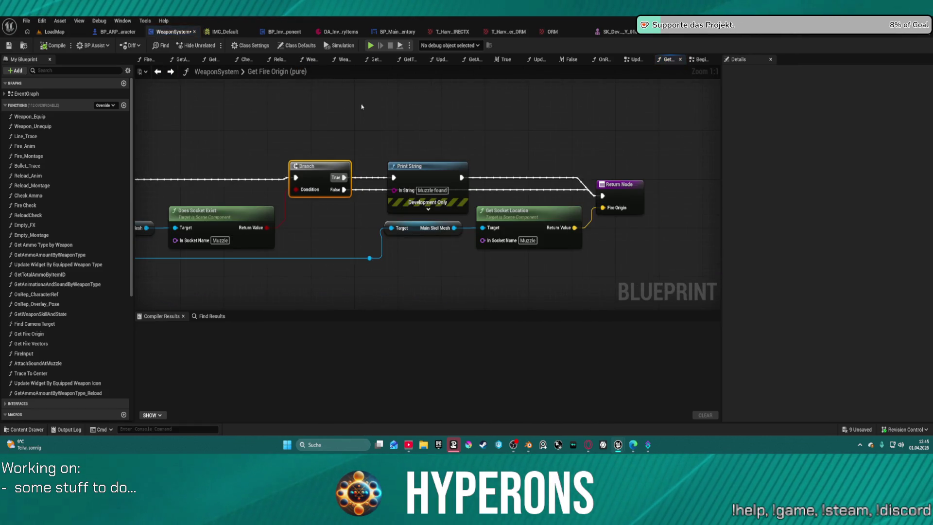
click(702, 59)
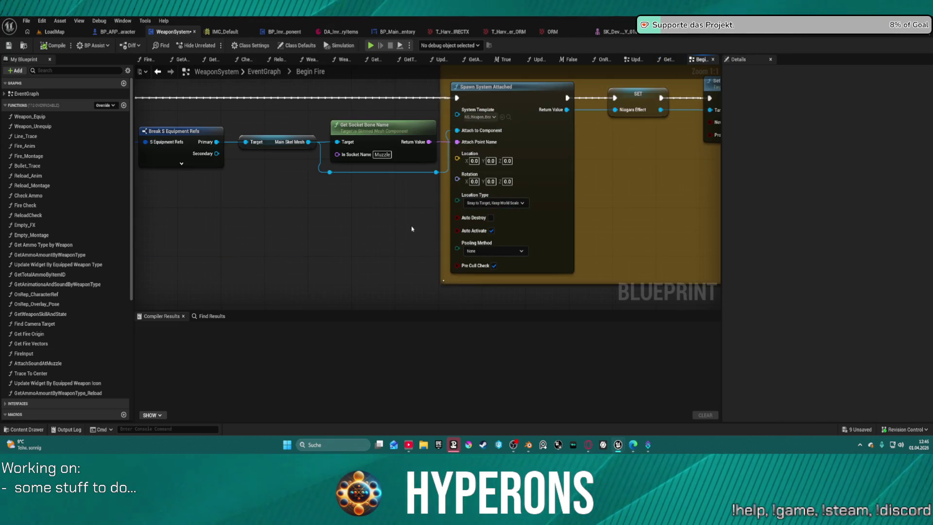
Undo the node moves so Spawn System Attached uses Location Type Keep Relative Offset
key(ctrl+z)
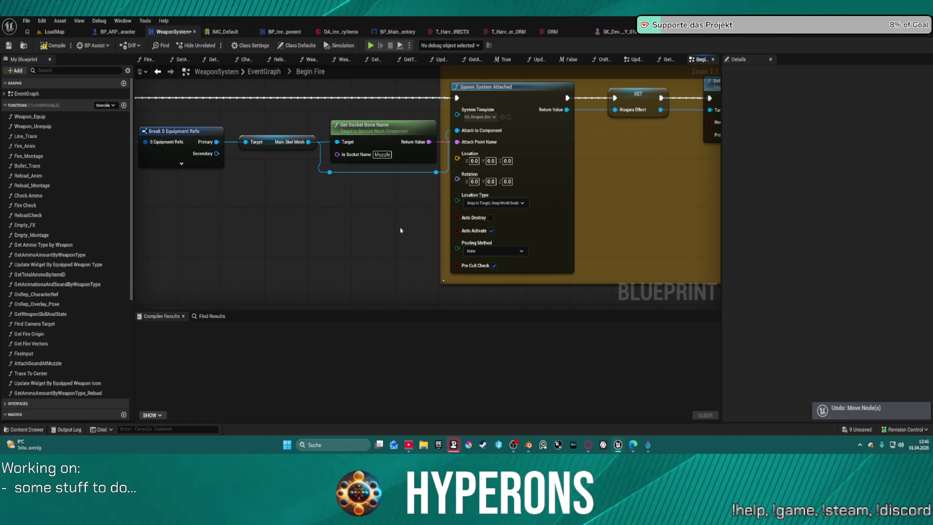
key(ctrl+z)
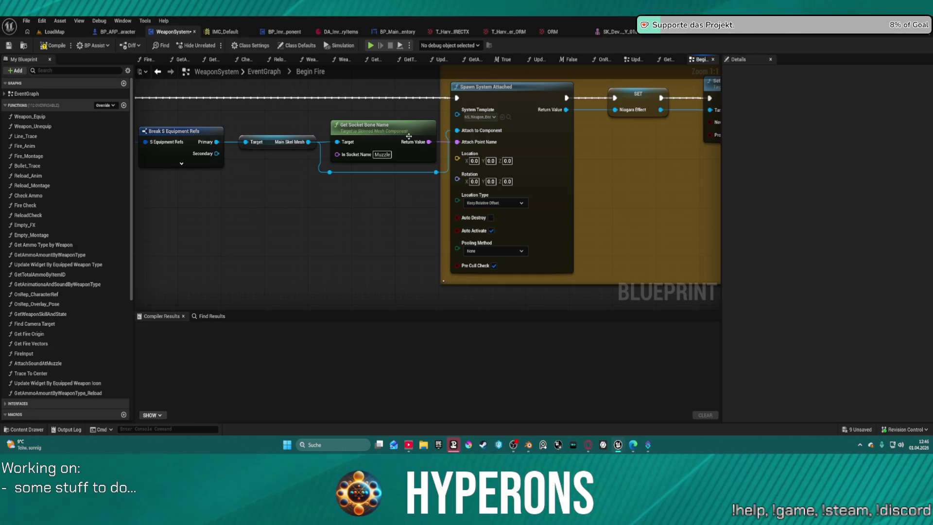
click(387, 132)
Add a Get Fire Origin node, wire Fire Origin into the spawn Location input, and start play
mouse_move(476, 158)
mouse_down()
mouse_move(582, 163)
mouse_move(401, 165)
mouse_move(521, 193)
mouse_move(451, 233)
mouse_up()
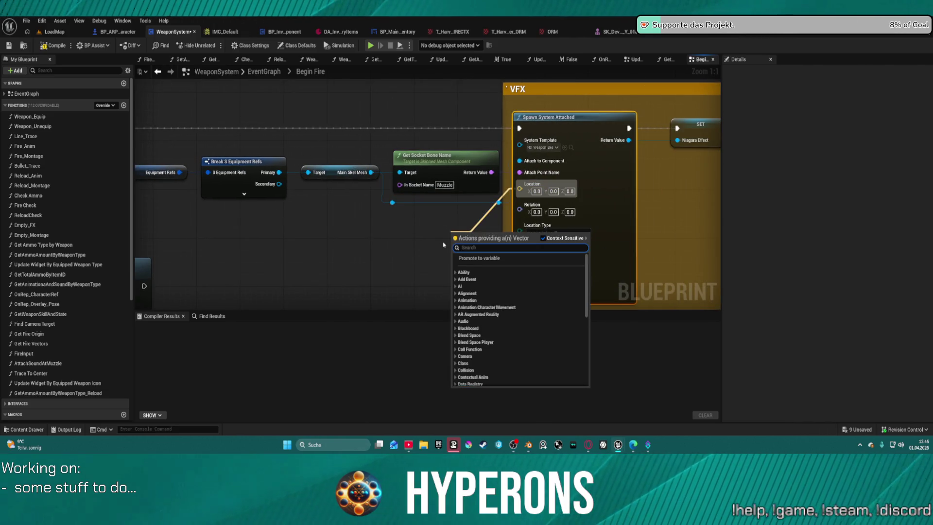
right_click(370, 227)
text(get f)
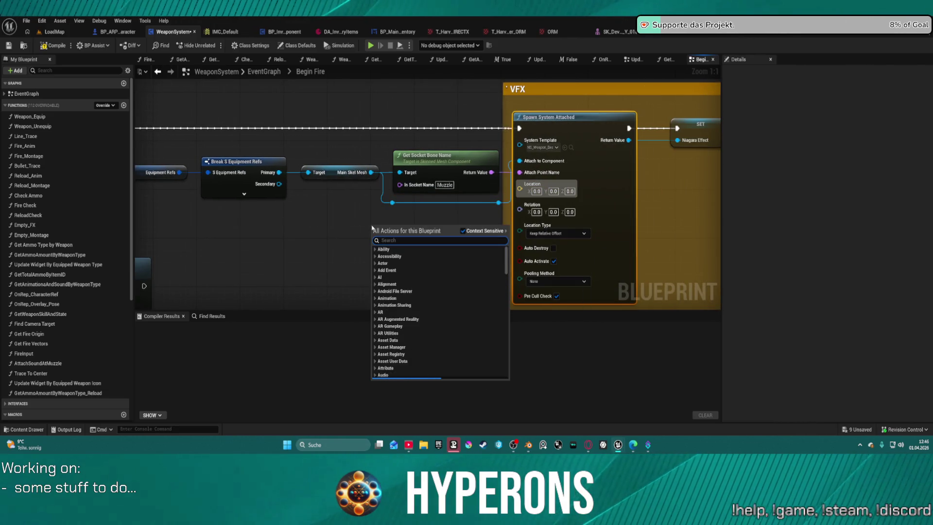
text(ire)
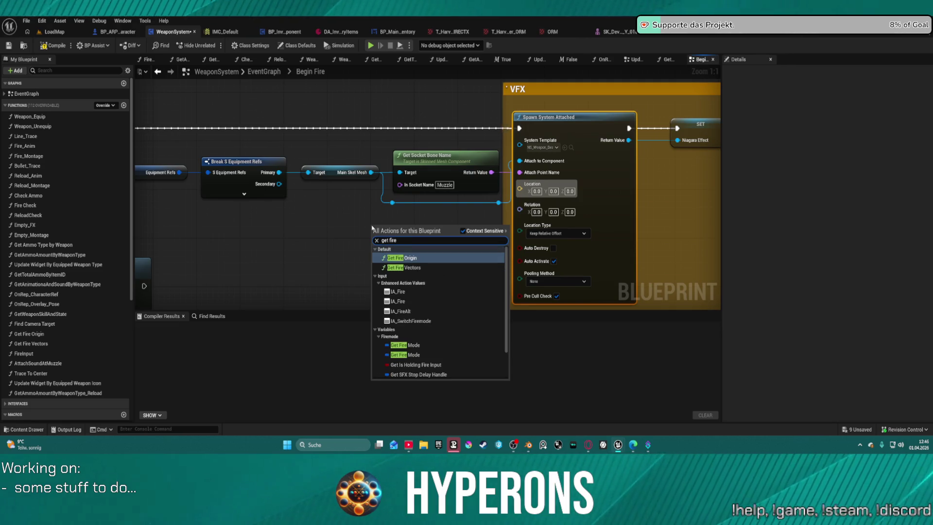
click(411, 257)
mouse_move(410, 235)
mouse_down()
mouse_move(518, 204)
mouse_move(519, 188)
mouse_up()
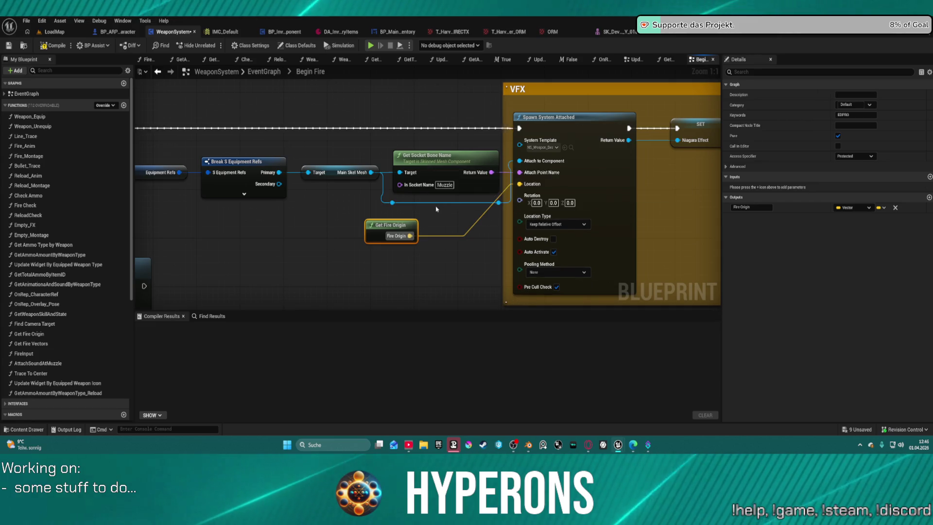
drag(393, 225, 415, 220)
scroll(479, 207, down, 1)
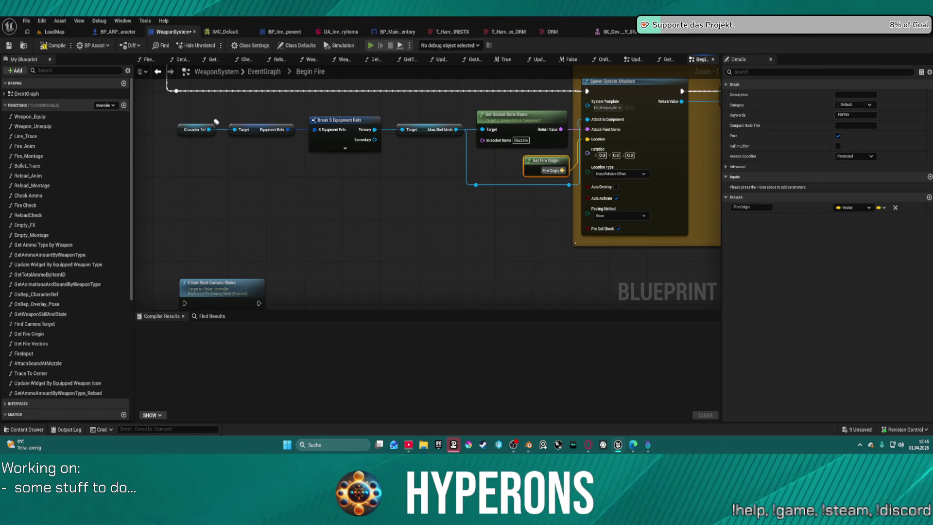
key(alt+p)
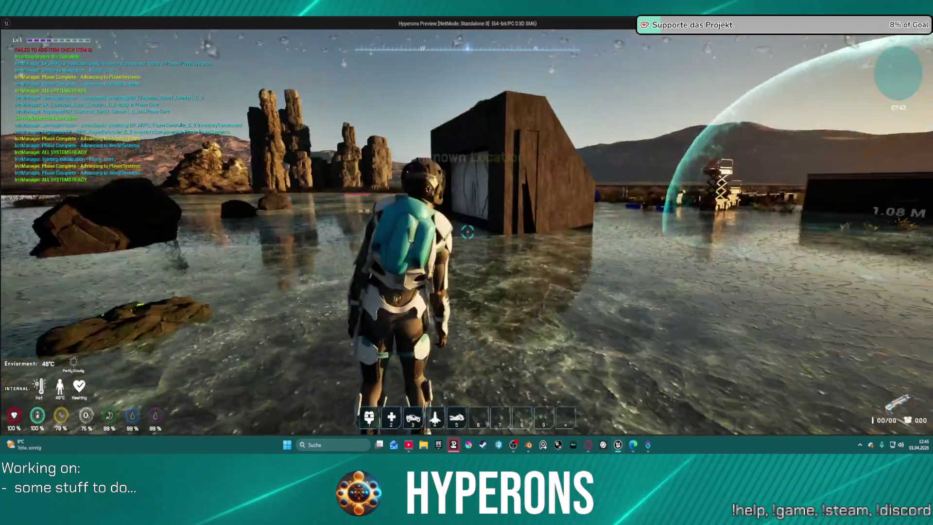
Toggle the inventory, fire several shots while moving around the building, then end the game session
key(i)
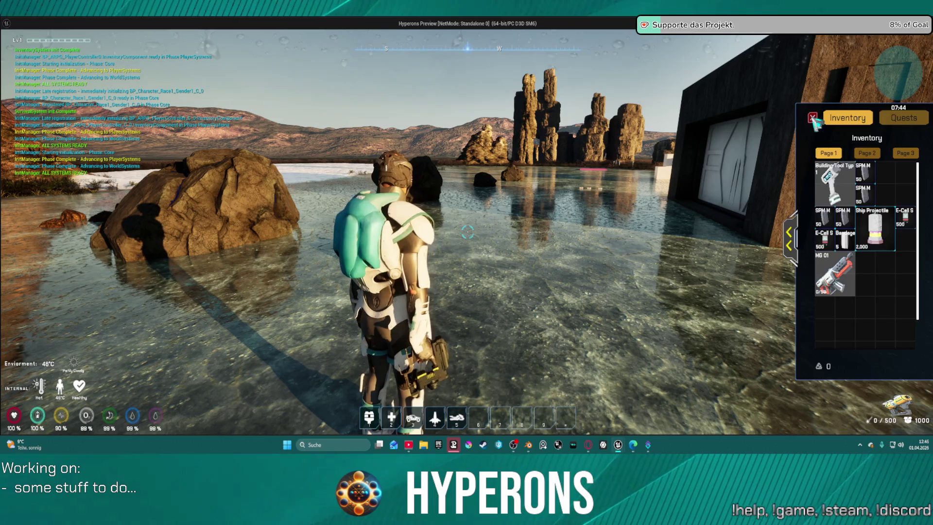
click(813, 119)
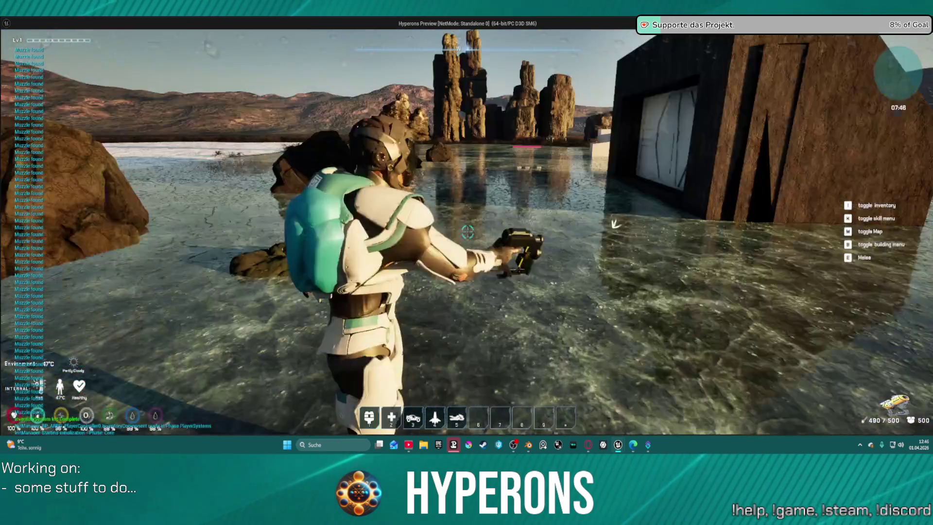
click(467, 231)
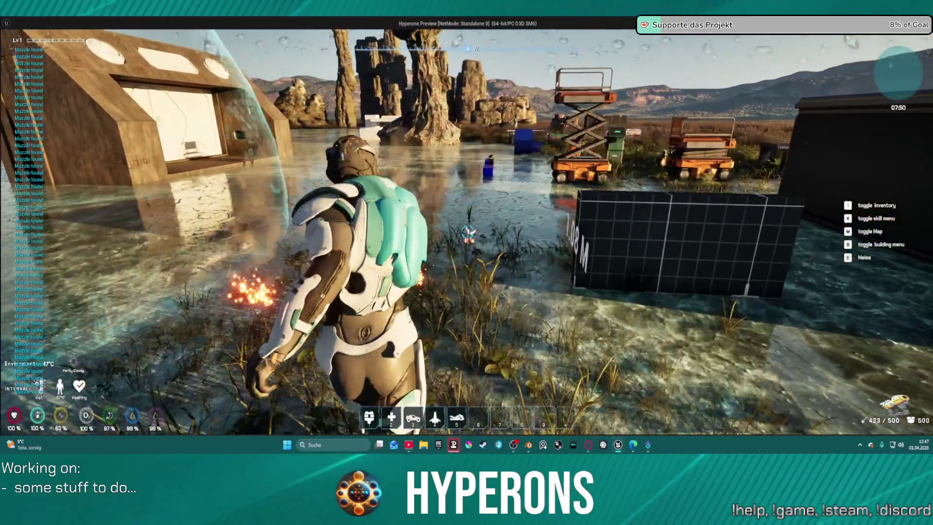
click(467, 233)
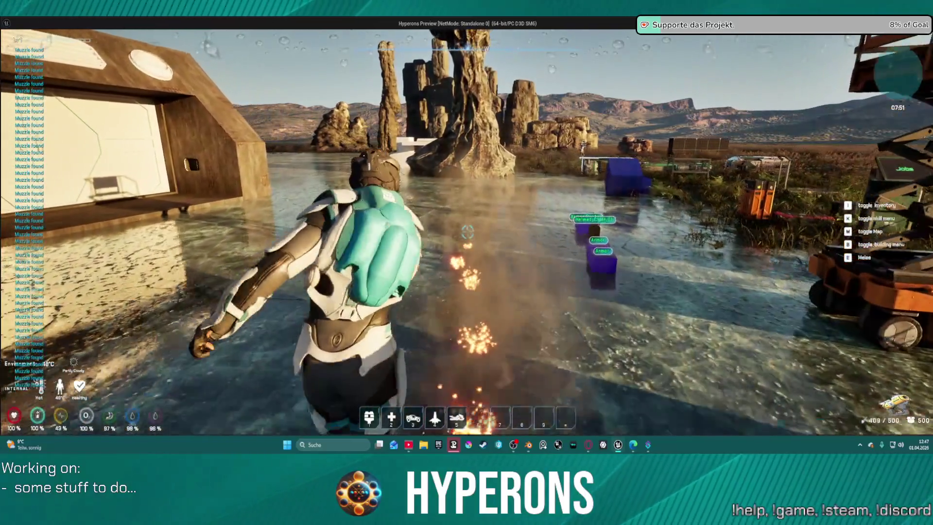
click(468, 233)
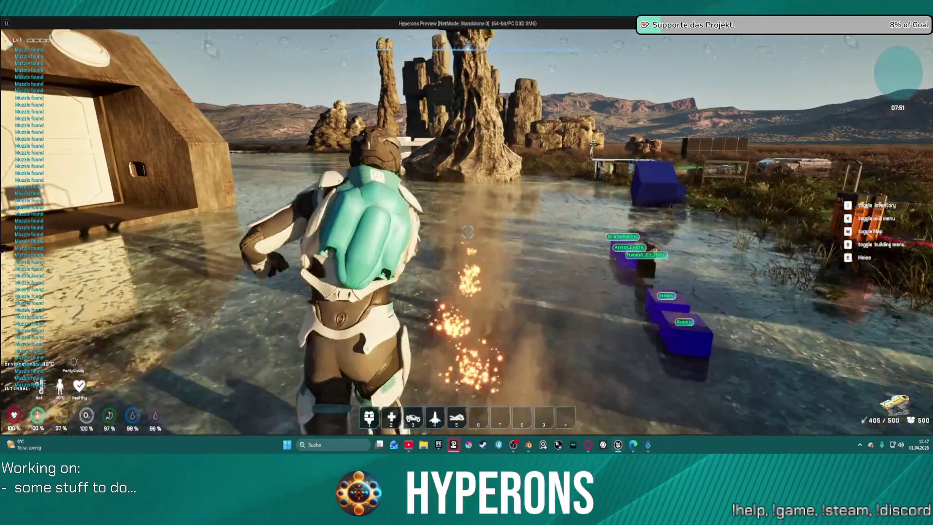
key(w)
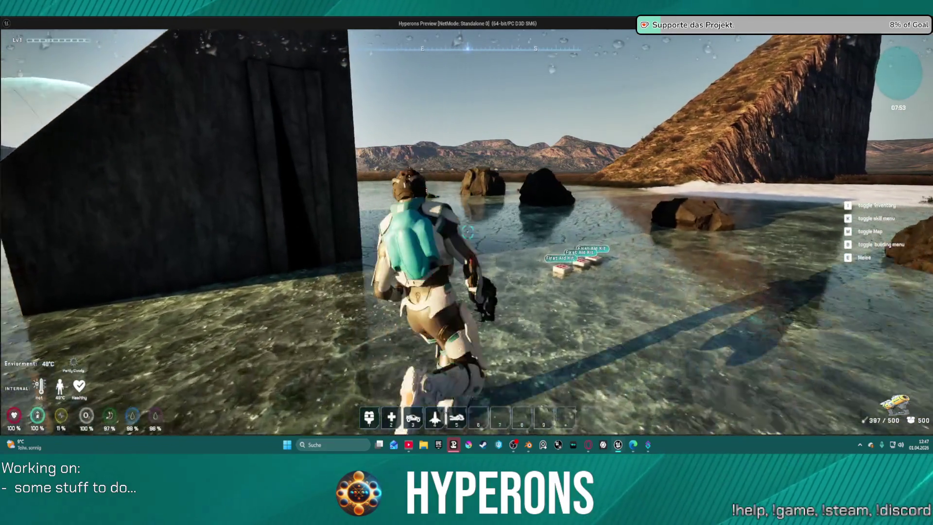
key(alt+Tab)
key(Escape)
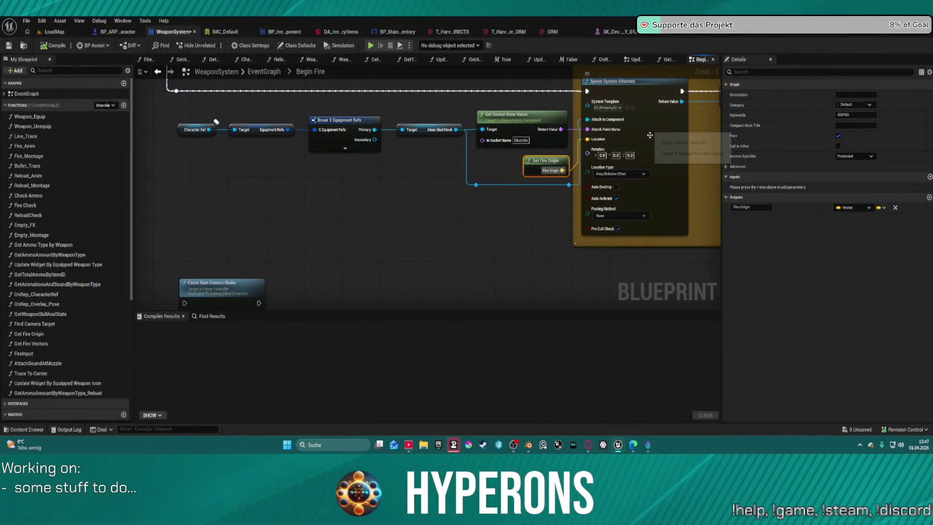
Open the Get Fire Origin function and select its Branch and Print String check nodes
mouse_move(581, 169)
mouse_down()
mouse_move(457, 200)
mouse_move(199, 217)
mouse_up()
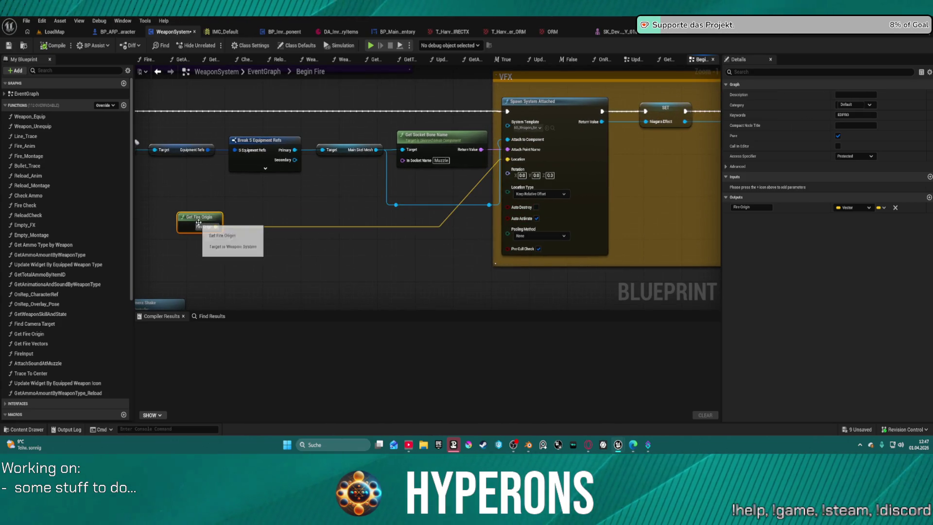
double_click(196, 222)
key(Home)
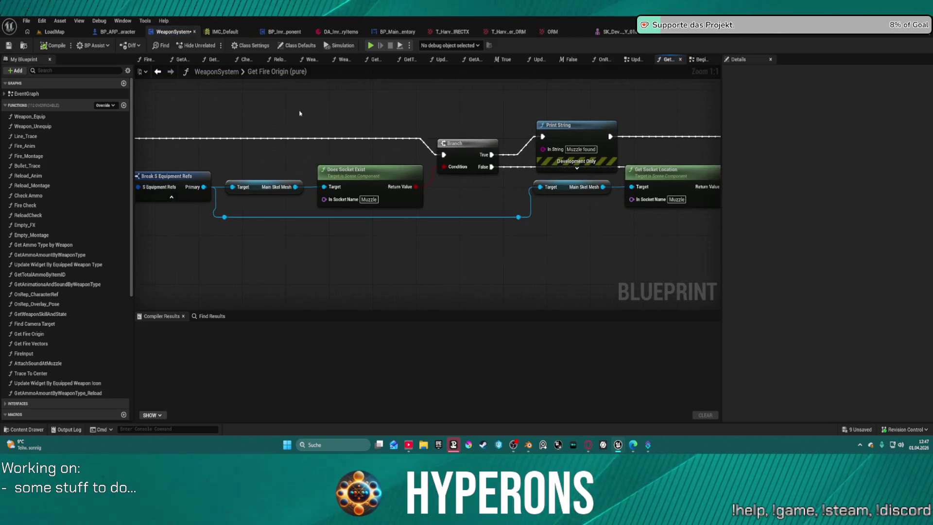
mouse_move(445, 120)
mouse_down()
mouse_move(537, 170)
mouse_move(615, 168)
mouse_move(551, 176)
mouse_up()
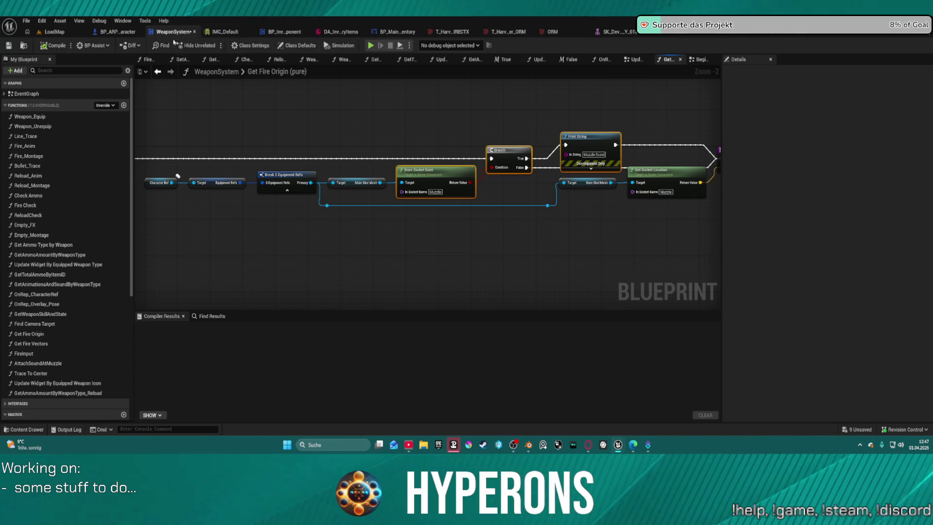
In Begin Fire, link the Print String execution output into Spawn System Attached
click(156, 72)
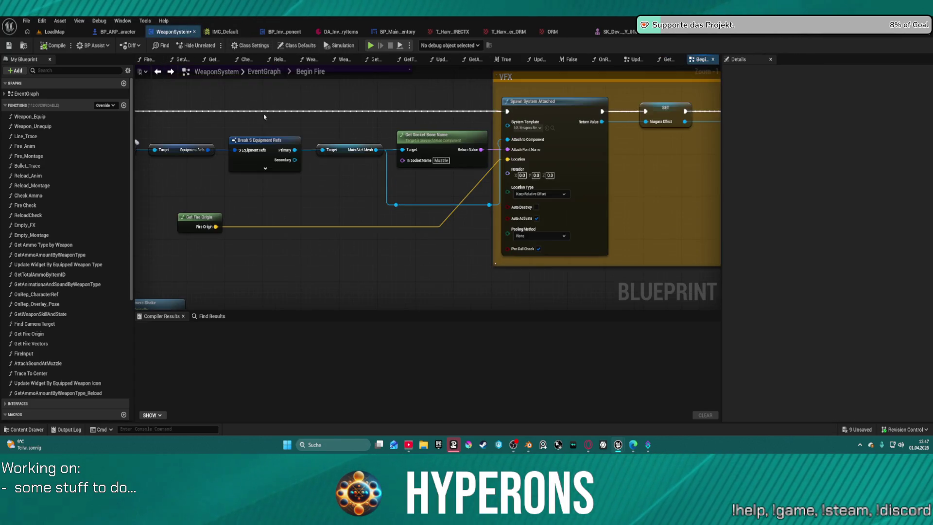
drag(350, 142, 399, 193)
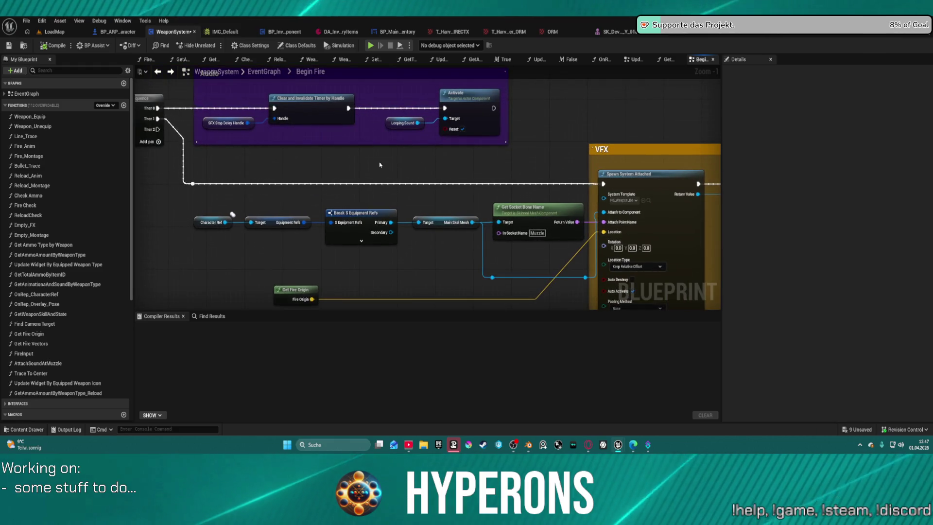
click(193, 183)
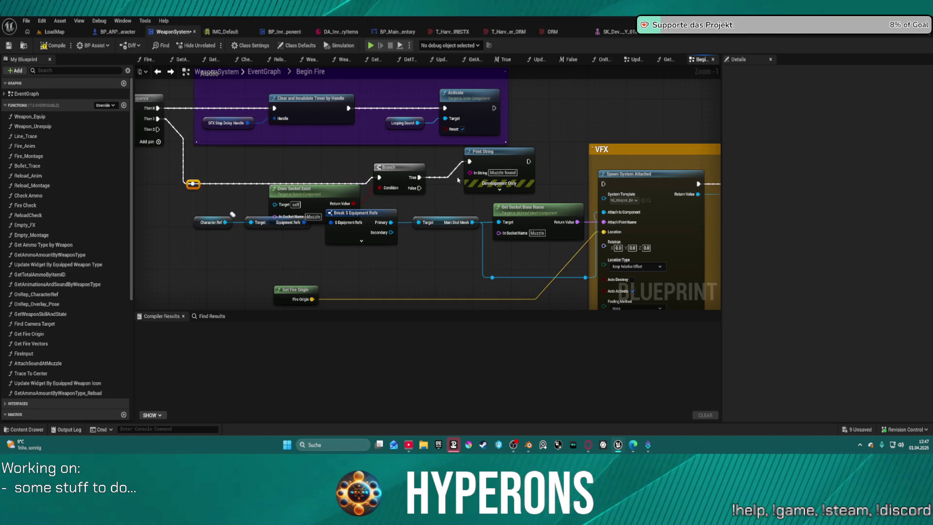
drag(527, 162, 602, 183)
drag(274, 204, 392, 223)
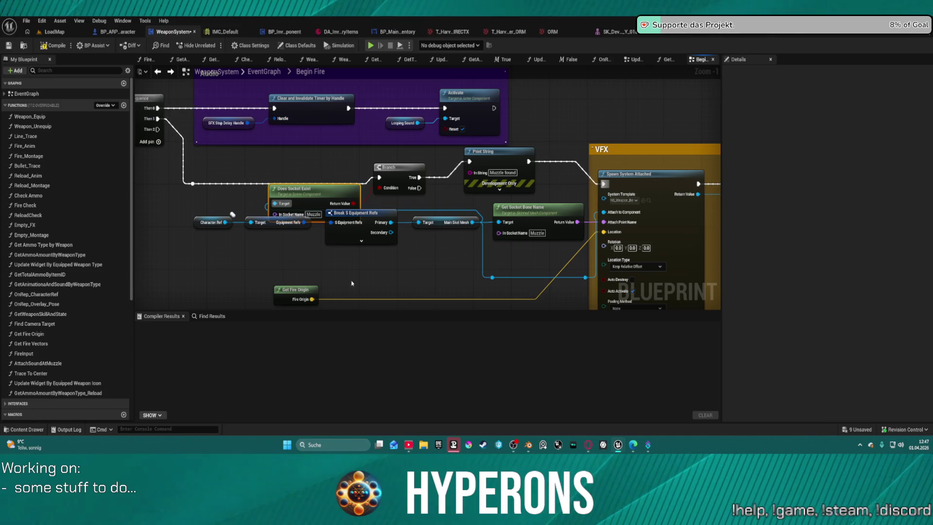
Delete the Get Fire Origin node and relaunch the game preview
click(294, 292)
key(Delete)
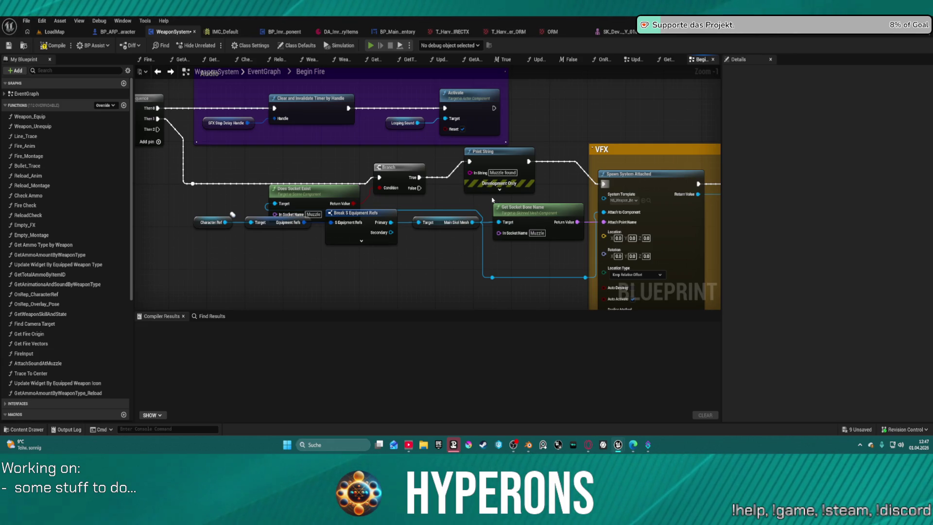
key(alt+p)
Equip the Harvester from the inventory, fire its beam, then end the standalone preview
key(i)
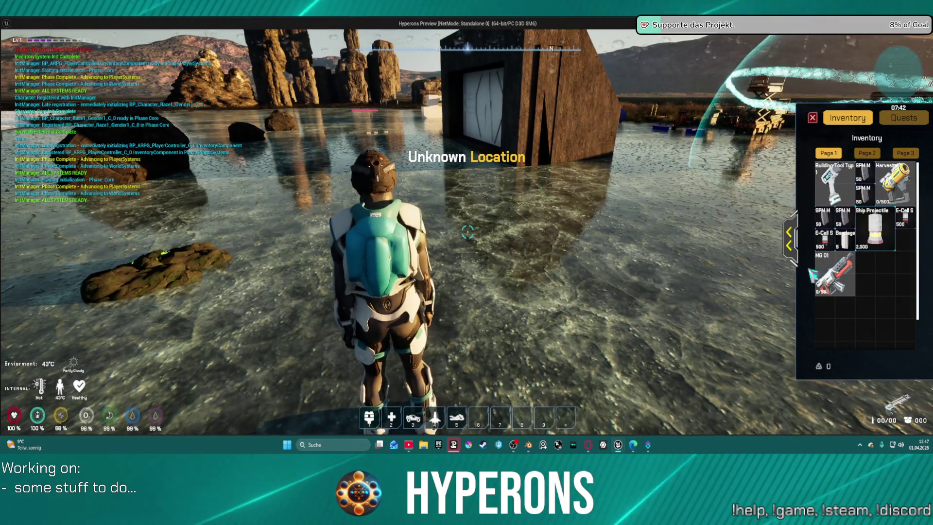
mouse_move(855, 266)
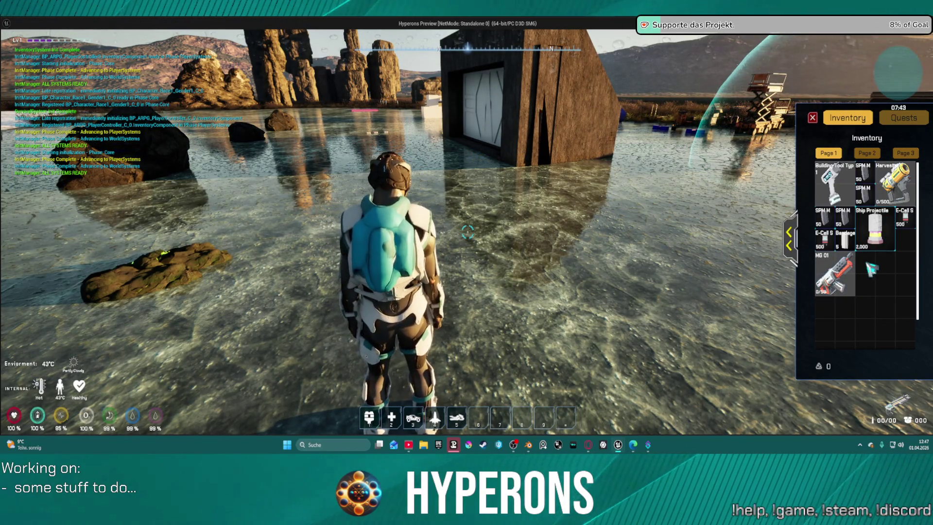
right_click(895, 184)
key(i)
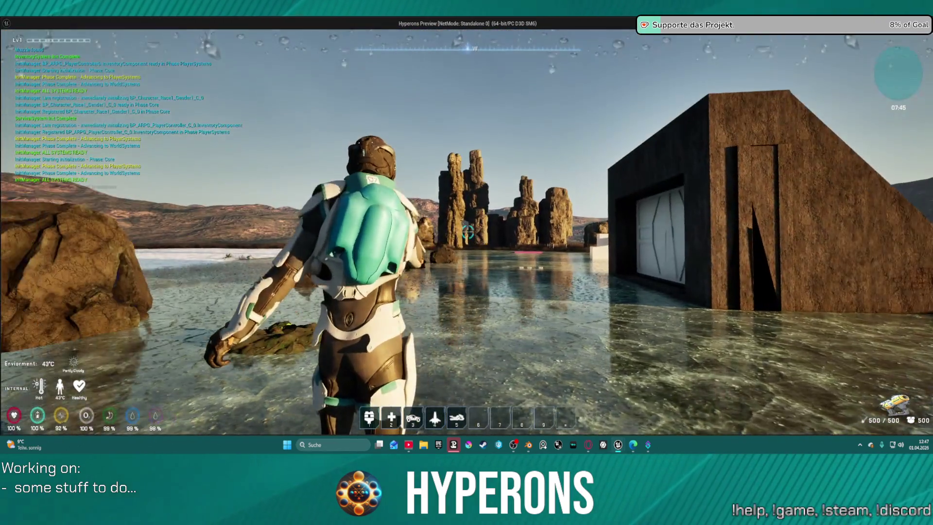
click(467, 233)
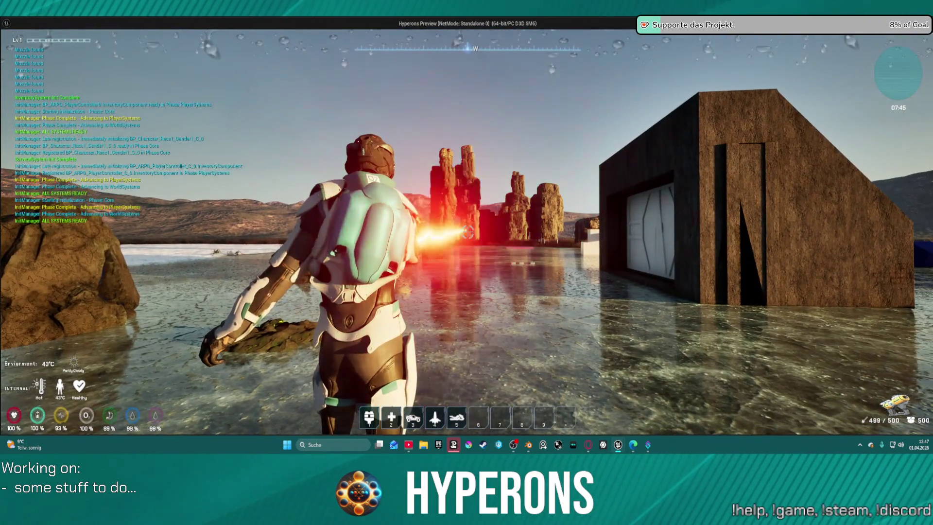
key(F1)
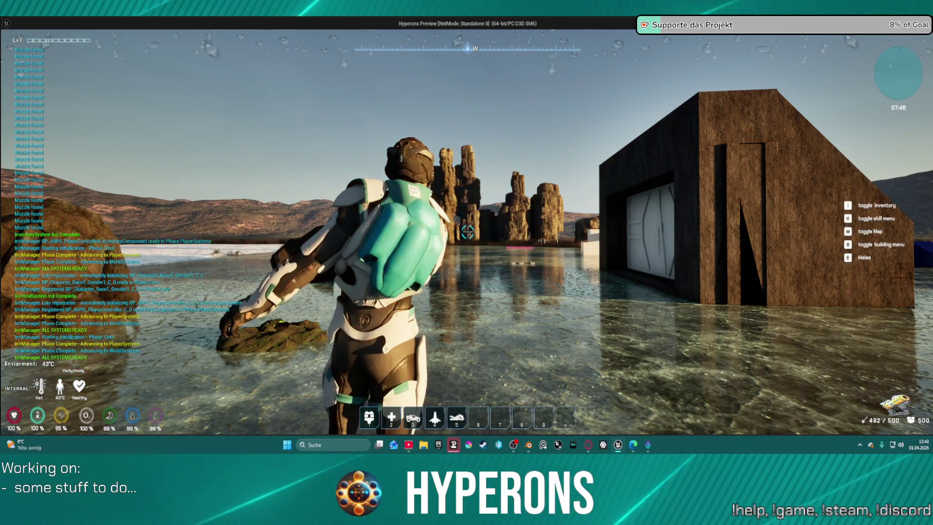
key(Escape)
Start a play-in-editor session in the LoadMap level and select the dark building
click(54, 33)
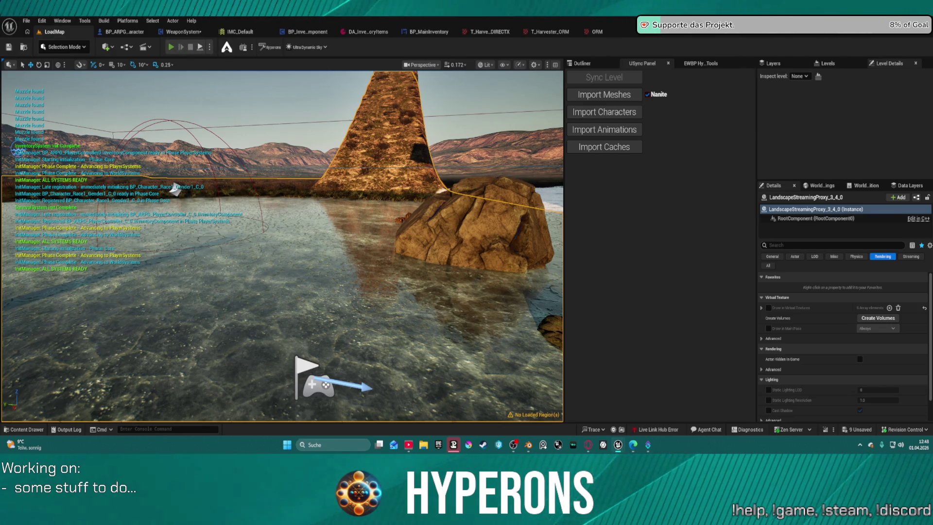
key(alt+p)
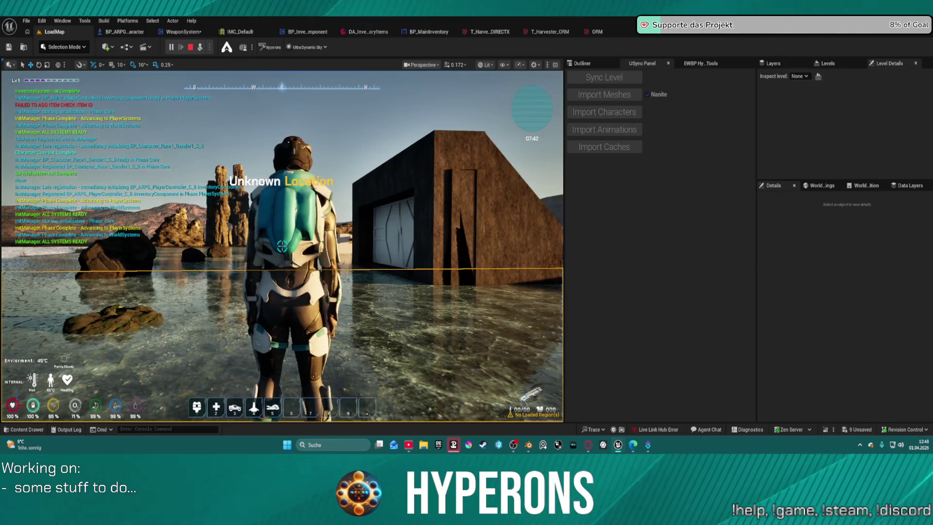
click(418, 260)
right_click(411, 262)
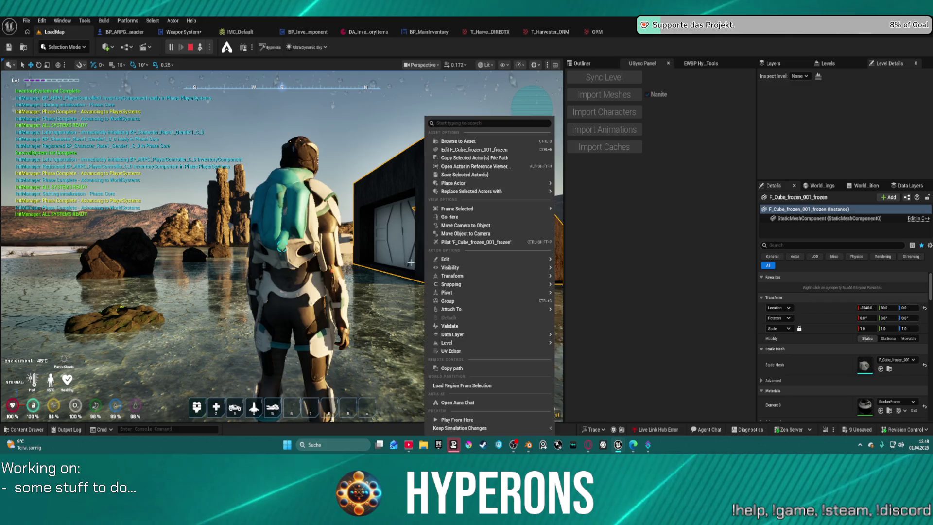
click(410, 263)
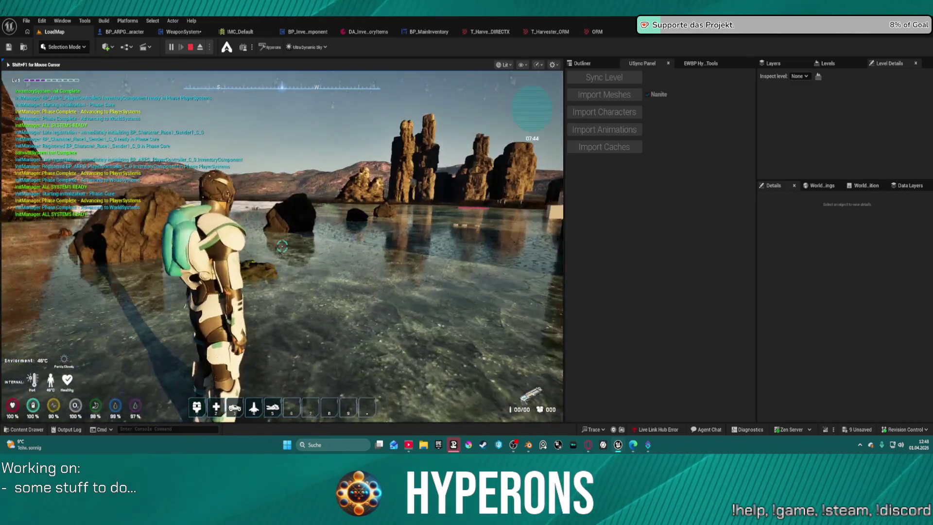
Reload the mining laser with E-Cell S ammo, fire it while turning, then stop play
key(i)
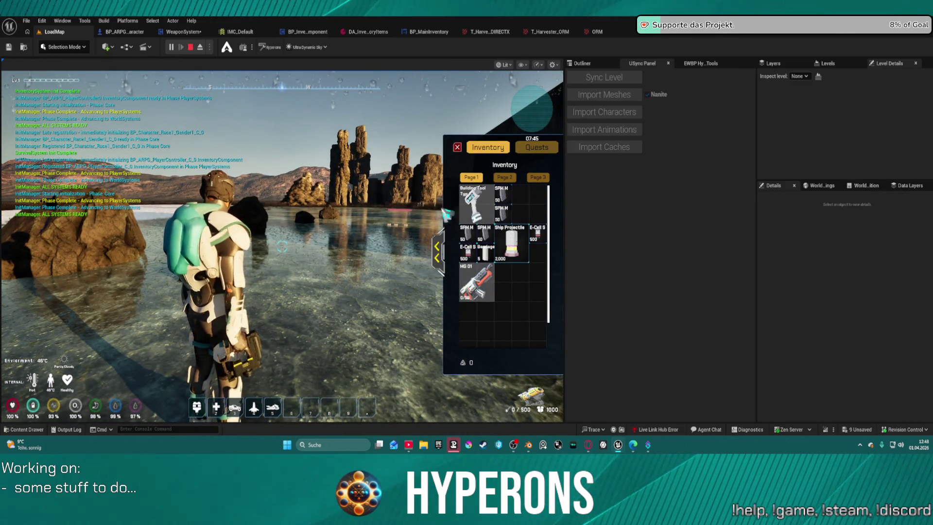
key(r)
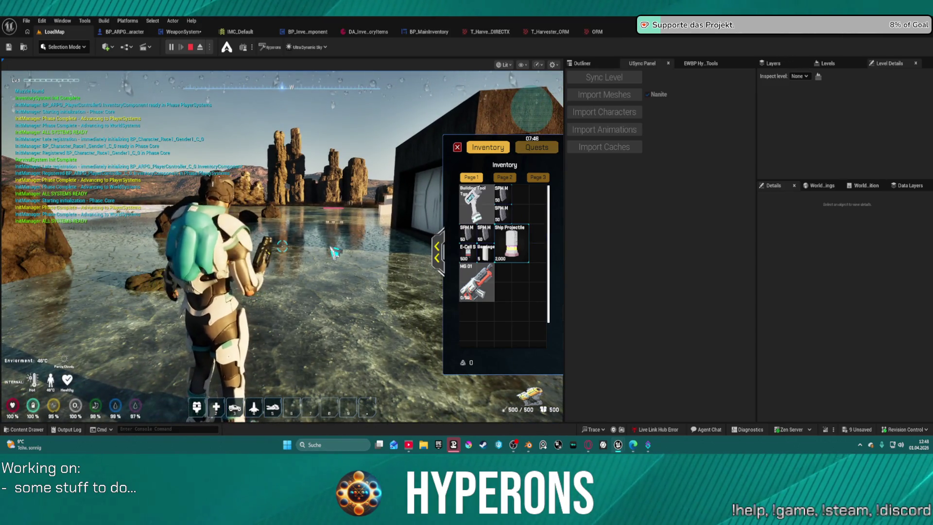
click(328, 250)
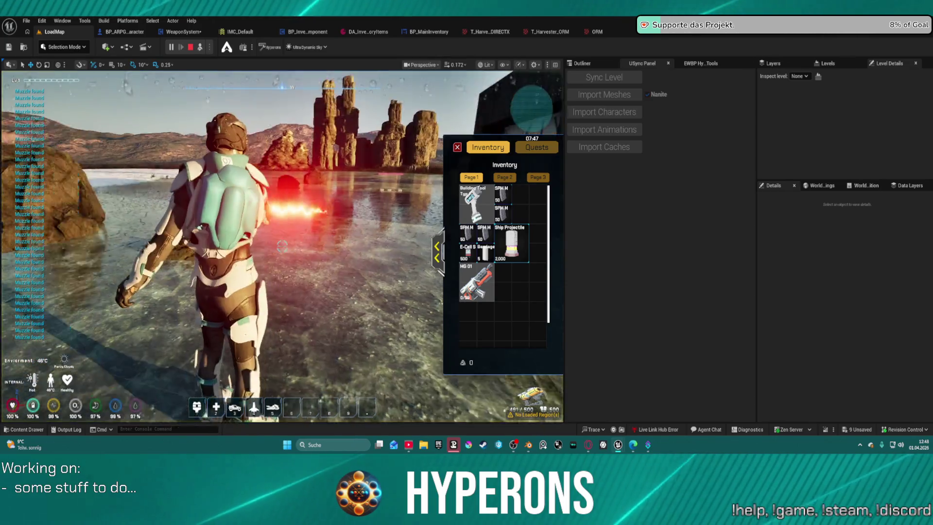
key(shift+F1)
mouse_move(283, 245)
mouse_down()
mouse_move(229, 246)
mouse_move(311, 247)
mouse_move(285, 246)
mouse_up()
key(Escape)
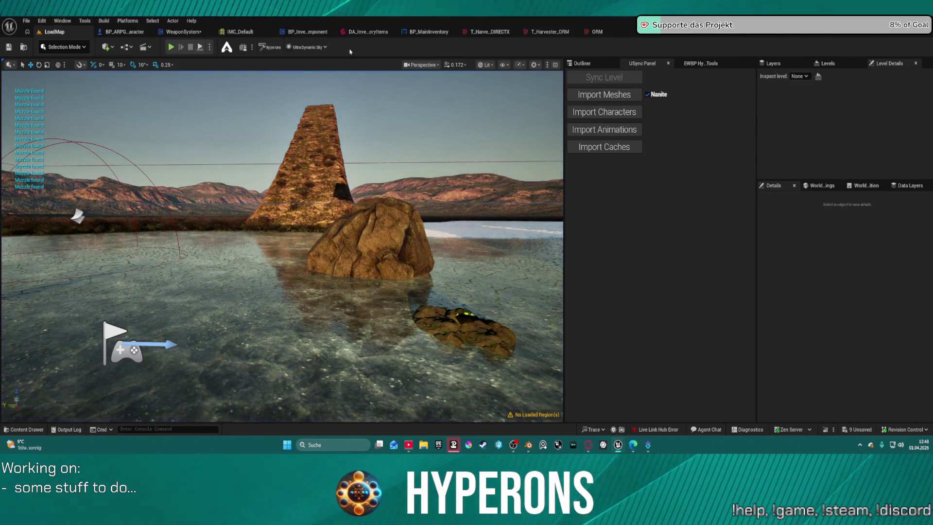
Switch through the BP_MainInventory, SK_Devore_SMG and BP_ME_MiningLaser tabs
click(413, 34)
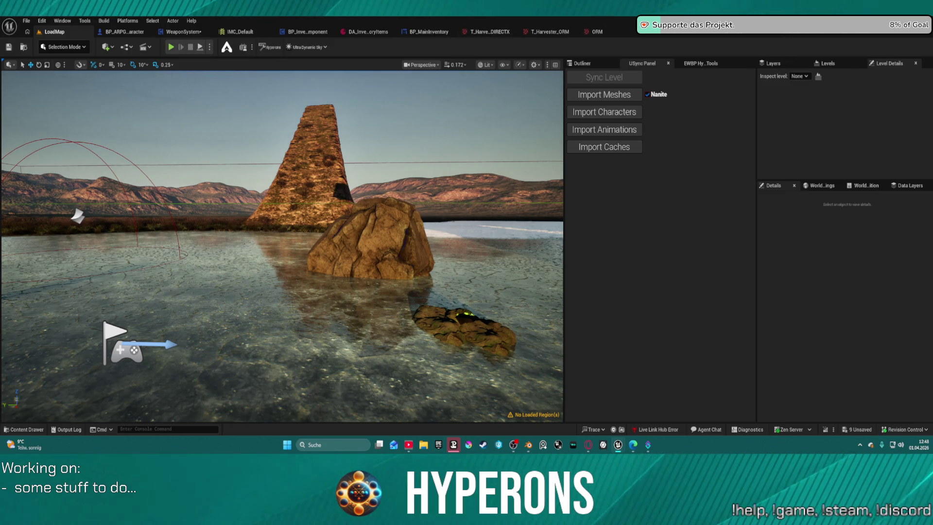
click(667, 33)
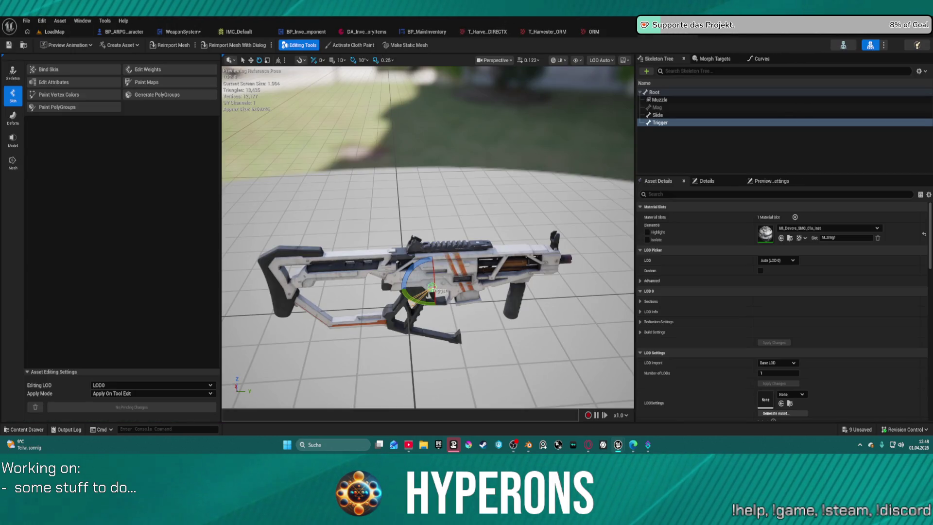
click(841, 36)
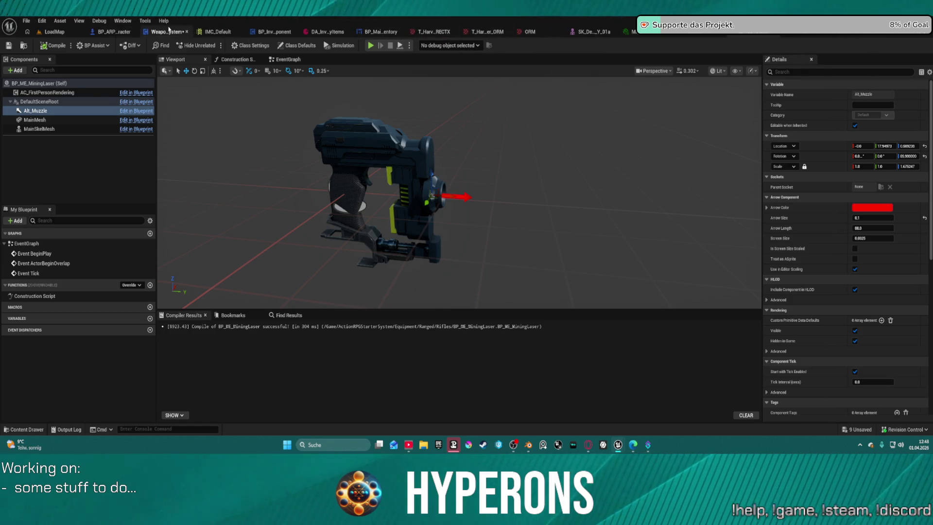
Move Does Socket Exist aside, delete Branch and Print String, and wire execution straight into Spawn System Attached
click(169, 31)
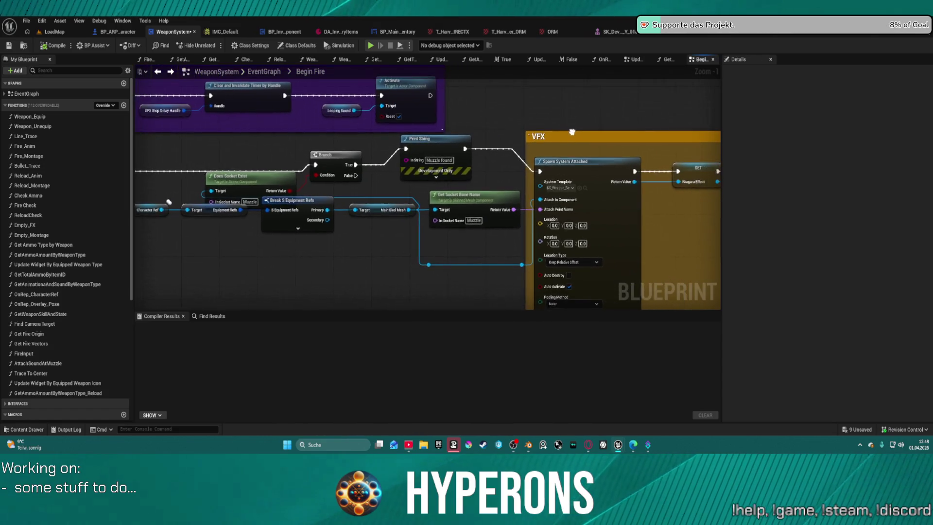
drag(222, 166, 633, 166)
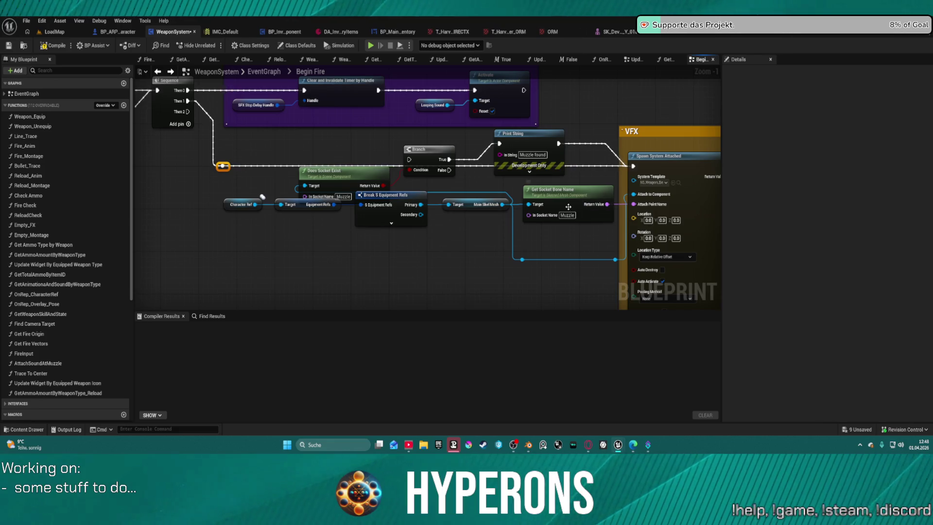
mouse_move(353, 172)
mouse_down()
mouse_move(459, 134)
mouse_move(628, 251)
mouse_move(522, 266)
mouse_move(471, 240)
mouse_up()
drag(398, 180, 568, 127)
key(Delete)
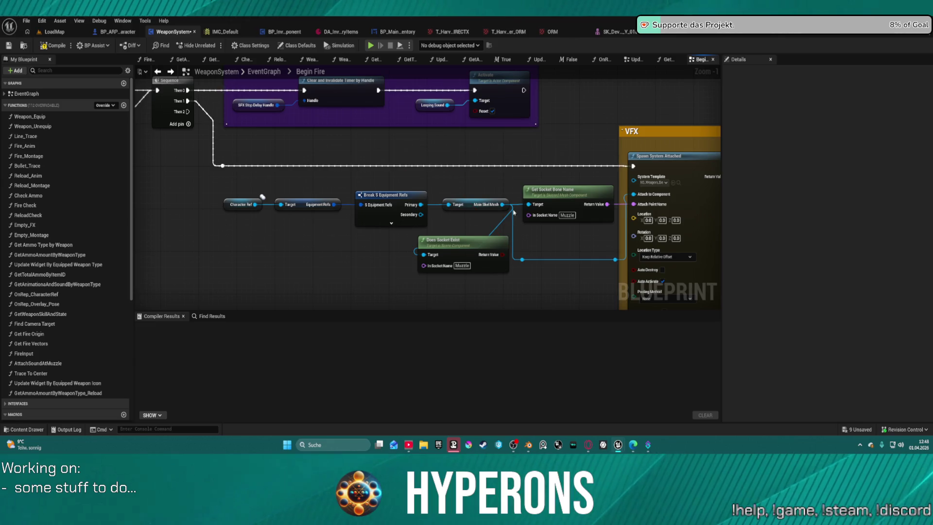
click(462, 240)
key(Delete)
scroll(369, 233, down, 5)
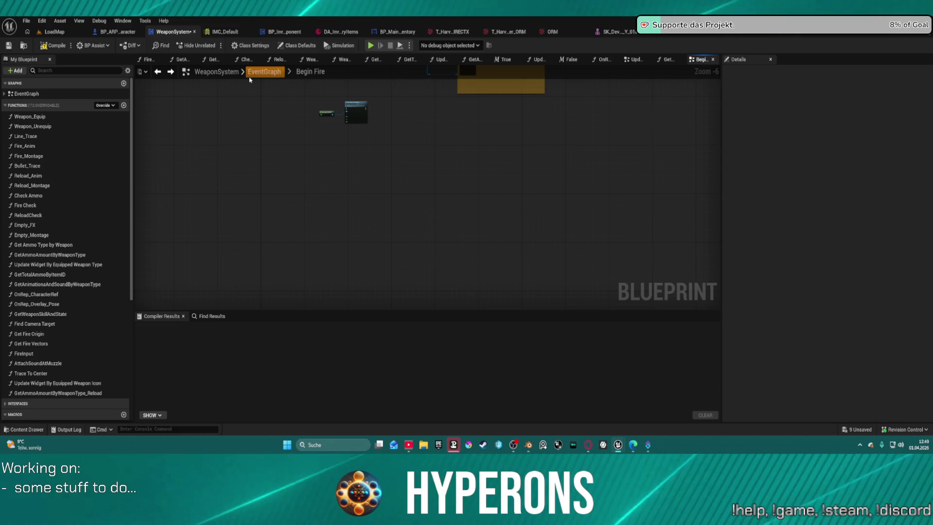
From the EventGraph's Mining Laser section, open Update Laser Fire, then its Get Fire Origin function
click(263, 72)
scroll(291, 200, down, 10)
scroll(315, 275, up, 8)
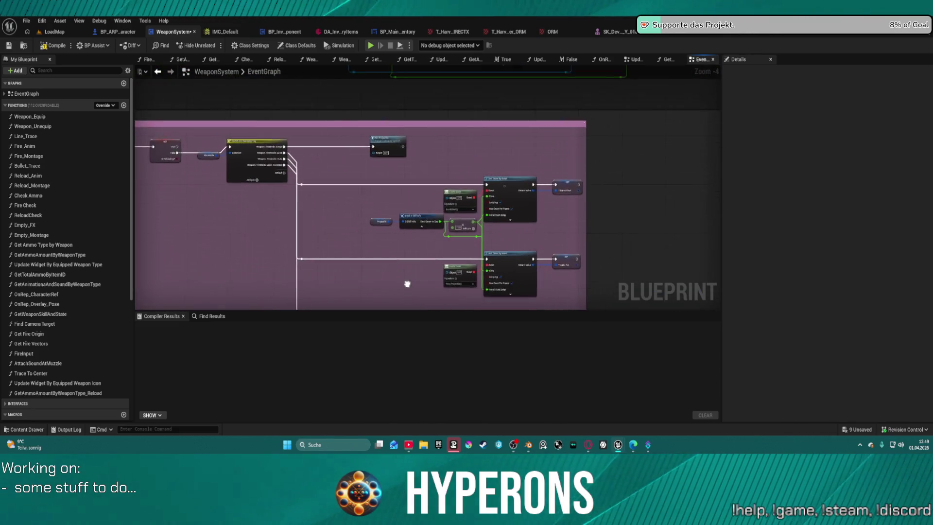
scroll(345, 182, down, 4)
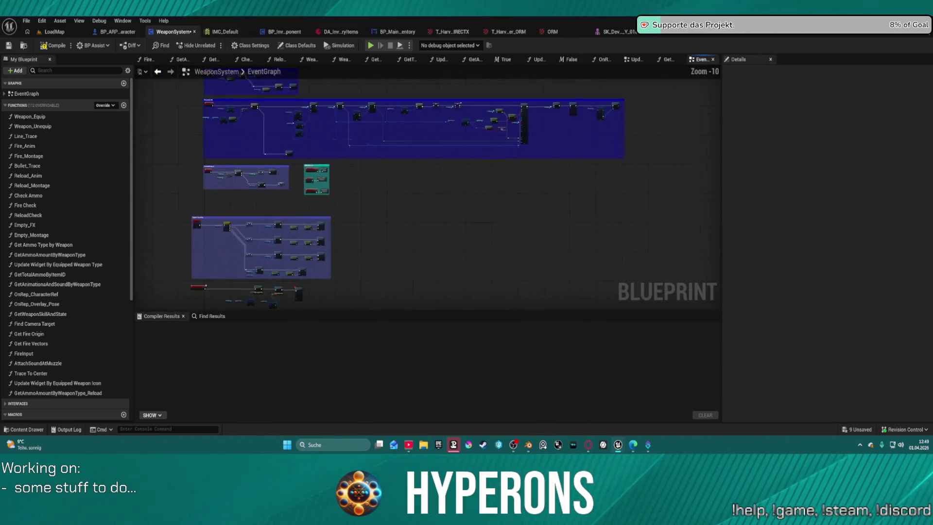
scroll(334, 258, up, 4)
double_click(334, 258)
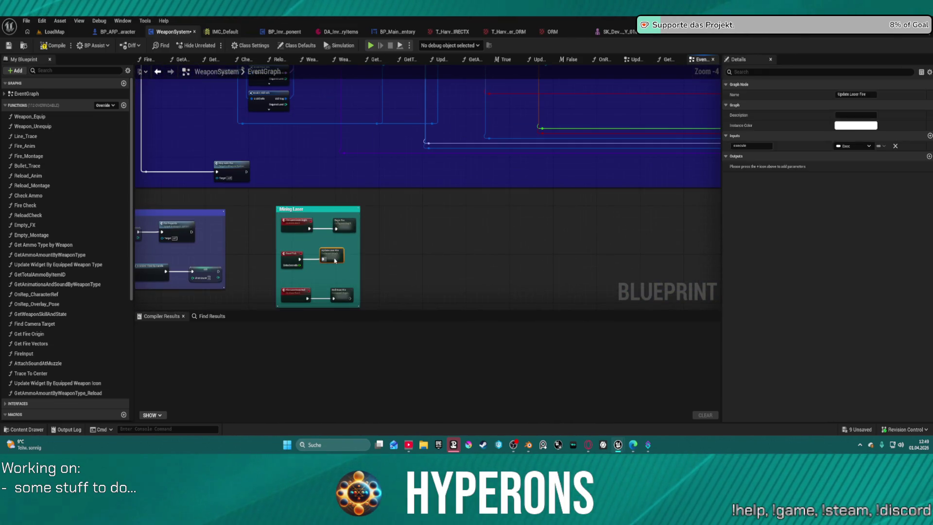
scroll(371, 209, up, 5)
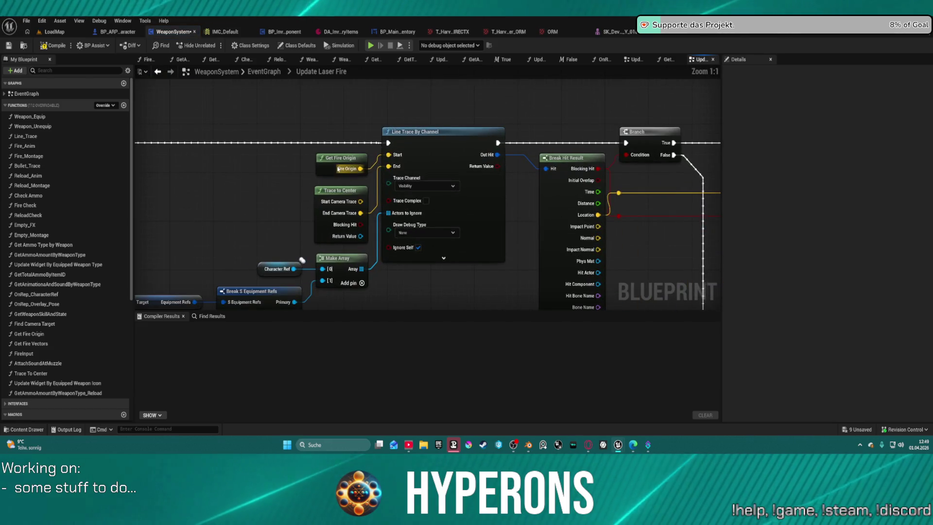
double_click(340, 158)
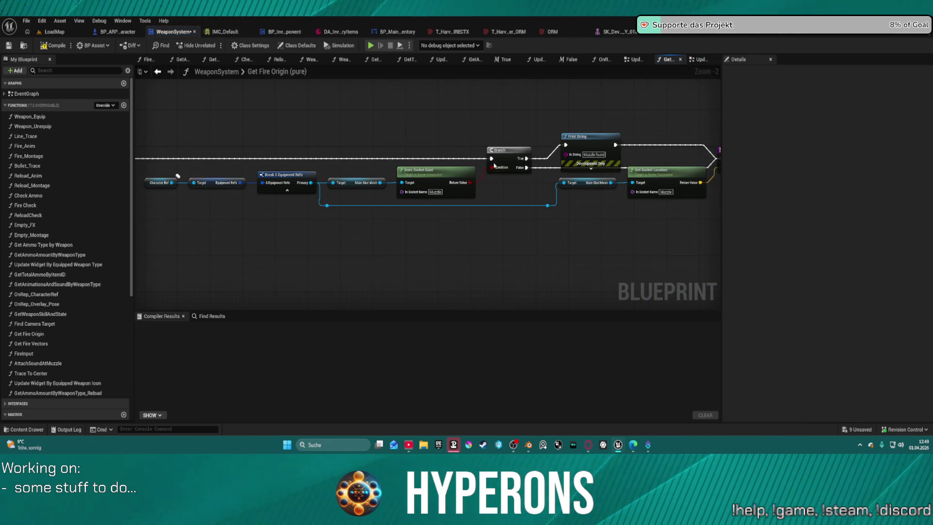
Delete the Branch, Does Socket Exist and Print String nodes and wire the entry to the Return Node
drag(416, 149, 532, 175)
key(Delete)
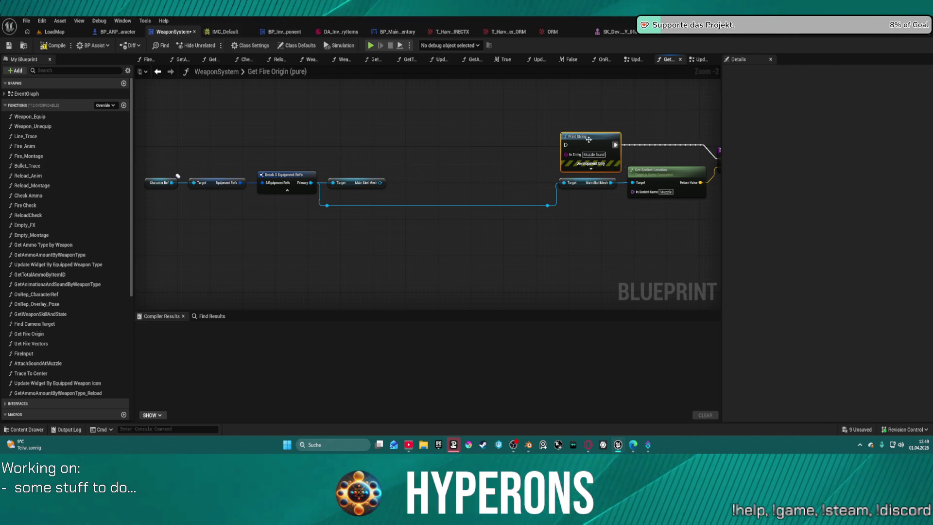
key(Delete)
mouse_move(598, 159)
mouse_down()
mouse_move(85, 157)
mouse_move(431, 160)
mouse_up()
Remove the extra Main Skel Mesh getter and confirm the Muzzle socket name on Get Socket Location
click(699, 184)
key(Delete)
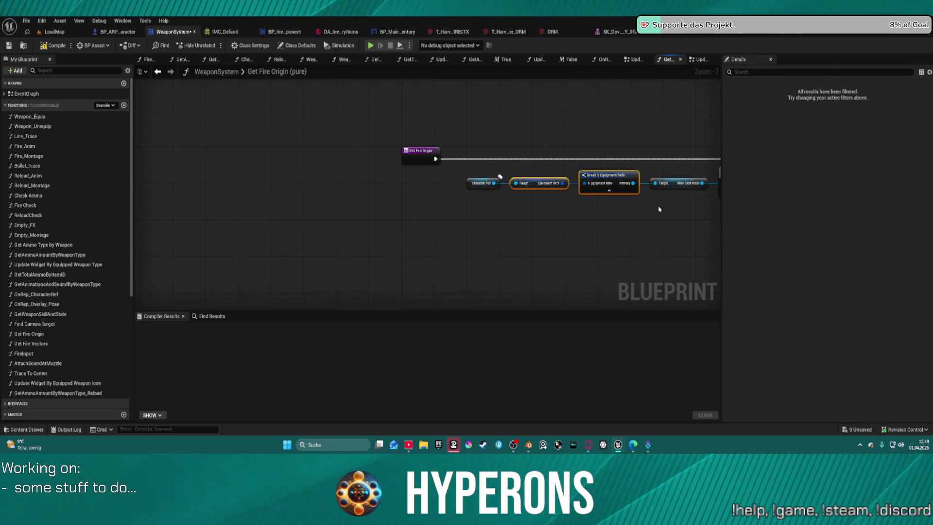
drag(648, 209, 336, 200)
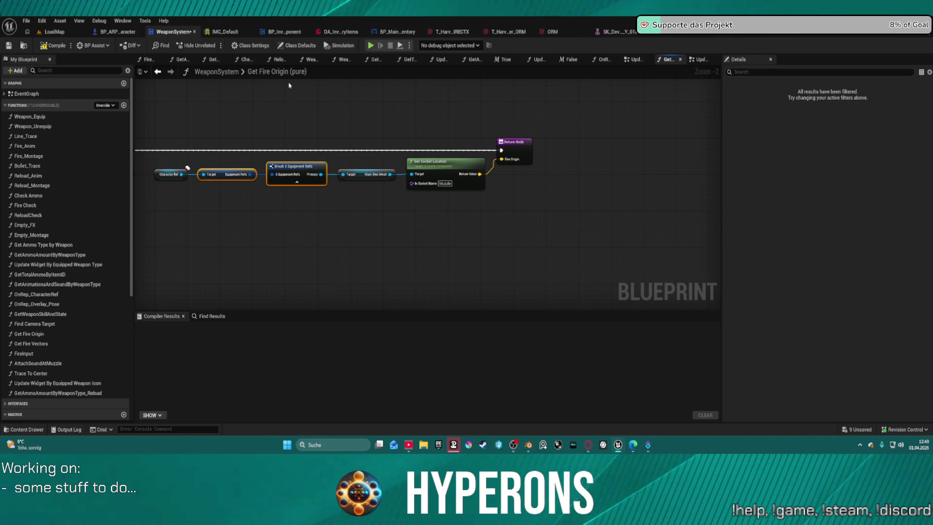
click(442, 183)
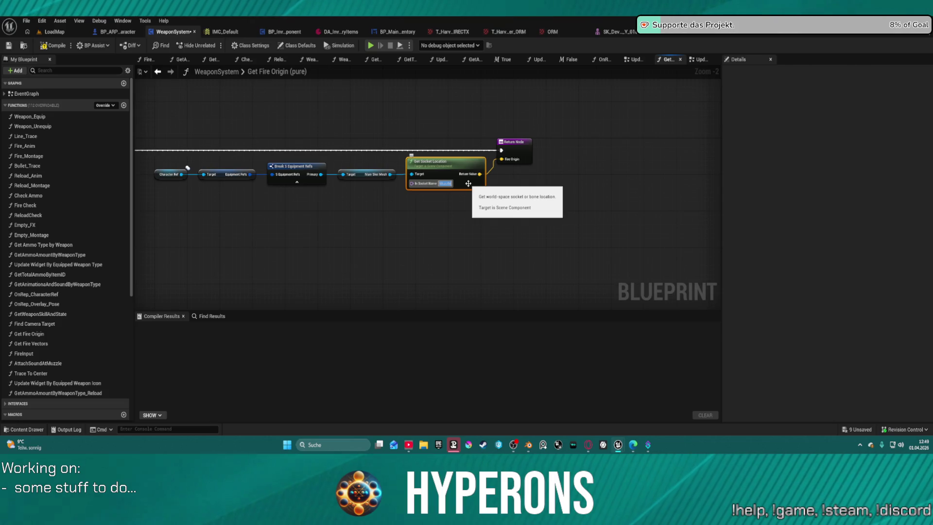
click(451, 162)
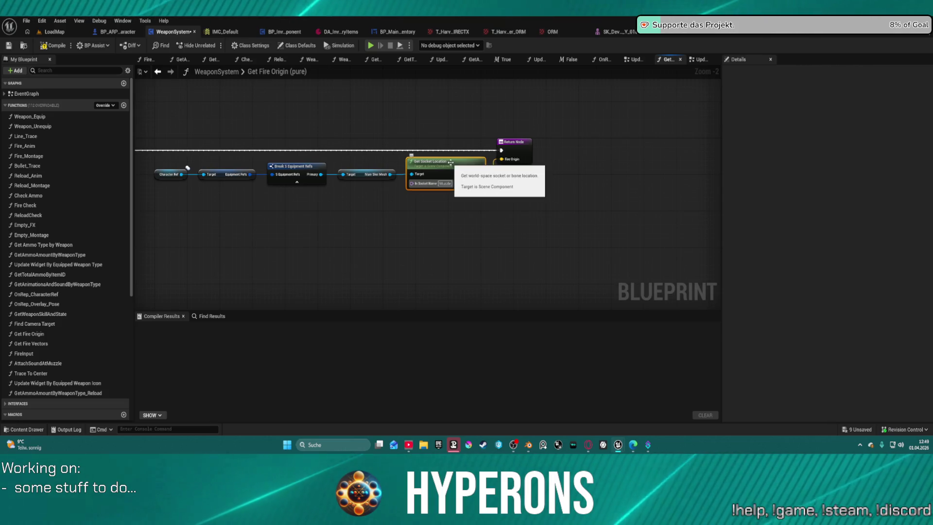
click(704, 59)
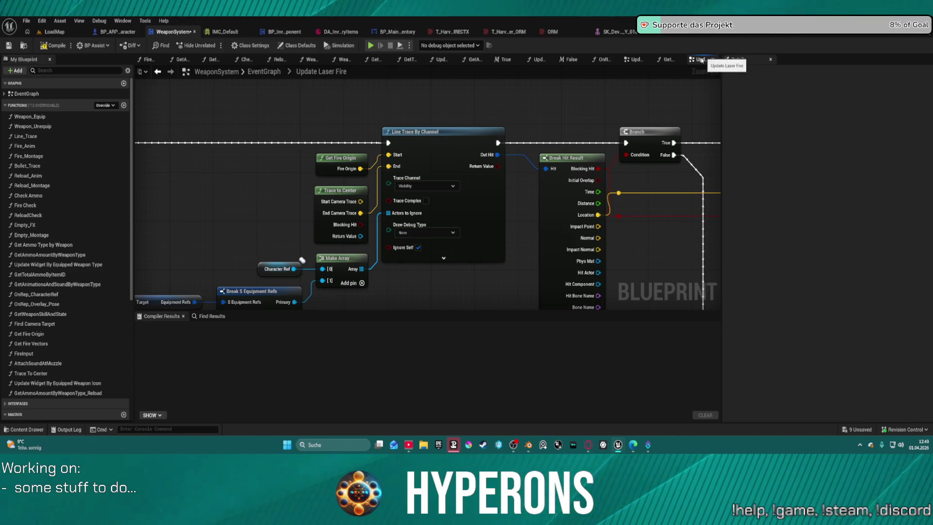
Go from Update Laser Fire back to the main EventGraph and open the collapsed Begin Fire node
click(636, 59)
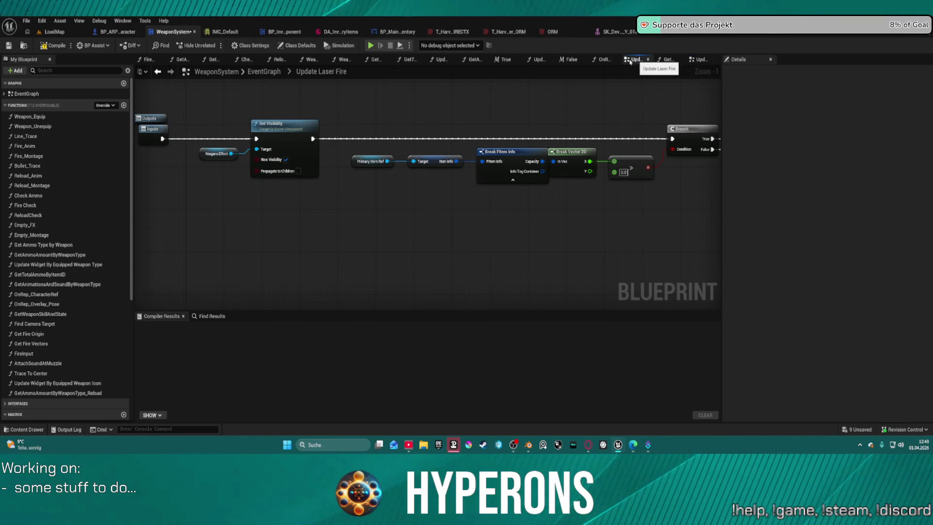
scroll(524, 114, down, 3)
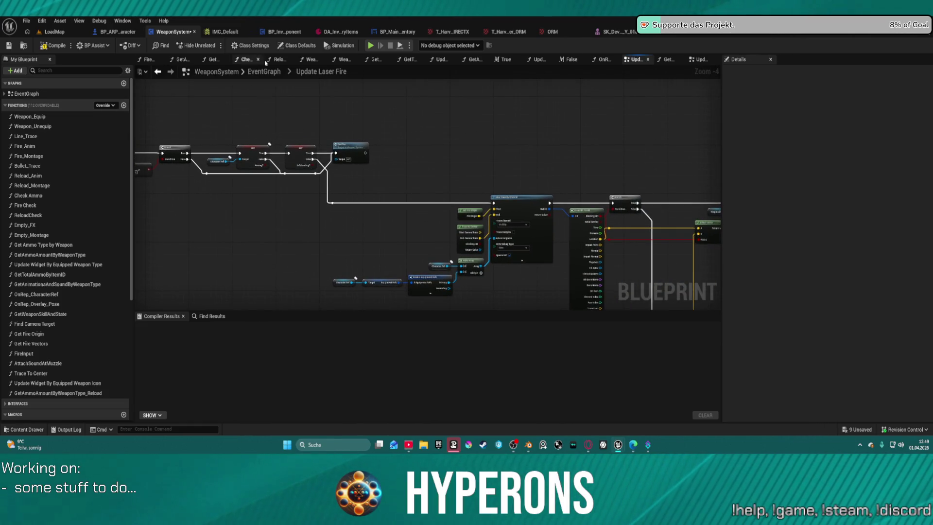
click(264, 71)
mouse_move(311, 223)
mouse_down()
mouse_move(373, 227)
mouse_move(403, 80)
mouse_up()
scroll(350, 189, up, 3)
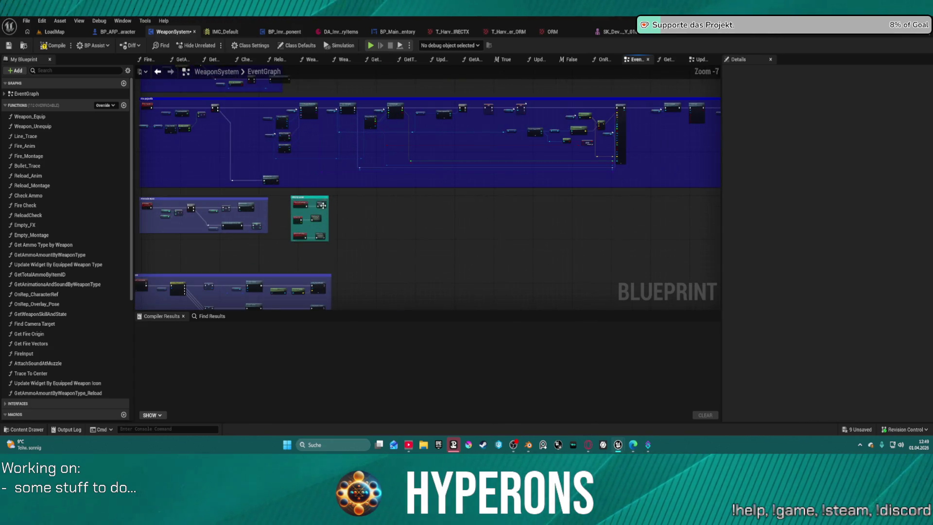
double_click(461, 149)
scroll(524, 187, up, 6)
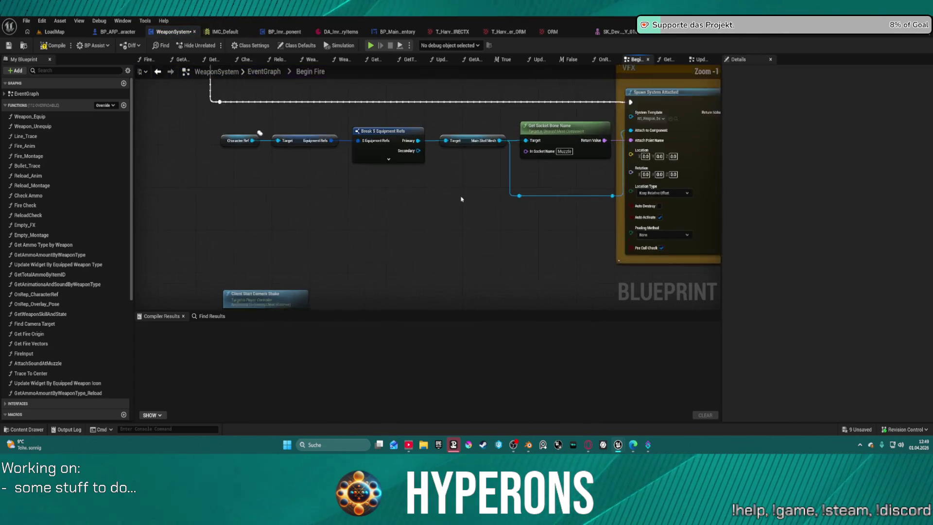
Stack Get Socket Location under Get Socket Bone Name and wire the bone name into Attach Point Name
mouse_move(529, 191)
mouse_down()
mouse_move(612, 153)
mouse_move(484, 186)
mouse_up()
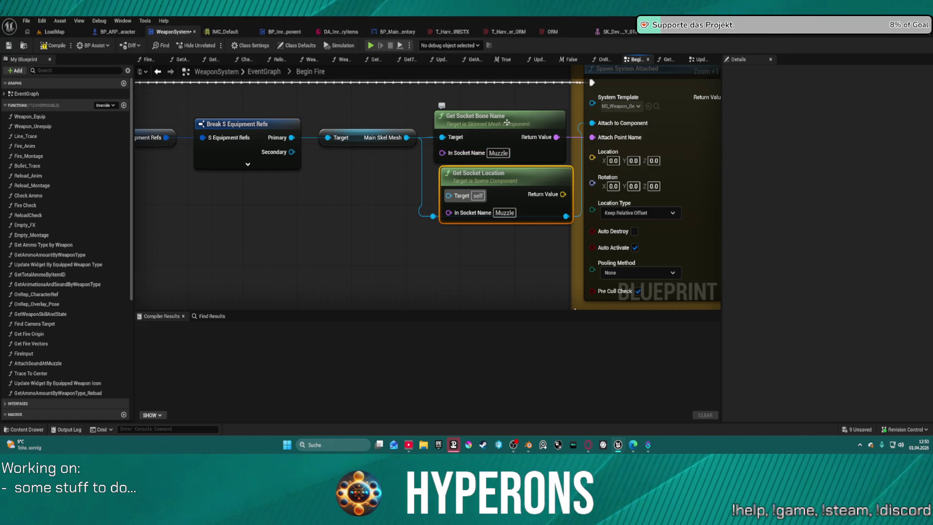
drag(504, 130, 502, 119)
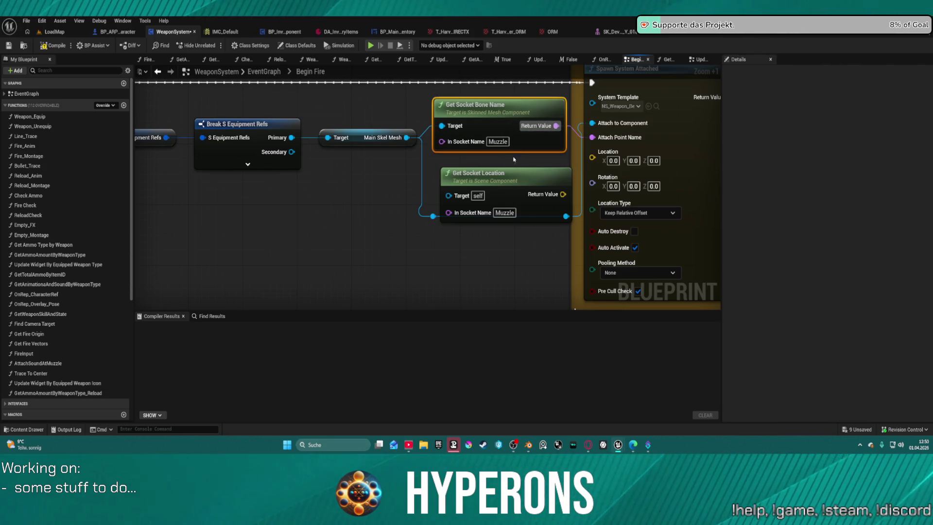
drag(486, 179, 483, 166)
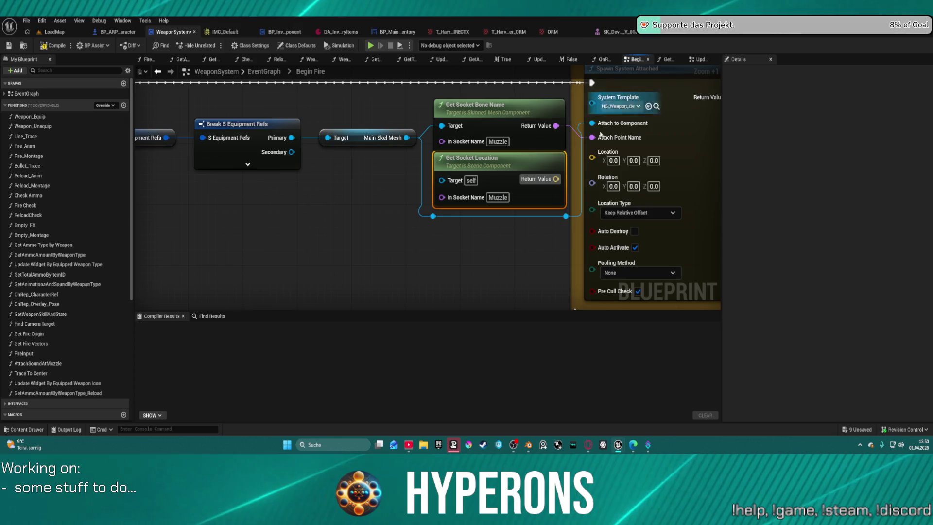
drag(605, 138, 604, 139)
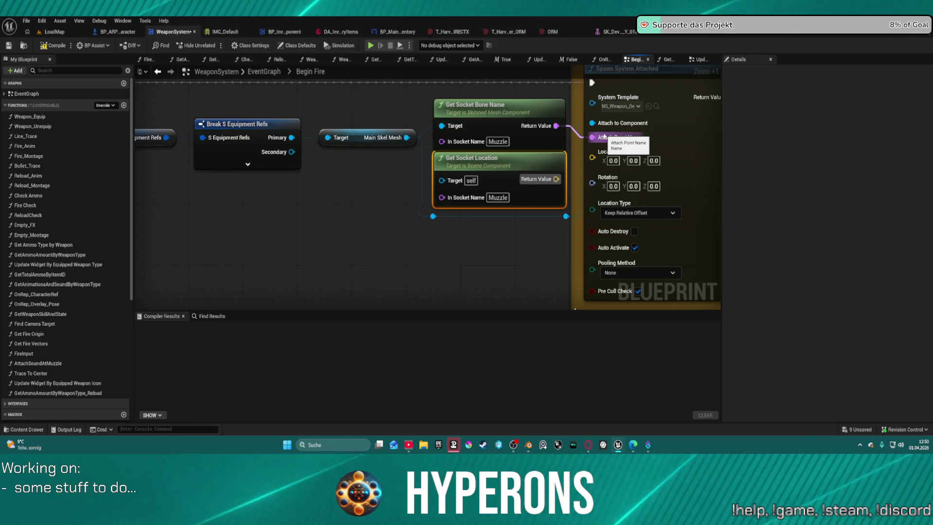
Set the Spawn System Attached Location X offset to 20
drag(689, 139, 543, 161)
click(465, 182)
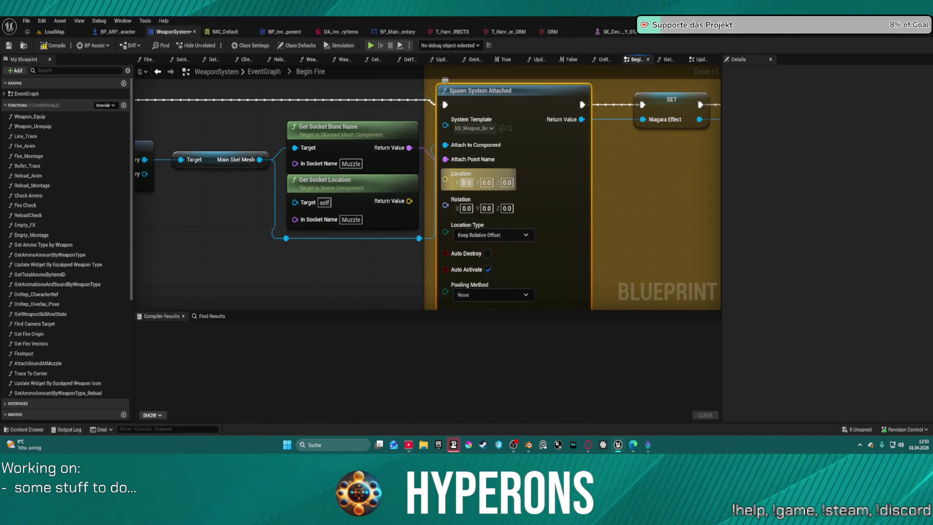
key(BackSpace)
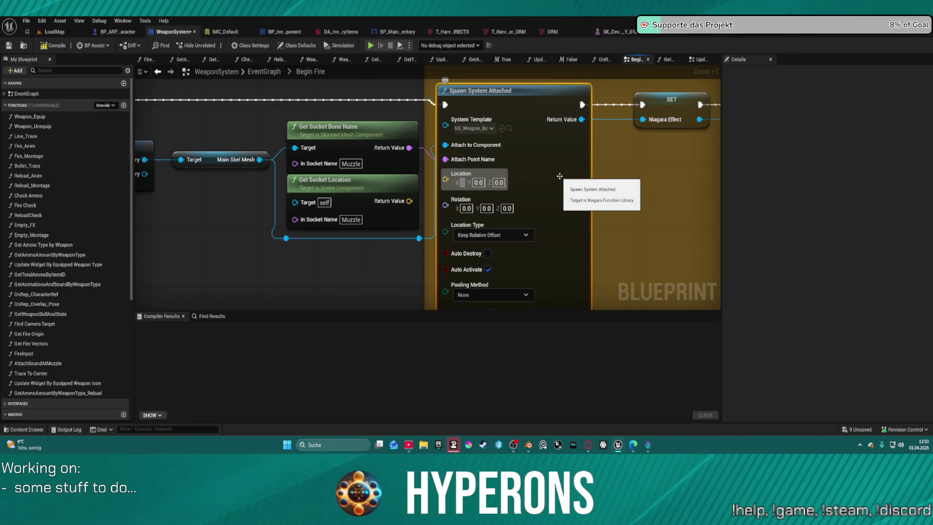
text(20)
key(Return)
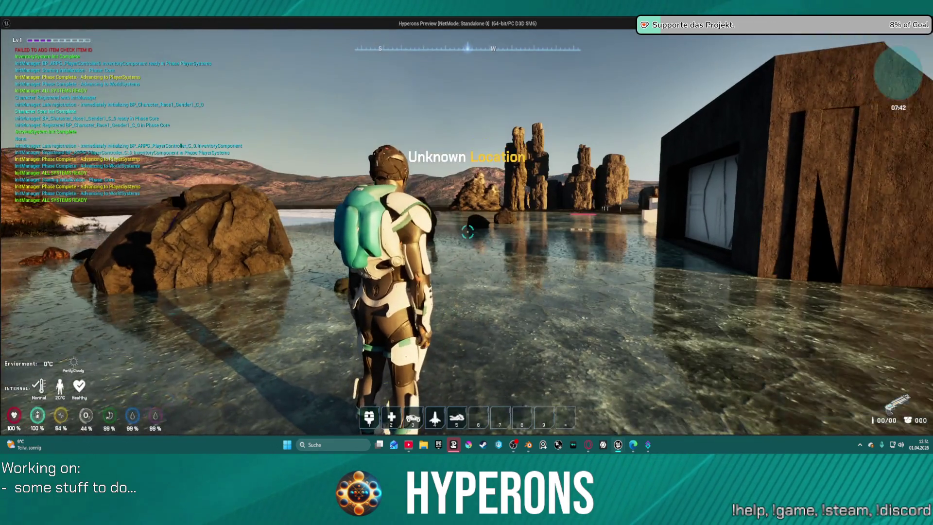
In the standalone game, equip MG 01 from the inventory, switch back to the harvester, then exit to LoadMap
key(i)
right_click(834, 275)
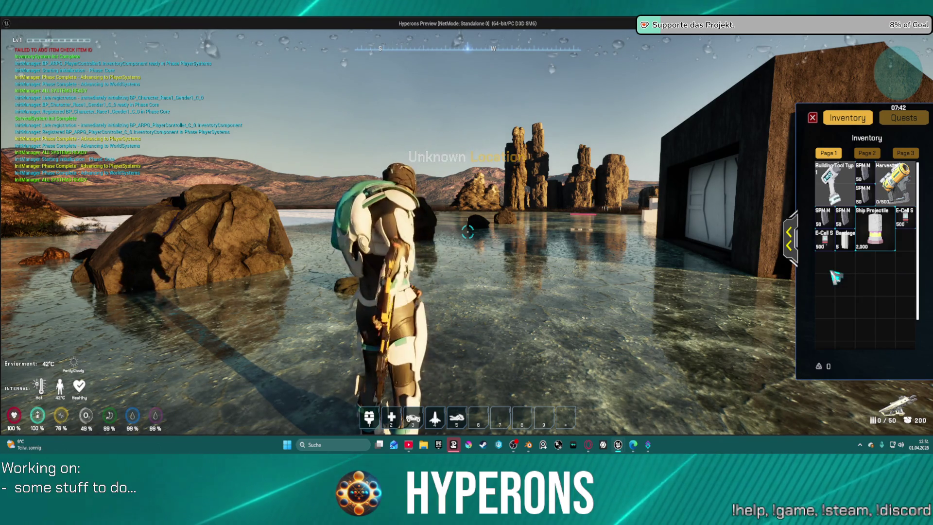
key(i)
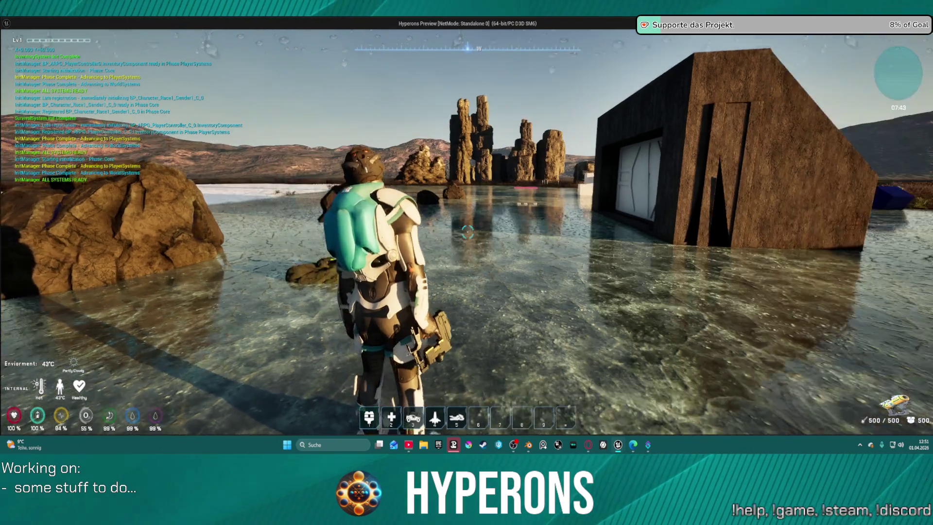
key(Escape)
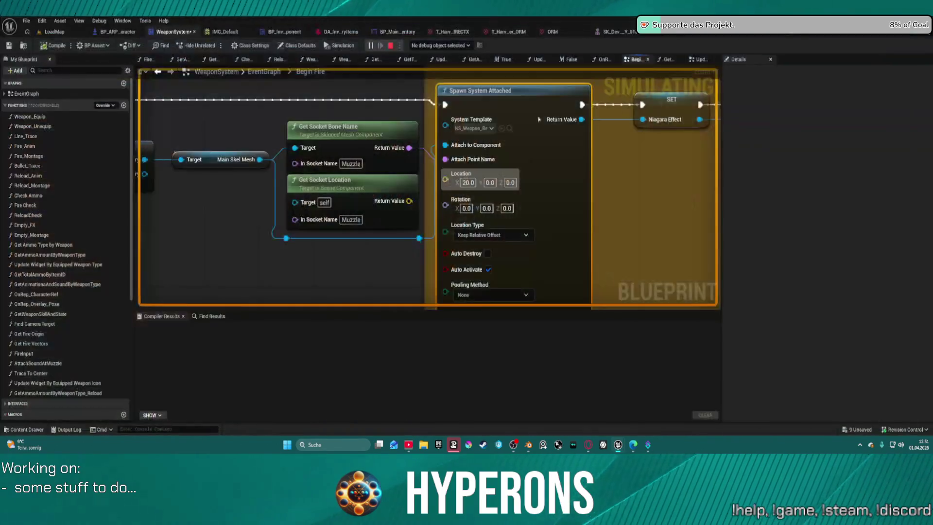
click(72, 31)
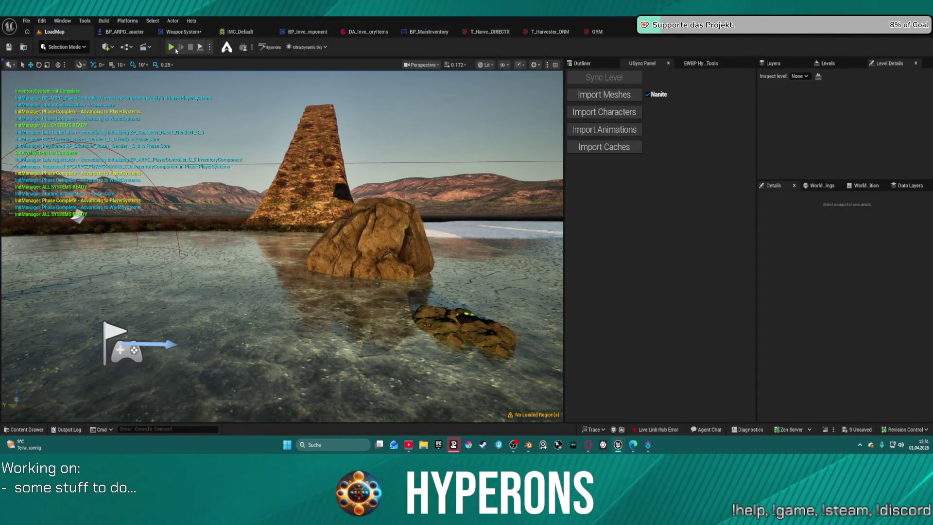
Play the level, fire the mining laser at the rock pillar, stop play, and open the Harvester_01 mesh
key(alt+p)
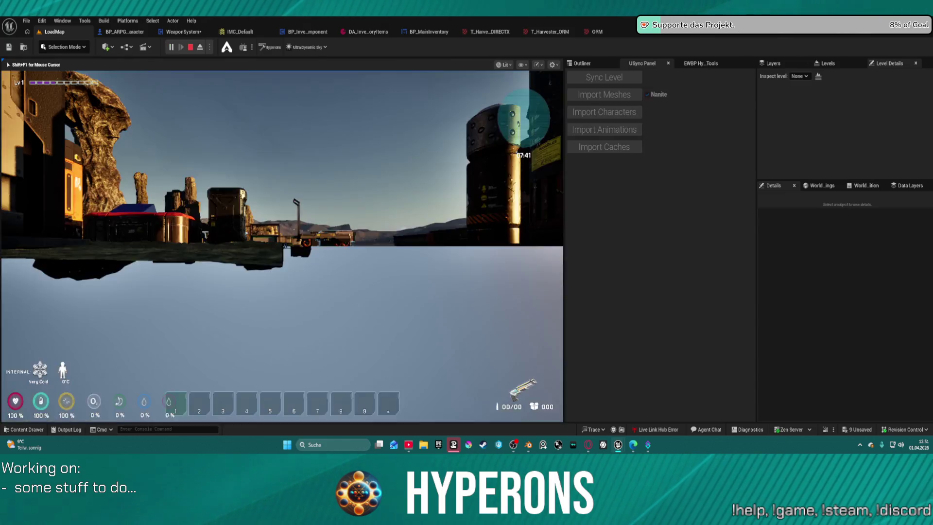
key(i)
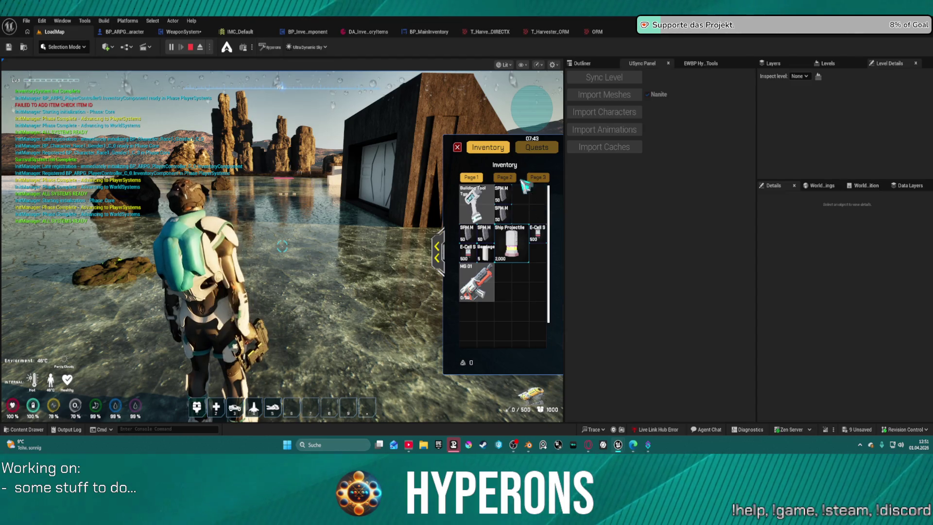
click(457, 147)
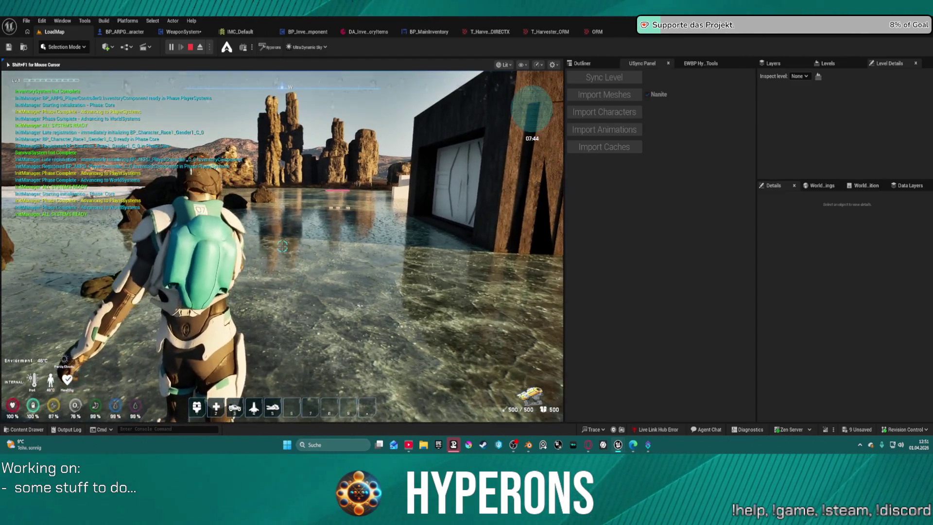
click(282, 246)
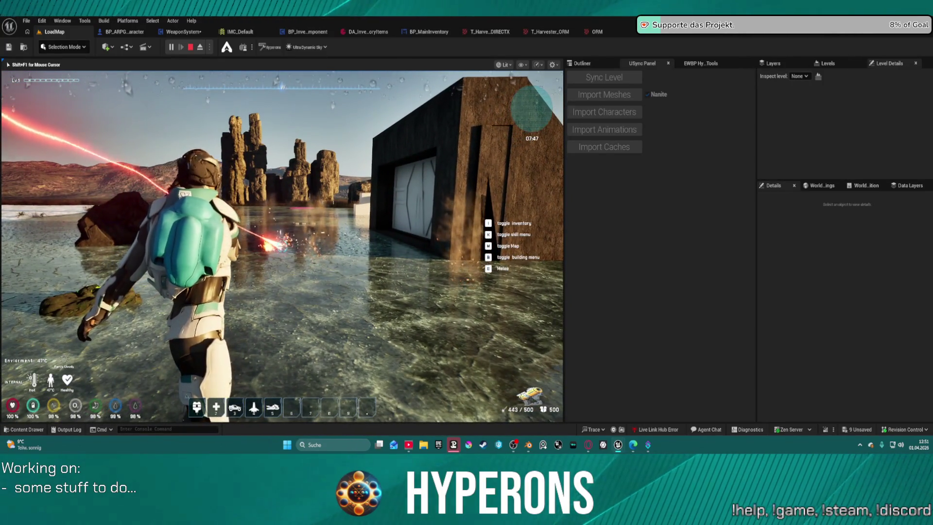
key(F8)
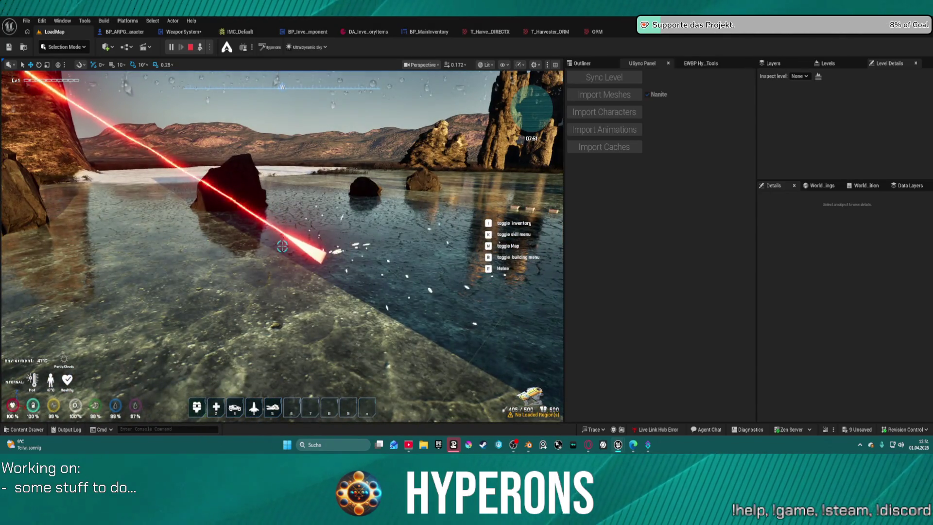
key(v)
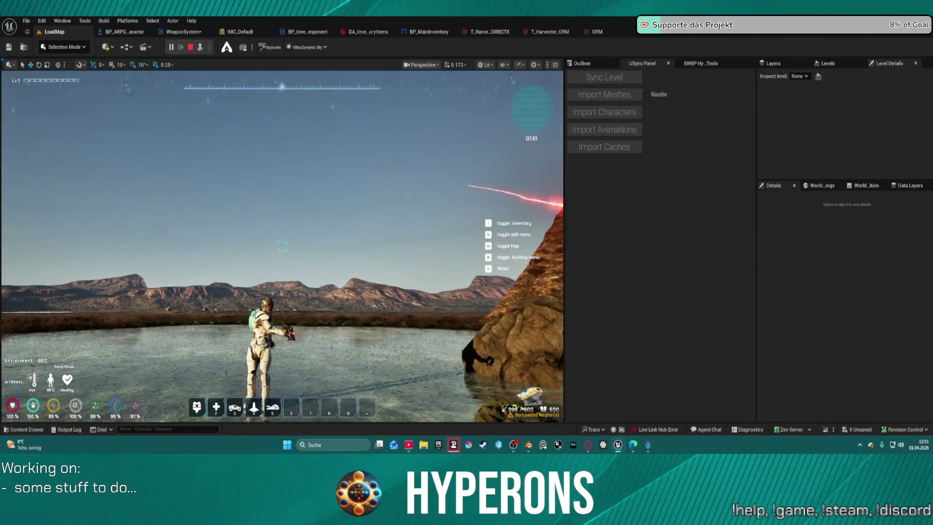
key(Escape)
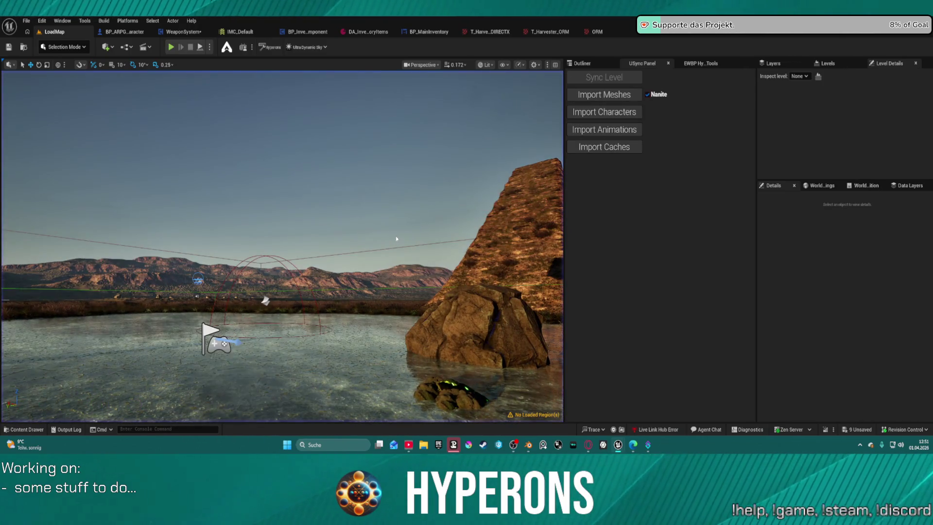
click(780, 35)
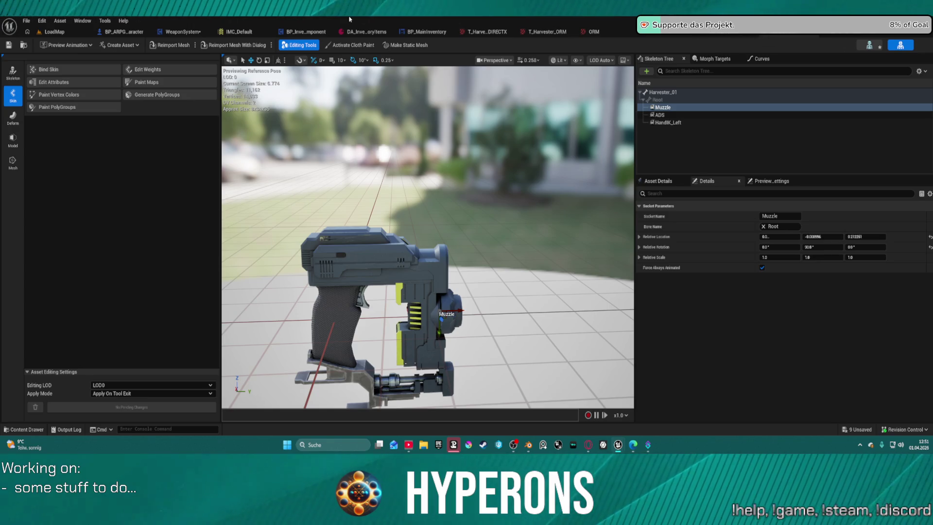
In the WeaponSystem graph, delete the unused Get Socket Location node
click(180, 31)
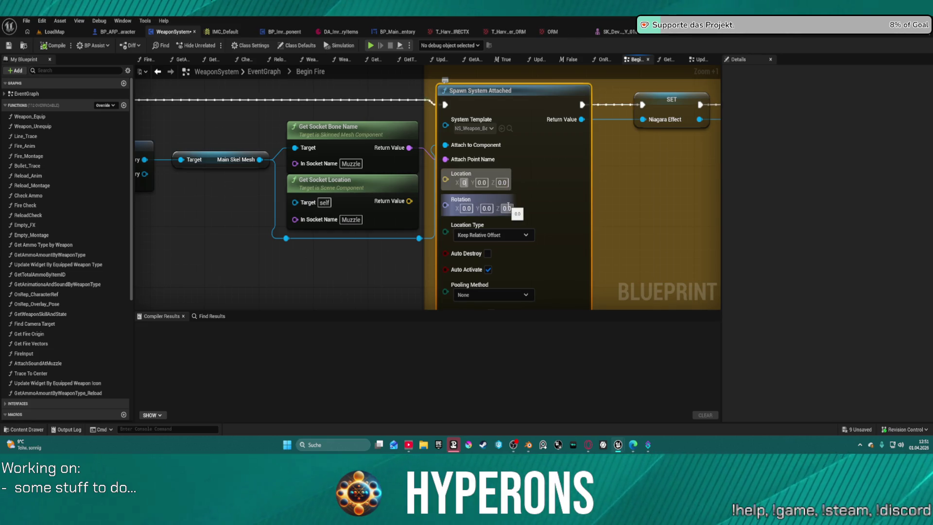
drag(505, 213, 504, 204)
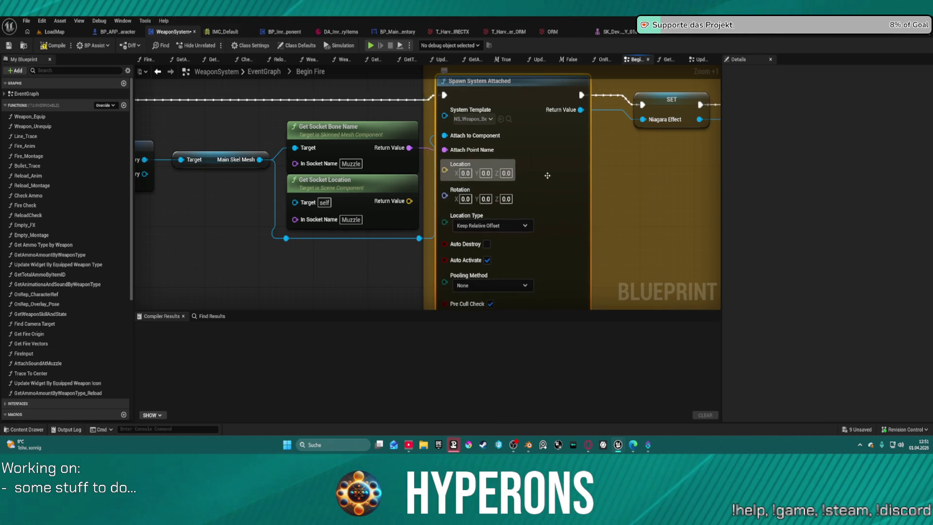
click(347, 218)
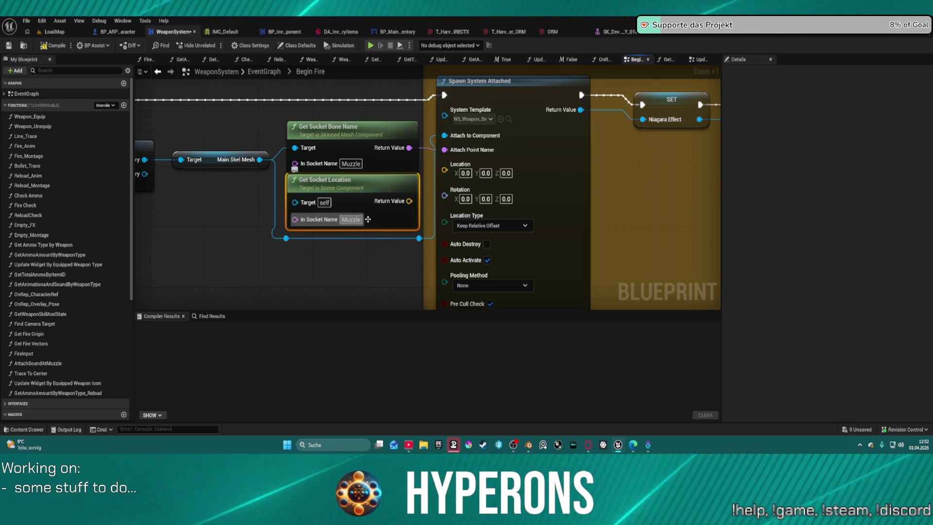
click(350, 166)
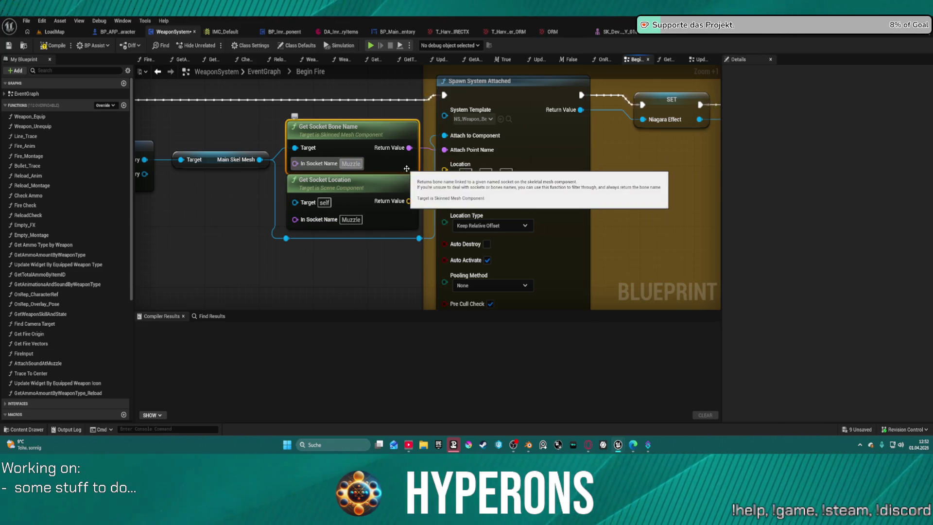
click(375, 270)
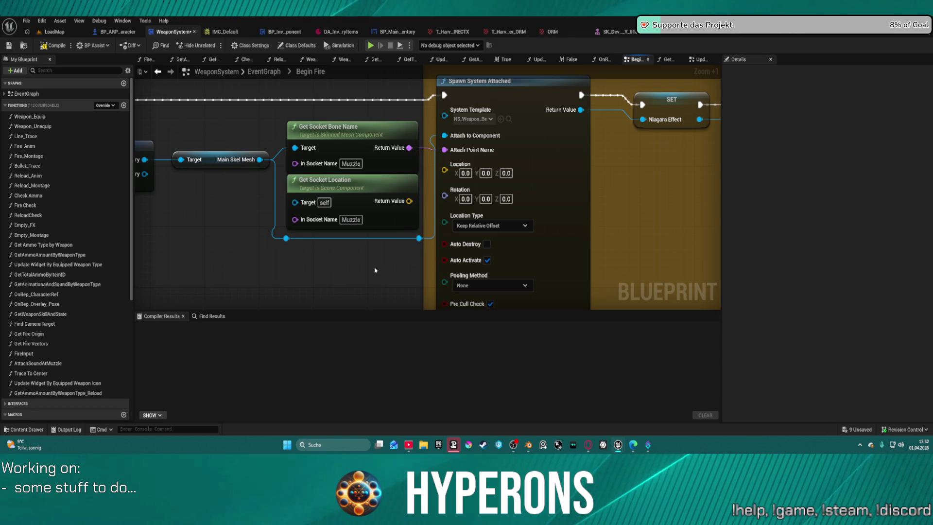
click(381, 206)
key(Delete)
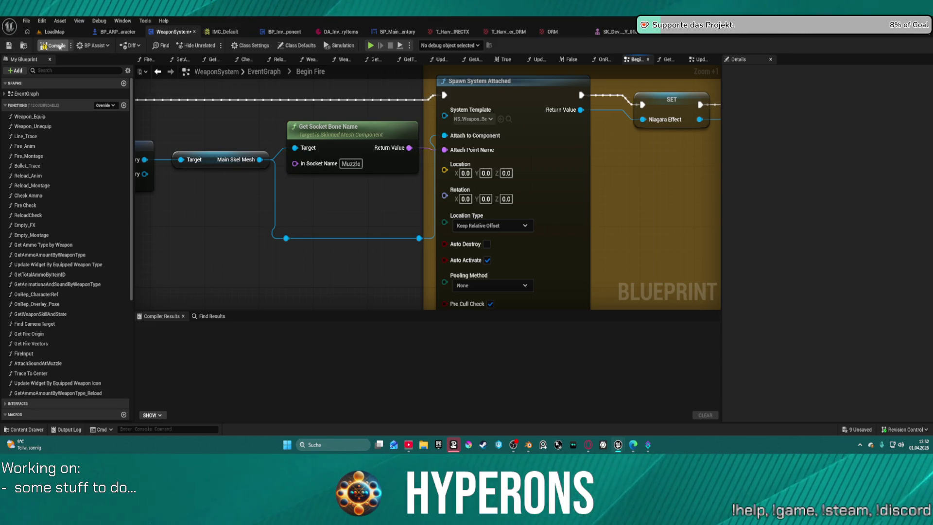
Reposition Get Socket Bone Name, set its socket name to Ali_Muzzle, and launch a standalone preview
drag(294, 186, 337, 189)
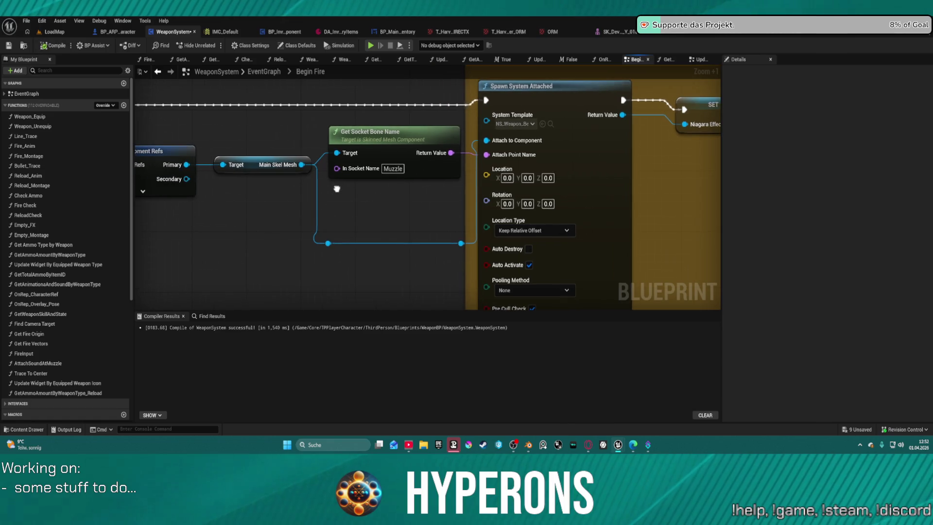
drag(409, 162, 427, 165)
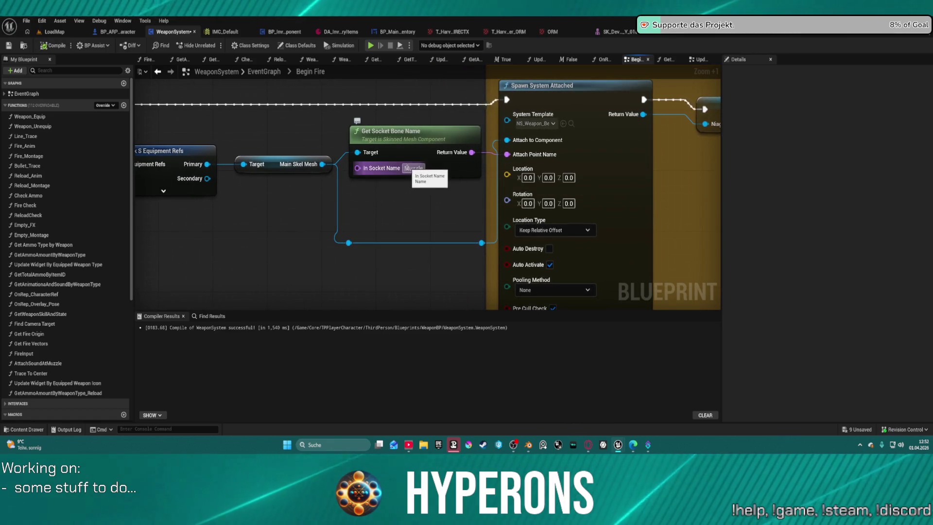
drag(421, 139, 419, 176)
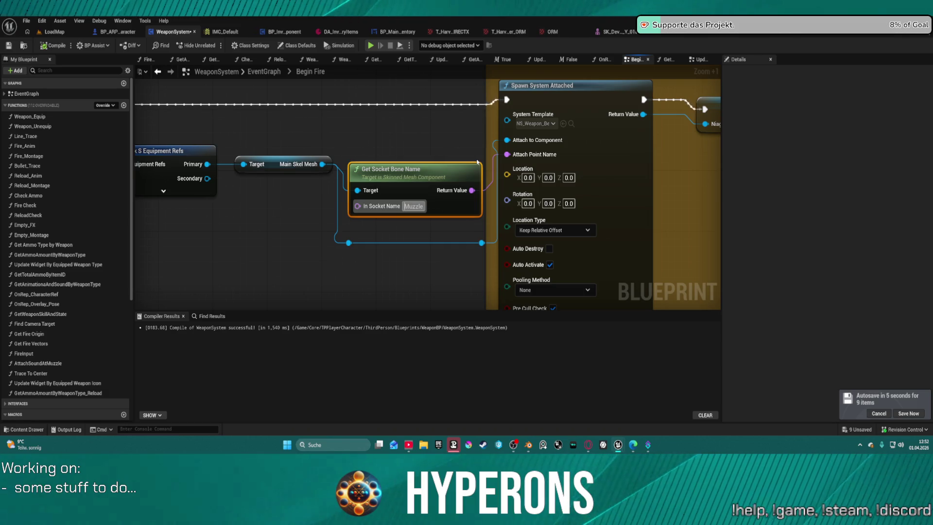
text(Alt_)
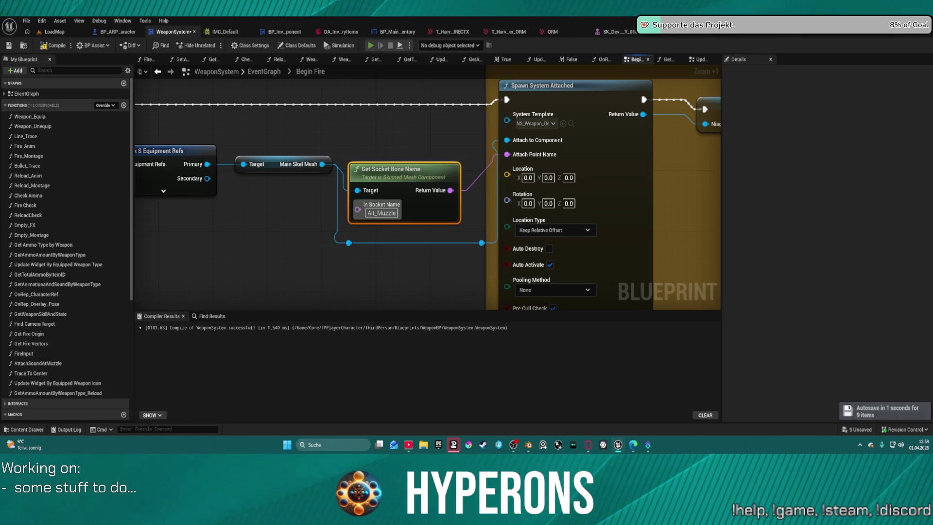
key(alt+Tab)
Equip the Harvester from the inventory and test-fire it at the ground and rocks
key(i)
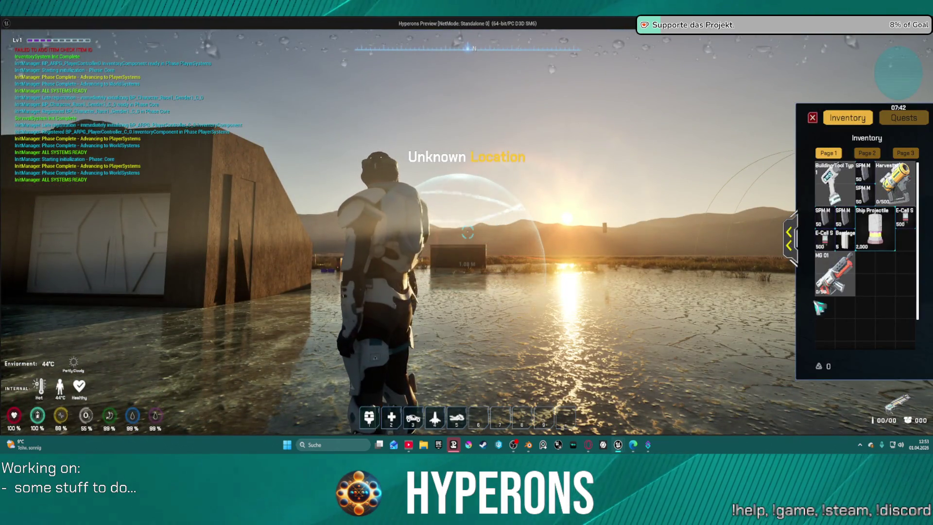
right_click(891, 184)
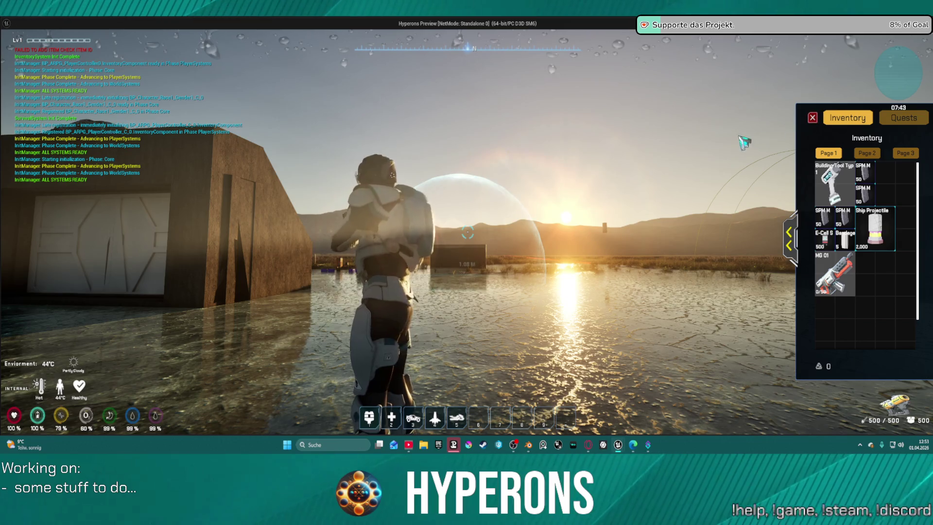
key(w)
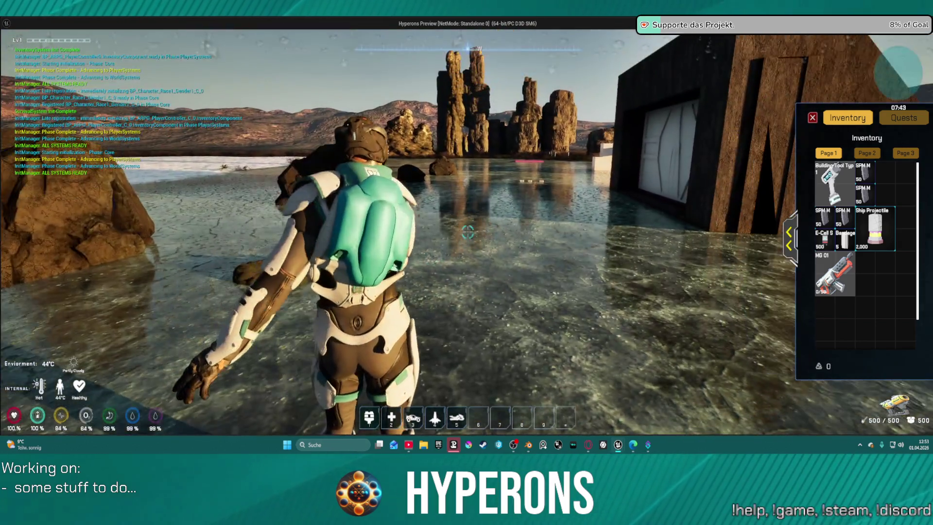
click(467, 233)
drag(468, 233, 467, 234)
key(w)
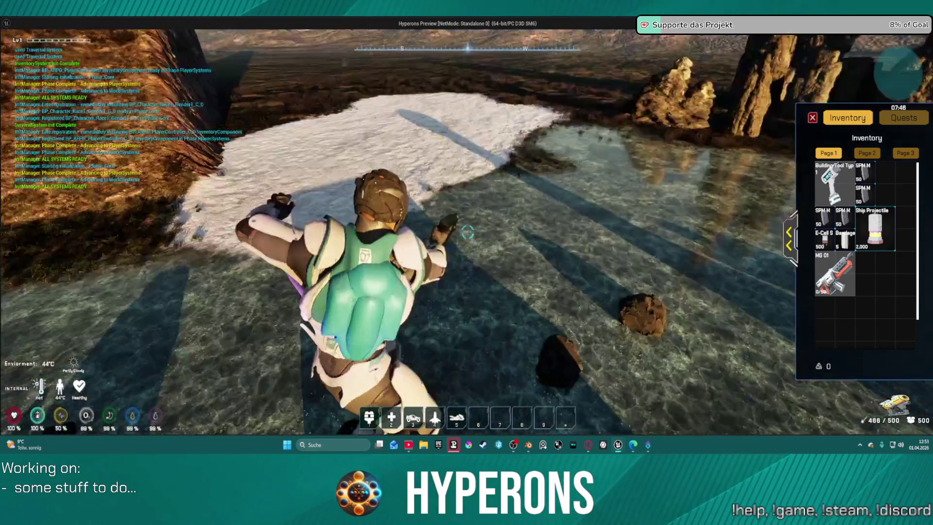
click(467, 233)
drag(468, 232, 468, 233)
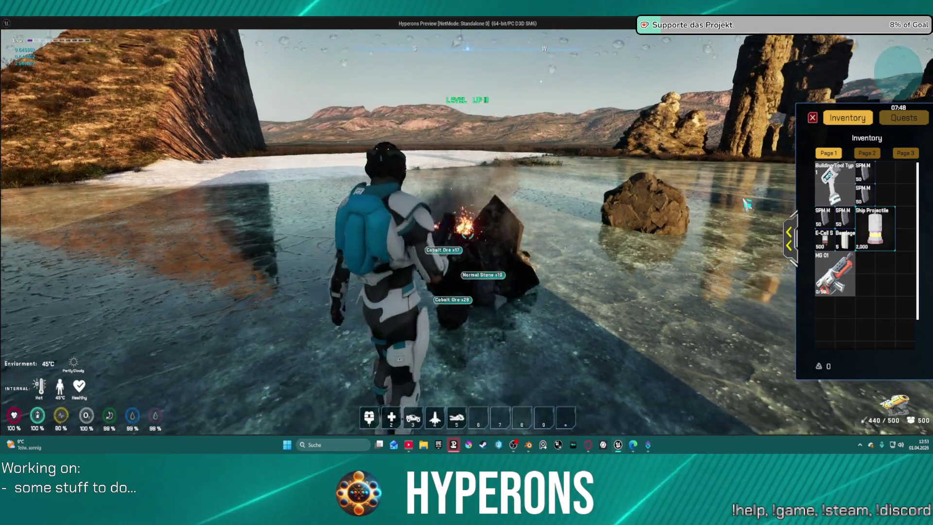
Run across the ice, vault over the rock spires twice, then close the preview
key(w)
key(w)
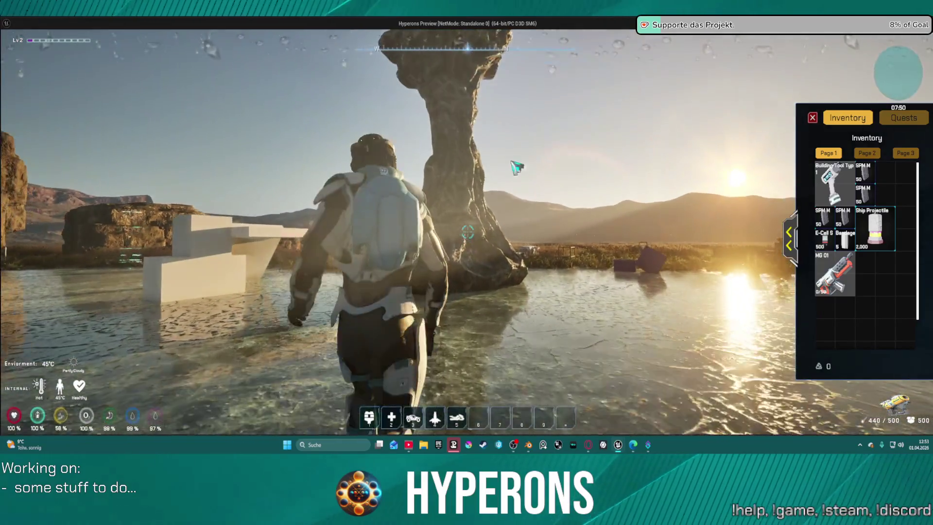
key(space)
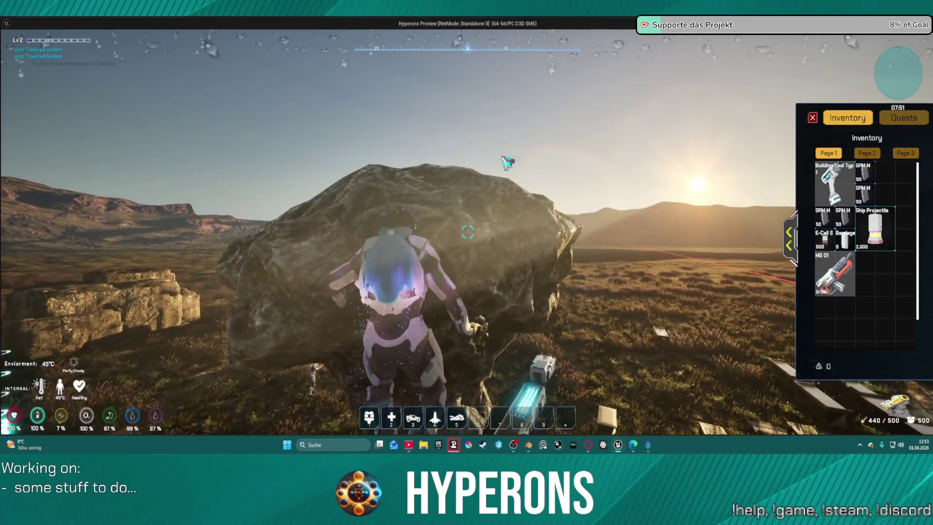
key(w)
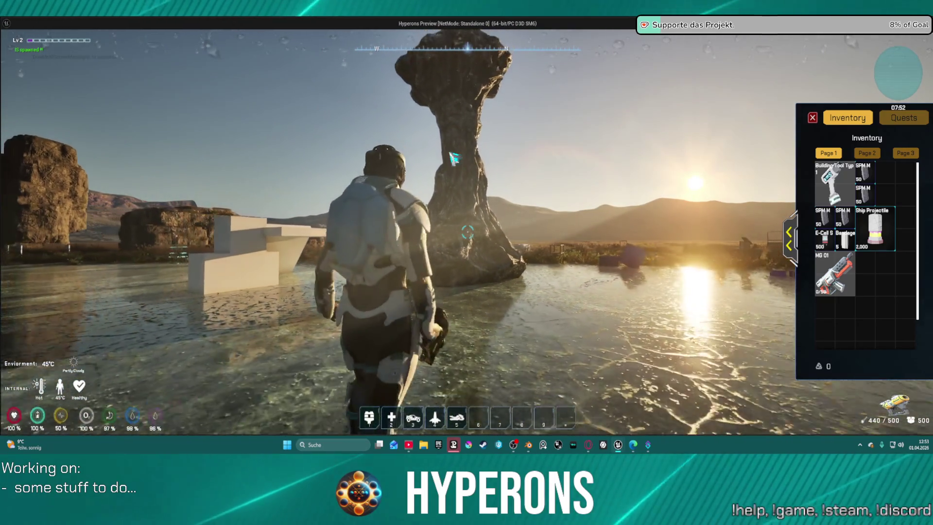
key(w)
key(space)
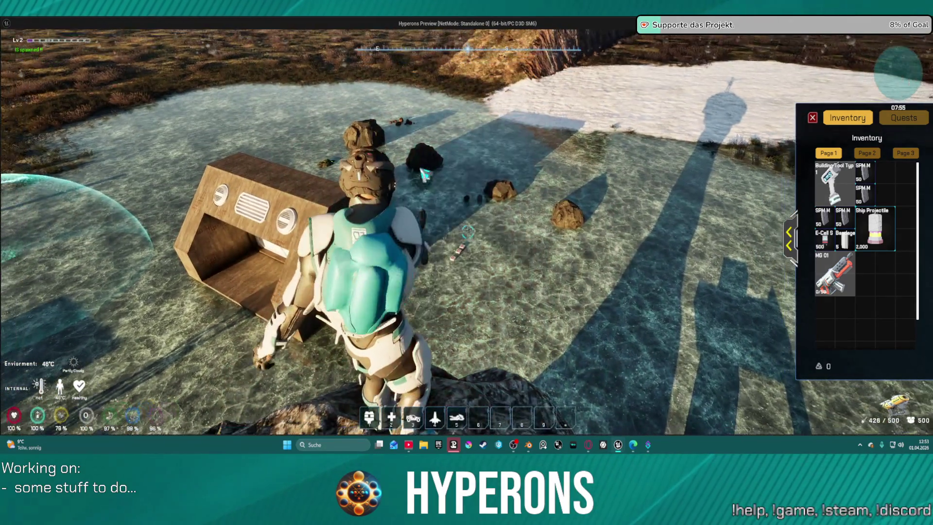
key(Escape)
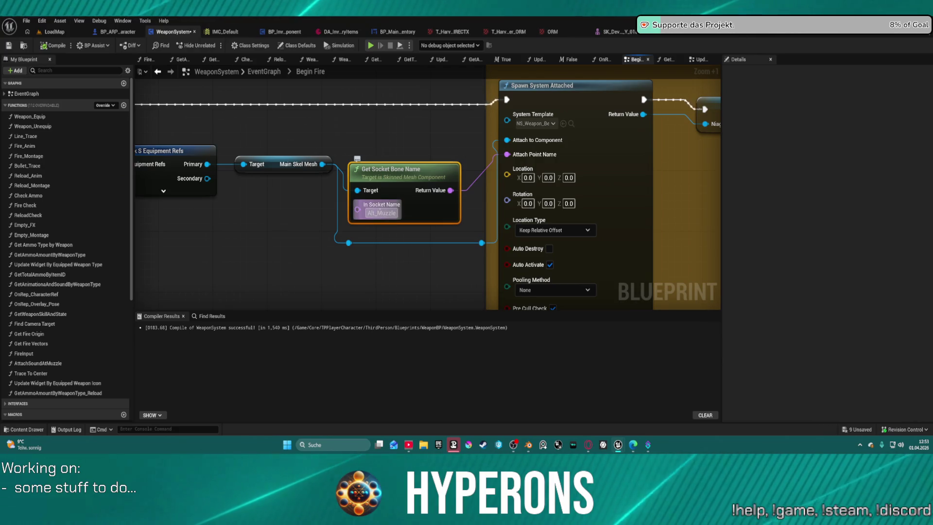
Set Spawn System Attached's Attach Point Name to Muzzle, delete Get Socket Bone Name, and play standalone
key(BackSpace)
key(BackSpace)
key(BackSpace)
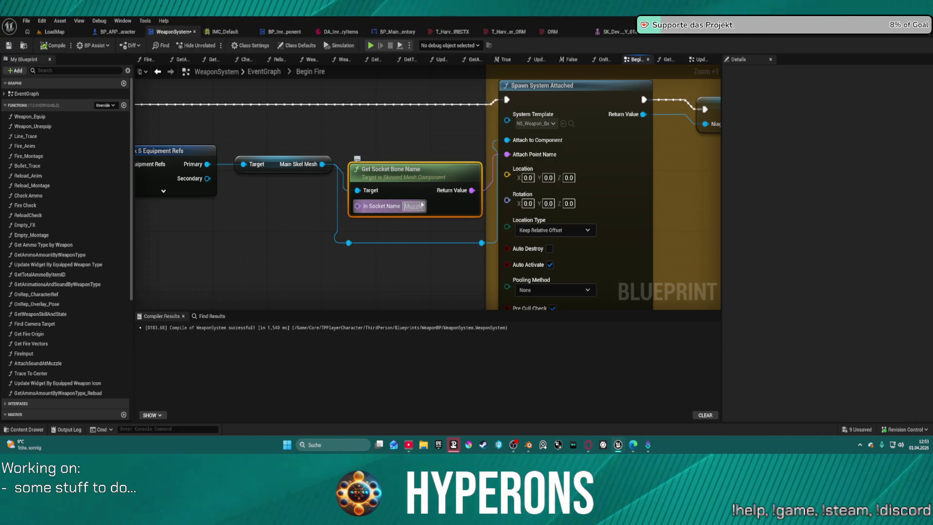
drag(428, 181, 427, 151)
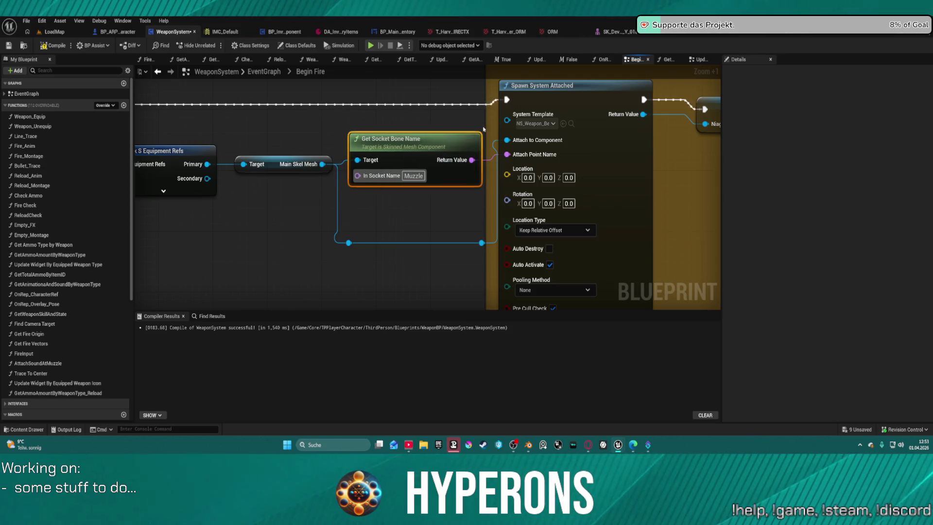
mouse_move(388, 139)
mouse_down()
mouse_move(322, 116)
mouse_move(507, 154)
mouse_up()
alt+click(507, 154)
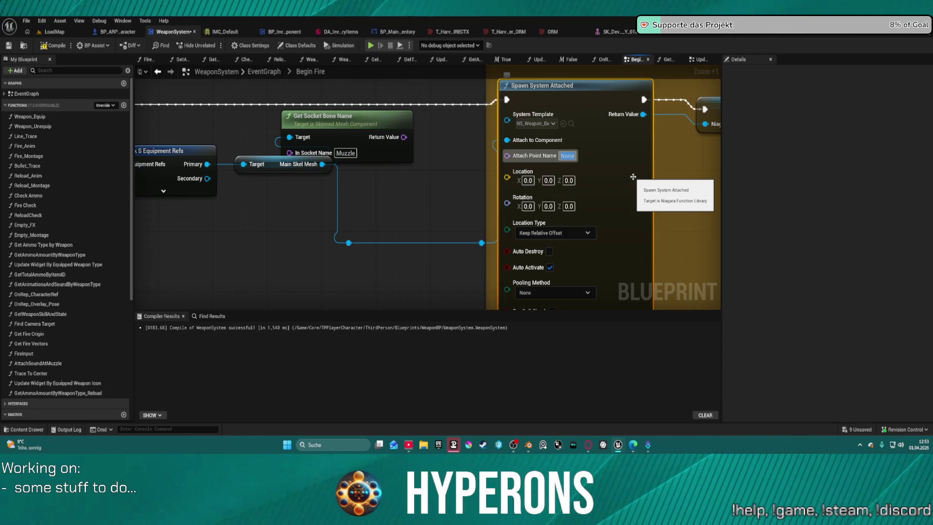
text(Muzzle)
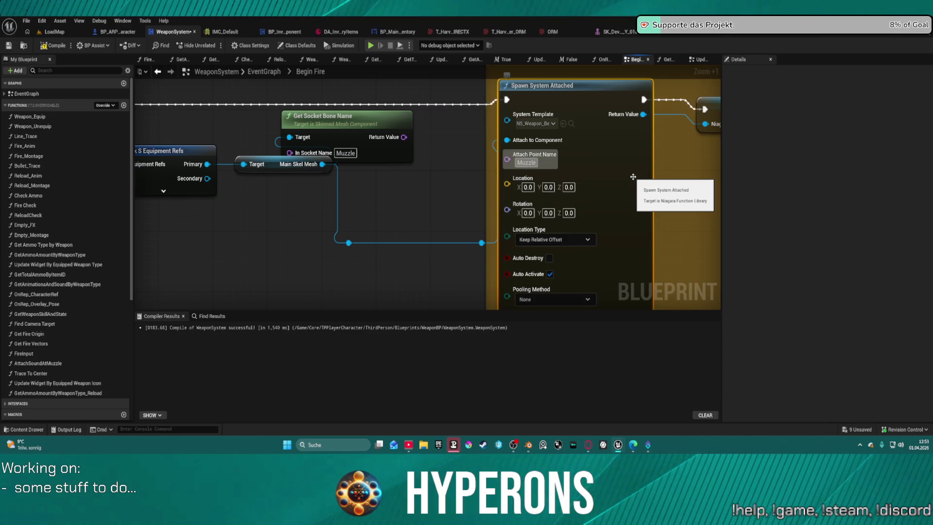
click(368, 123)
key(Delete)
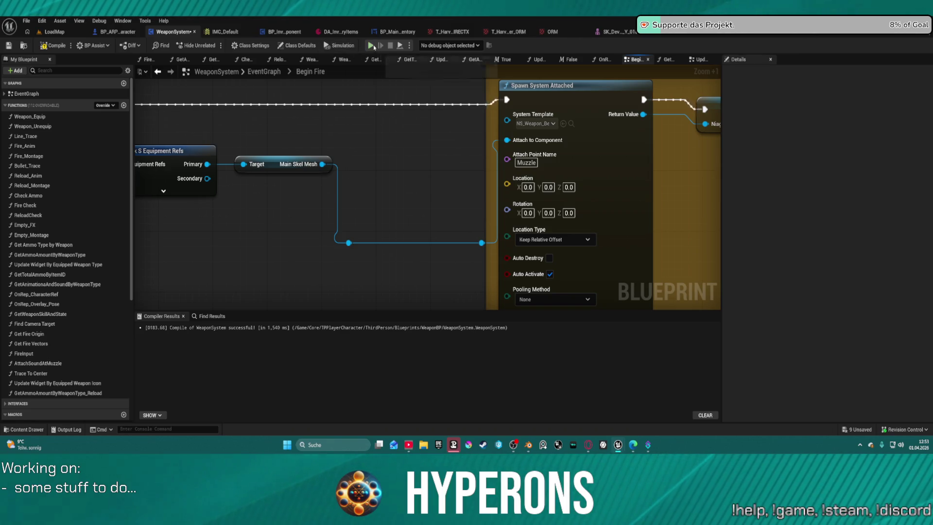
key(alt+p)
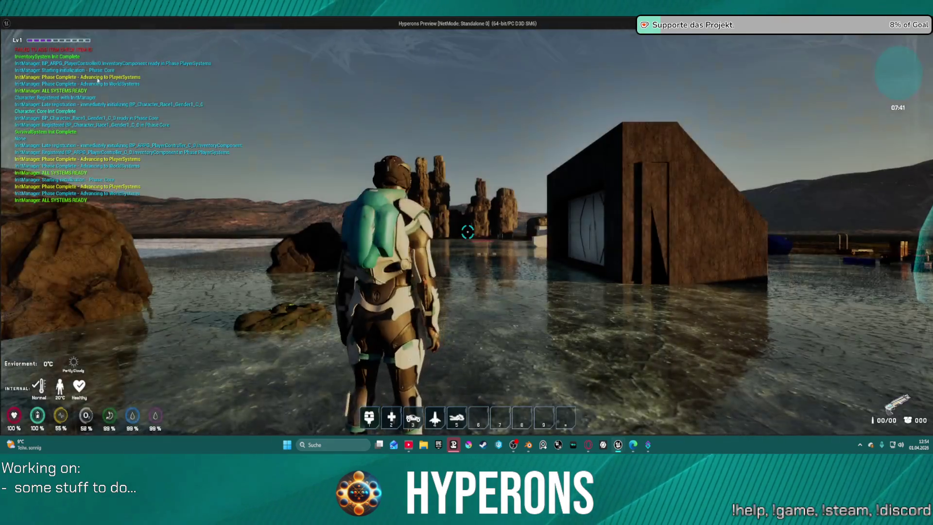
Play in the level viewport, equip the Harvester, fire its laser beam, then stop the session
key(Escape)
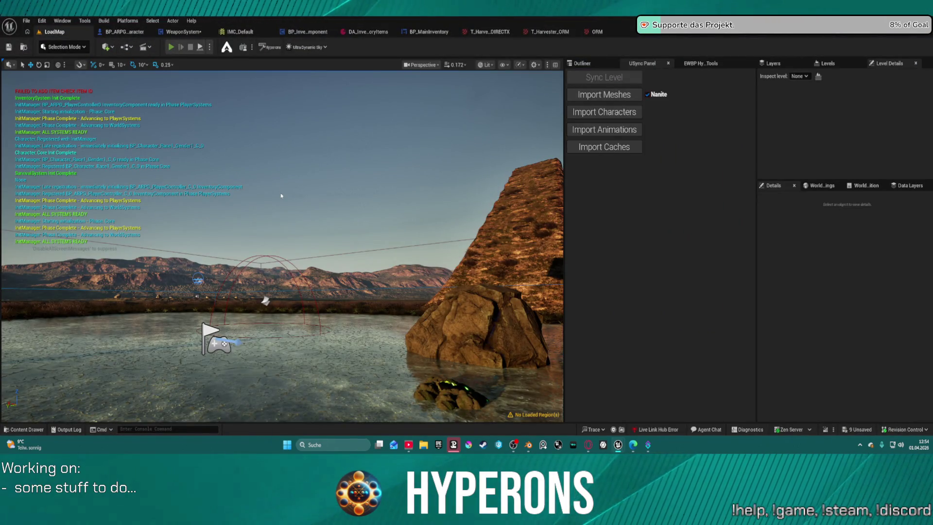
key(alt+p)
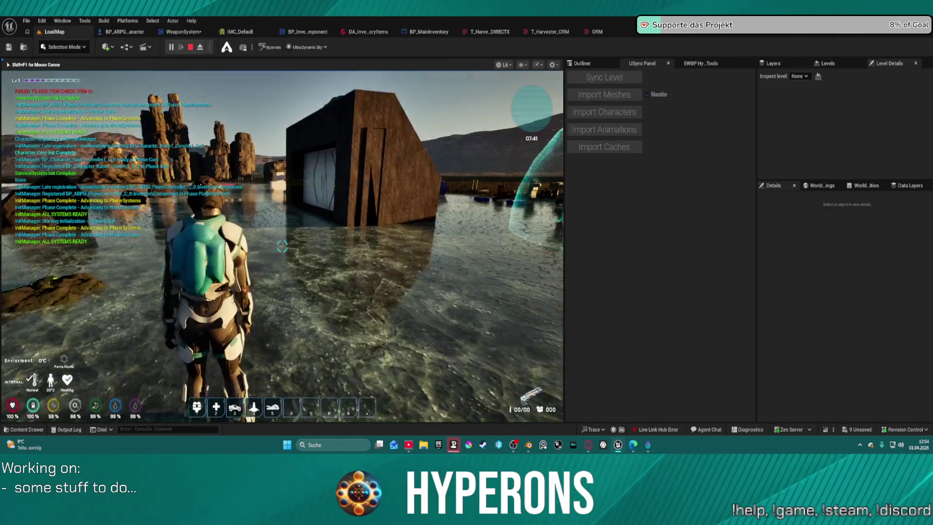
key(i)
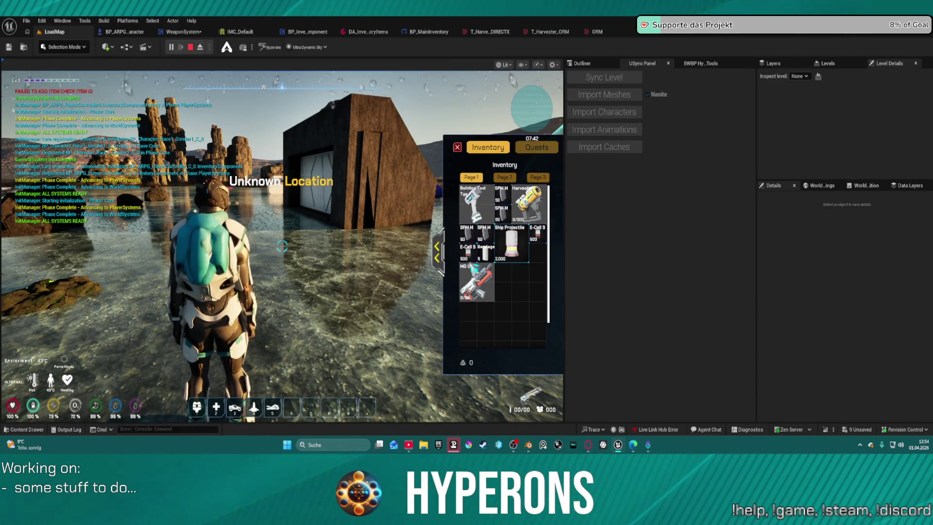
right_click(528, 202)
key(w)
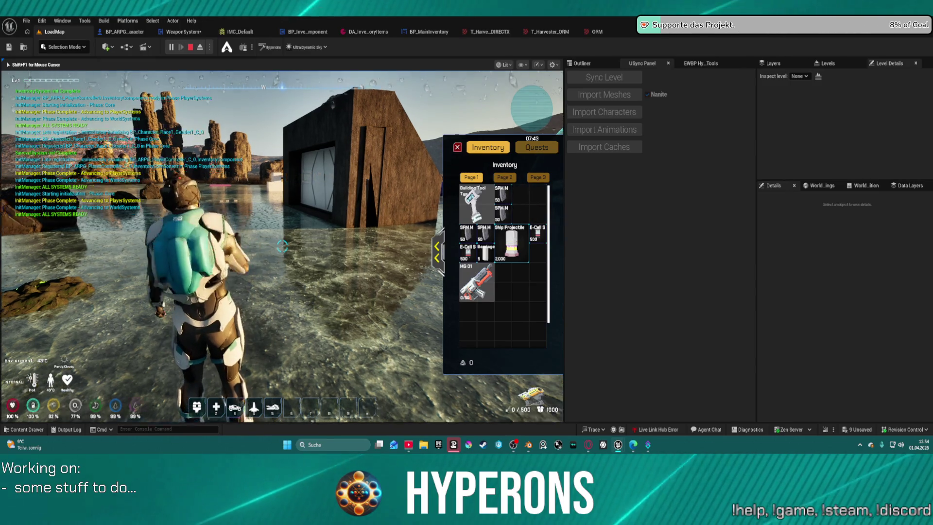
click(443, 145)
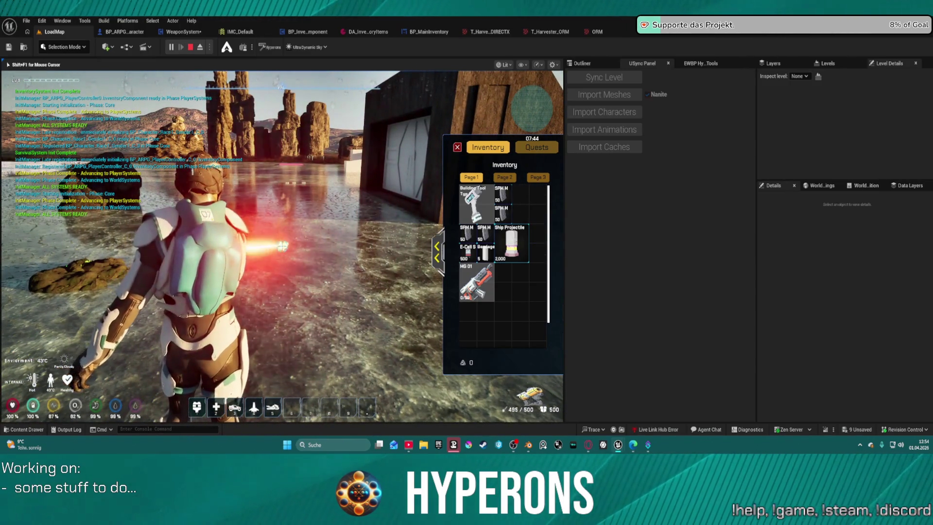
key(shift+F1)
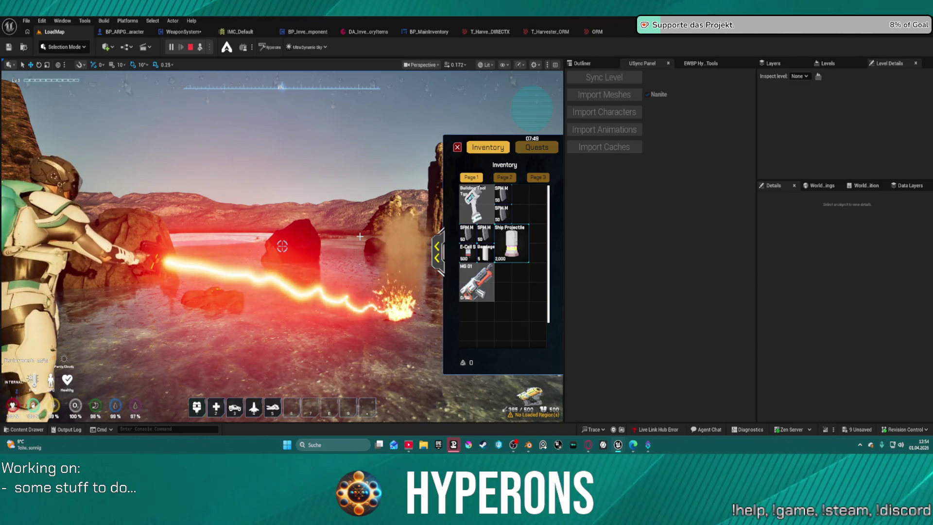
key(Escape)
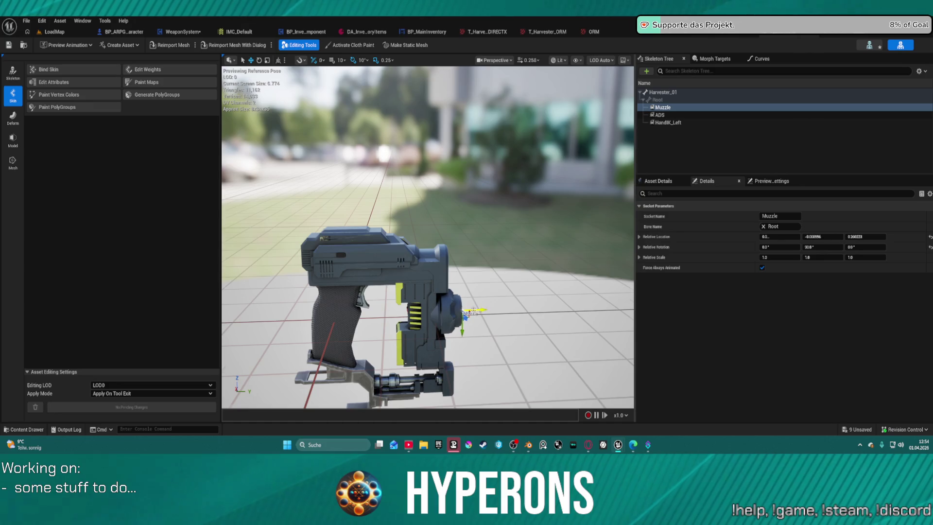
Zoom in on Harvester_01's Muzzle socket at the barrel opening, then return to LoadMap
scroll(428, 237, up, 8)
scroll(455, 302, up, 1)
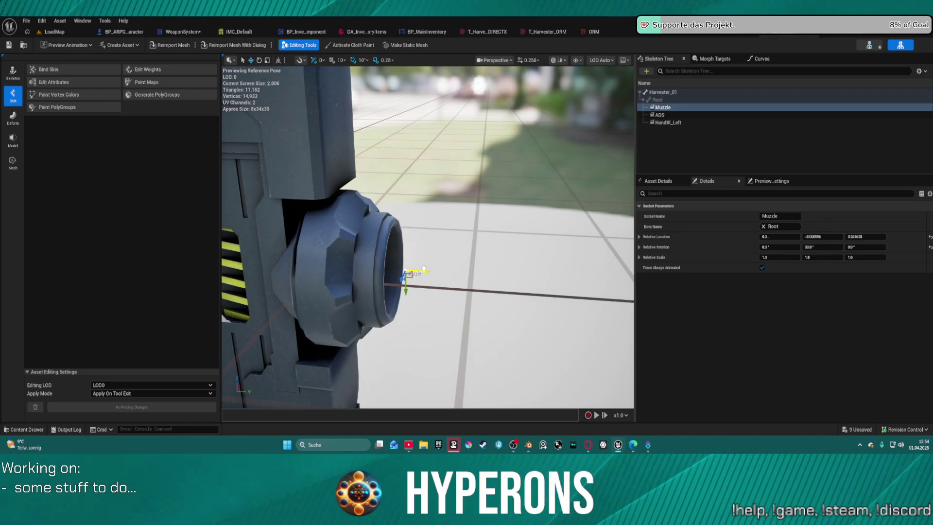
scroll(425, 268, down, 10)
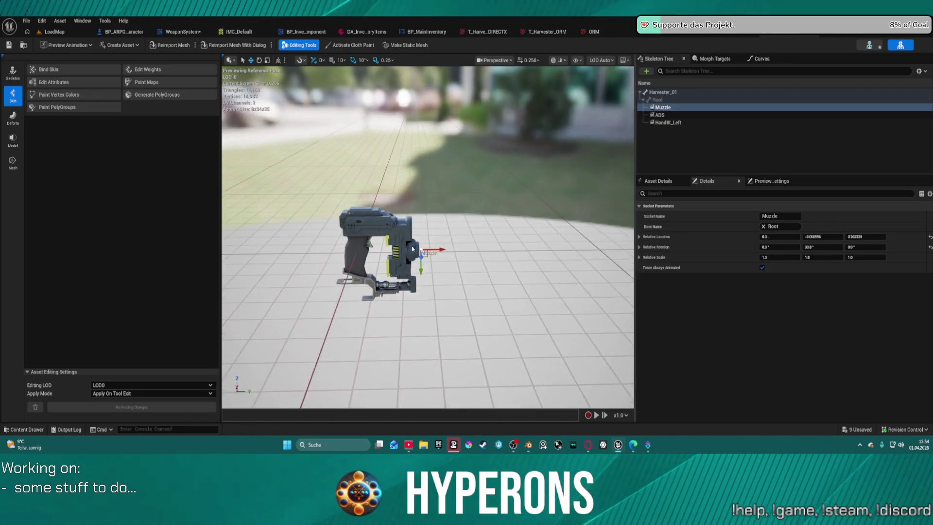
click(67, 33)
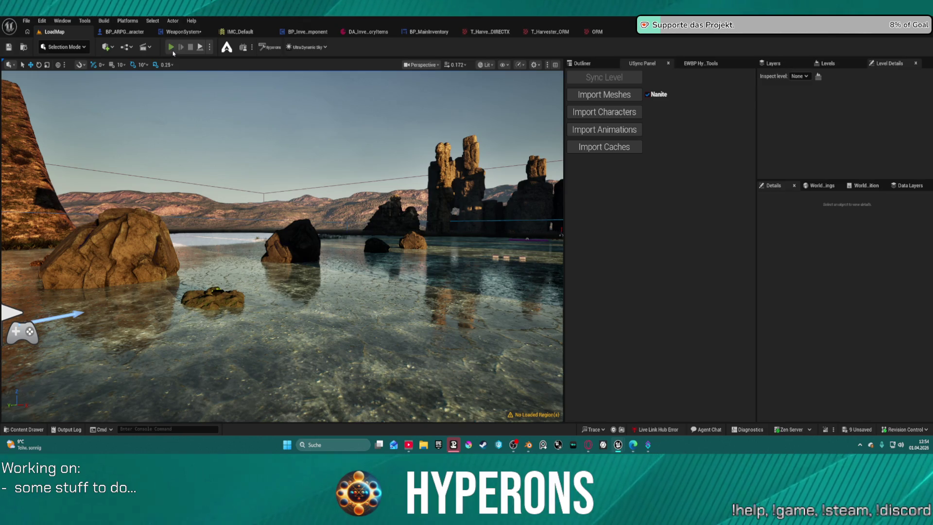
Play the level, equip and reload the Harvester, fire the mining laser, then stop play
key(alt+p)
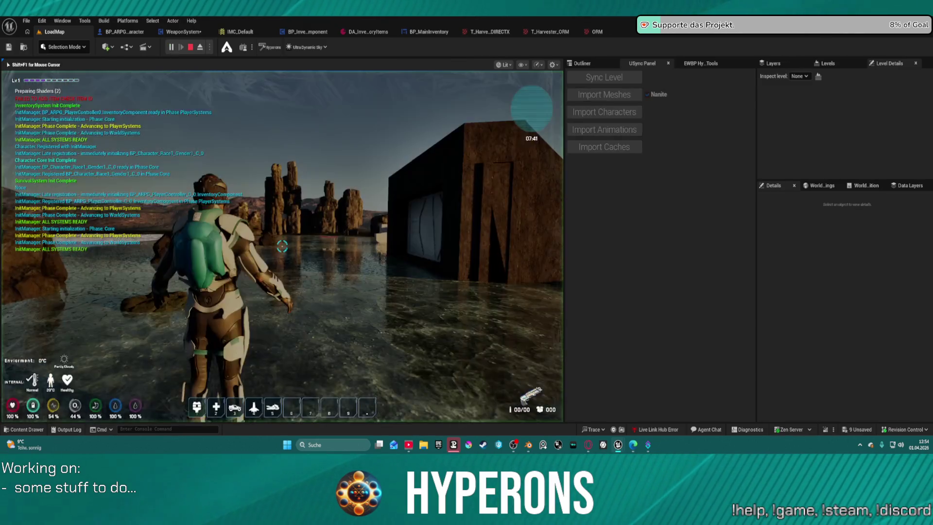
key(i)
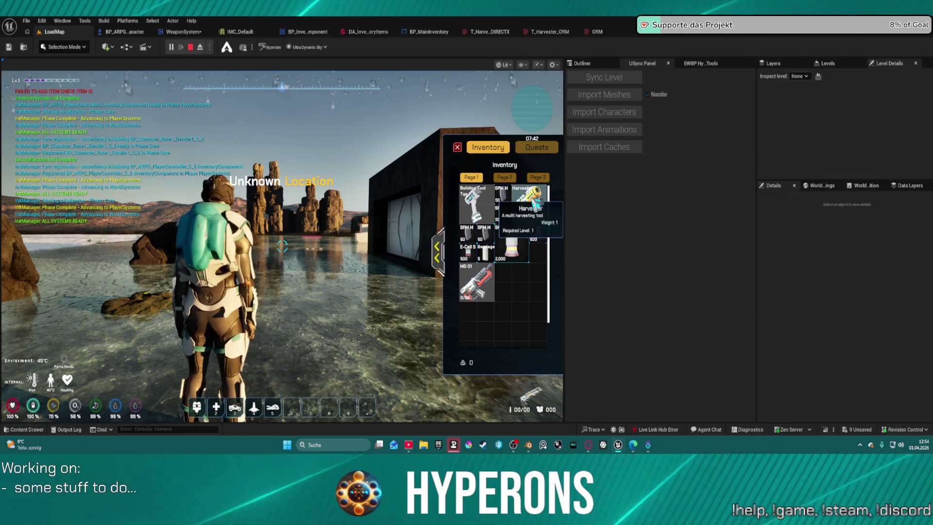
double_click(525, 199)
key(r)
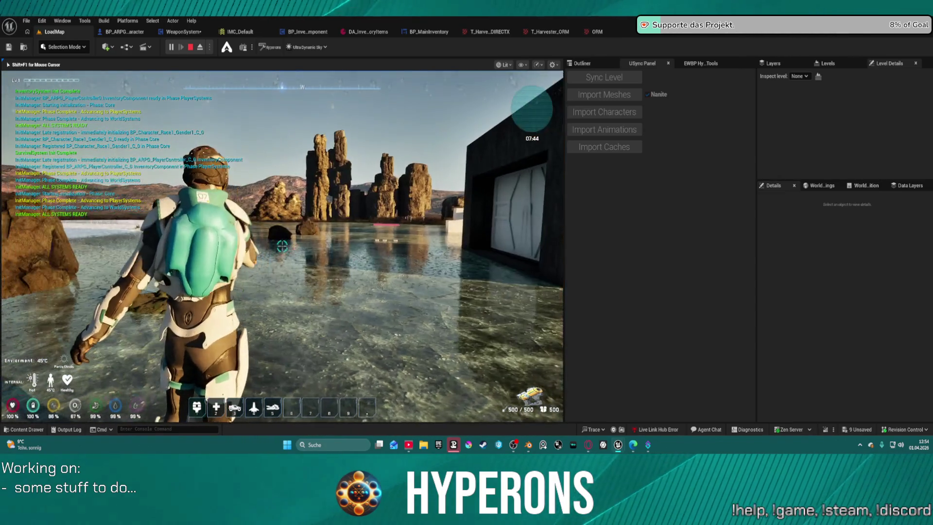
click(282, 246)
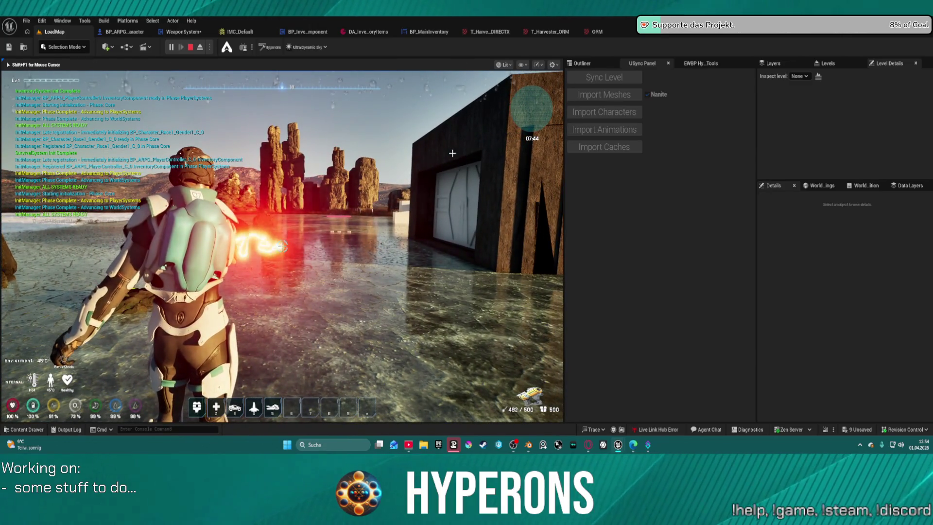
key(shift+F1)
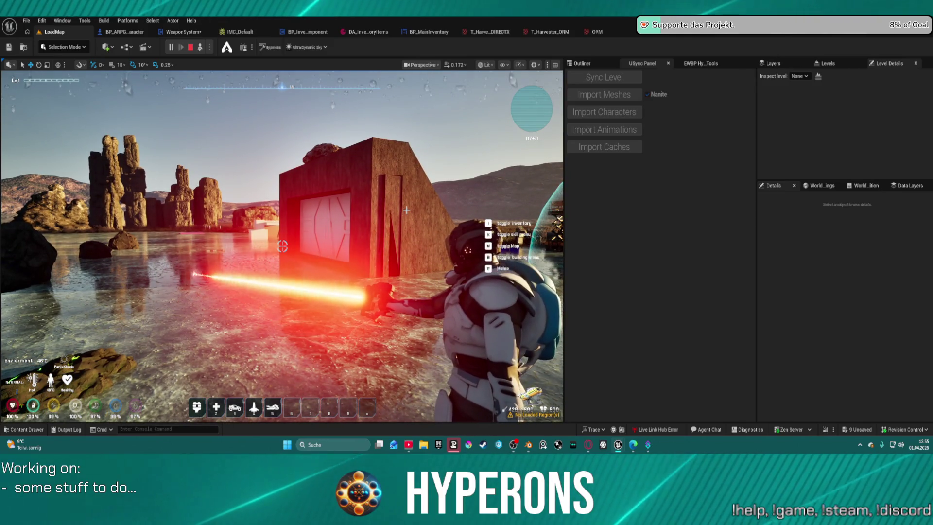
key(Escape)
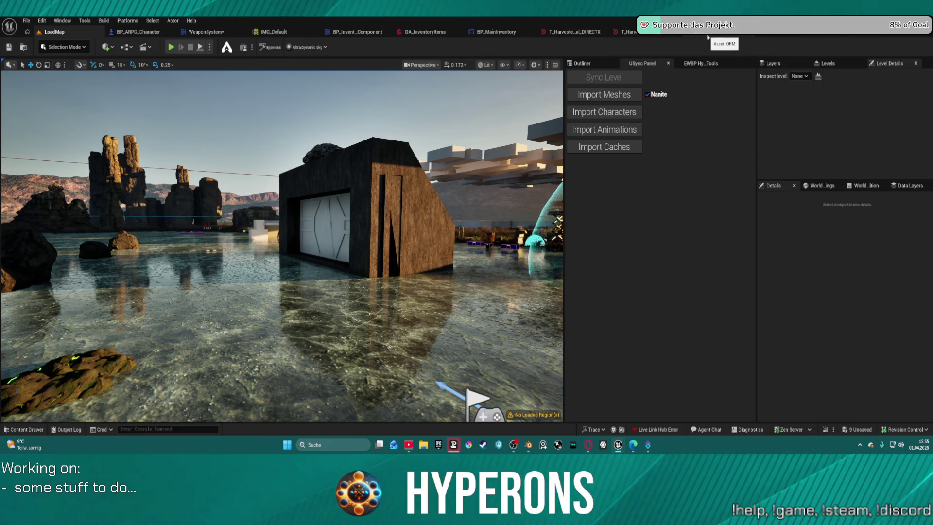
Close the texture documents and the DA_InventoryItems data asset tab
click(650, 32)
middle_click(574, 32)
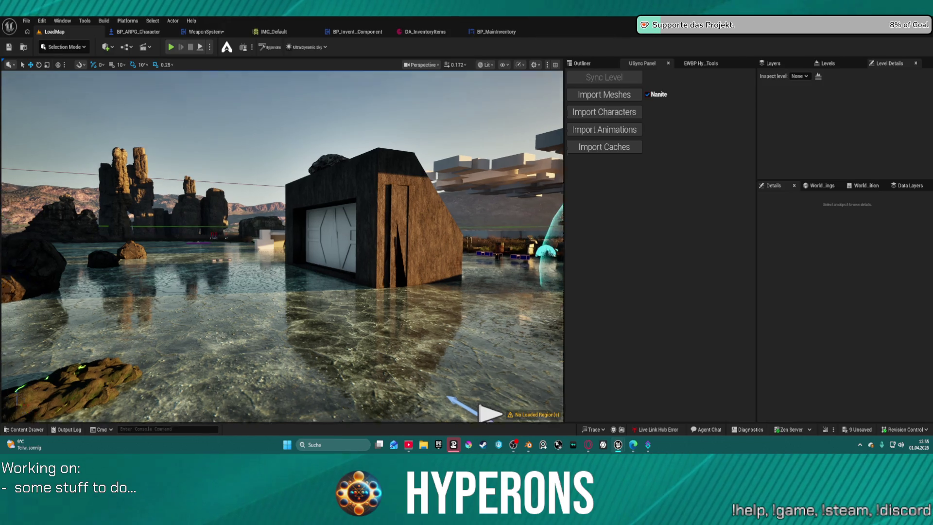
key(w)
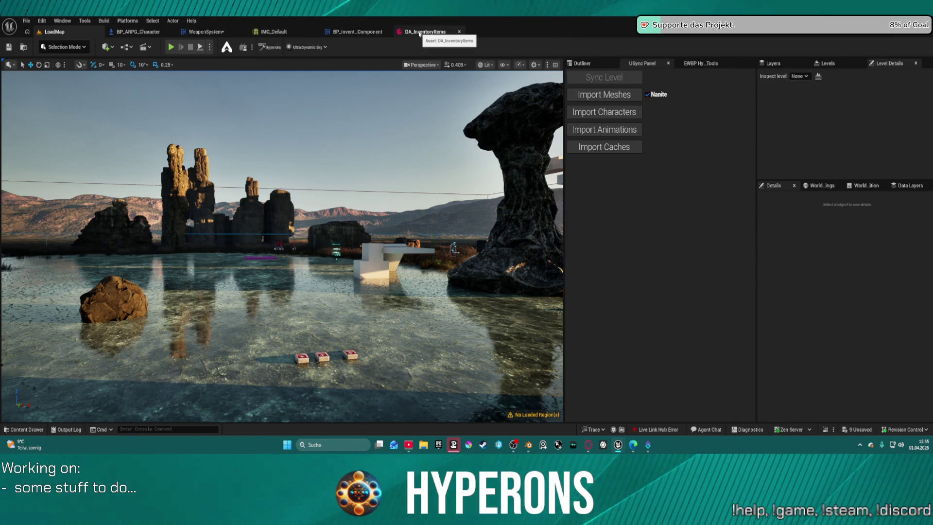
middle_click(387, 33)
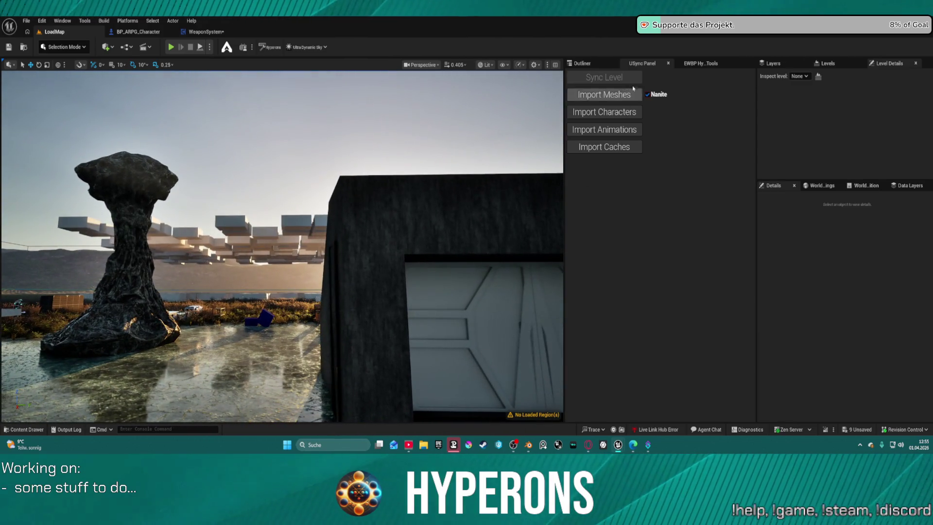
Select Ultra_Dynamic_Sky in the Outliner and set its Time Of Day to 1000
click(583, 64)
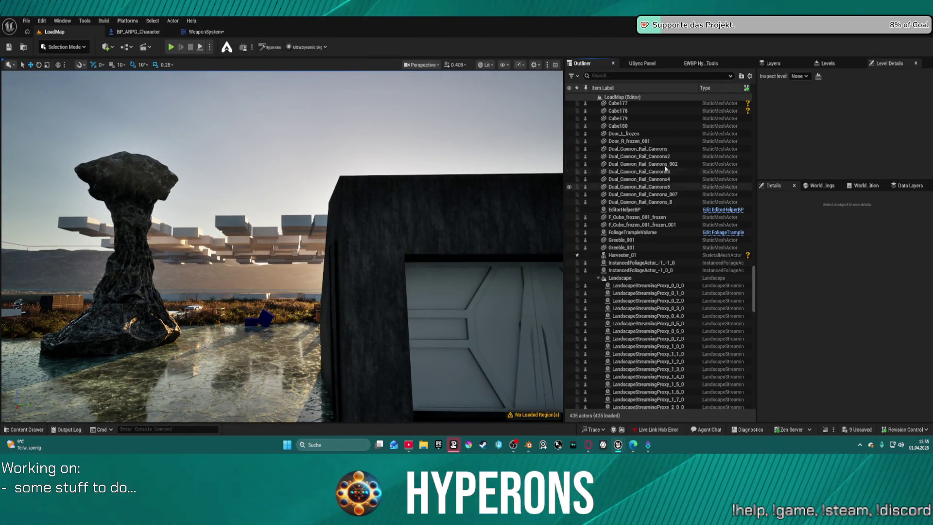
scroll(699, 118, down, 10)
scroll(700, 119, up, 15)
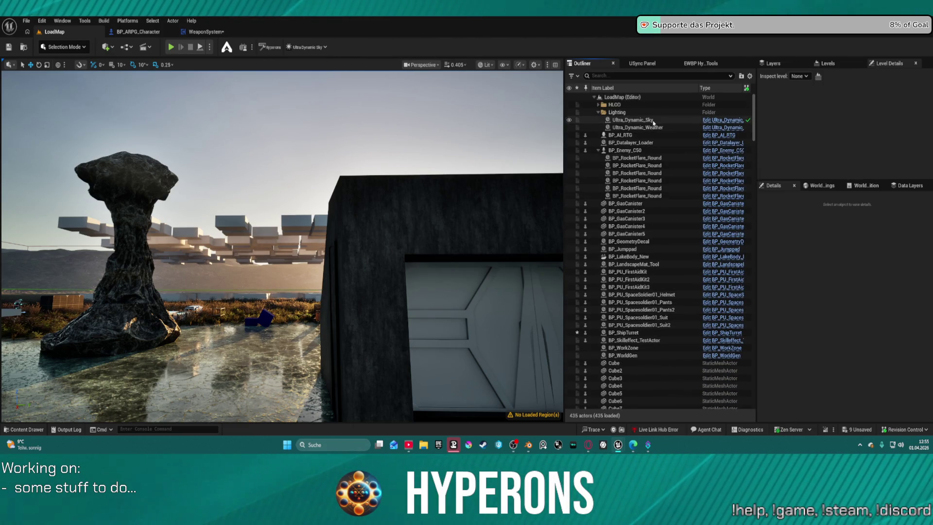
click(631, 120)
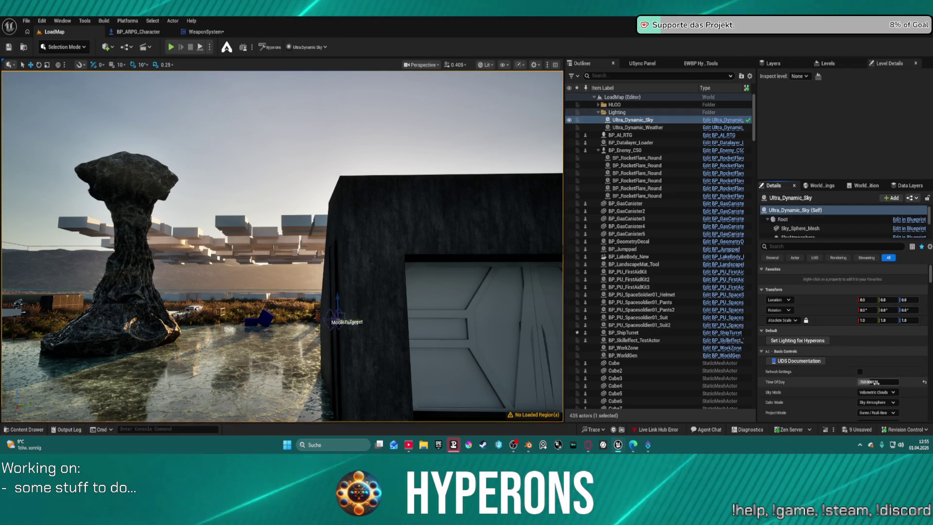
drag(867, 382, 874, 382)
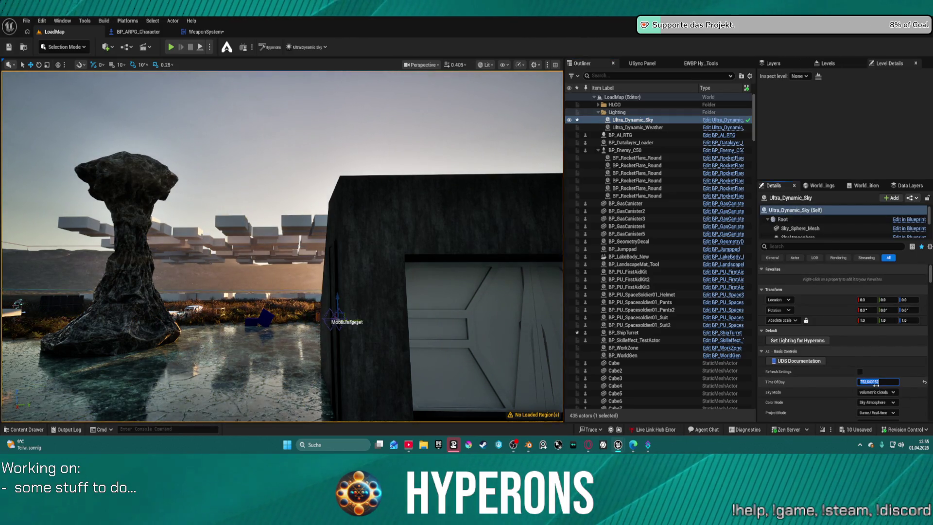
text(00)
key(Return)
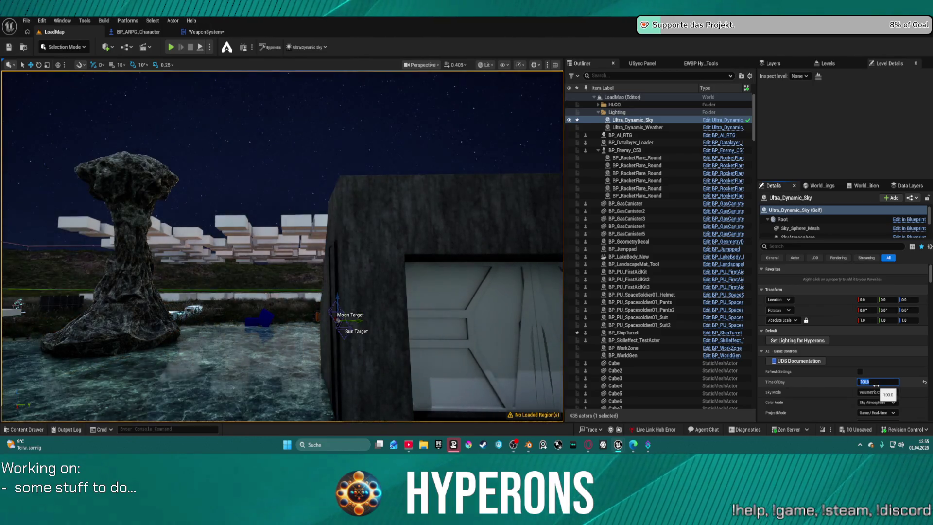
key(Return)
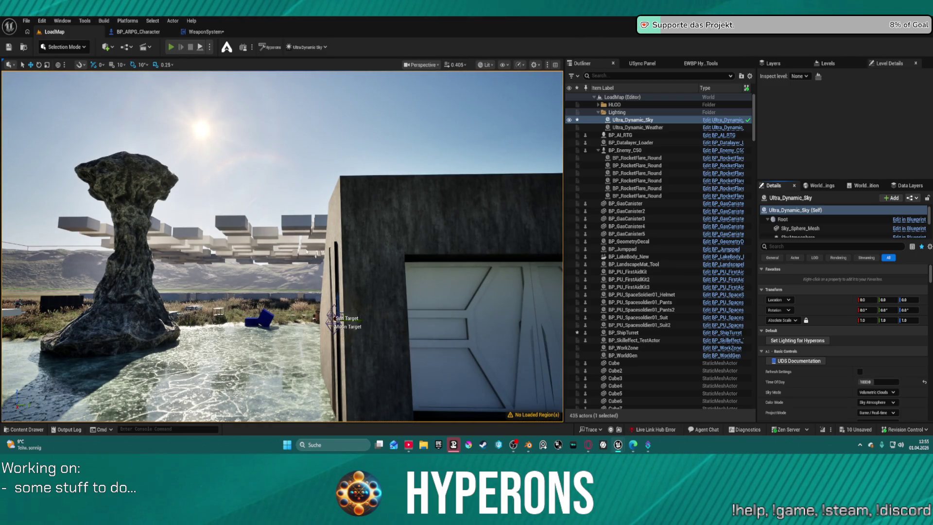
Play the level in daylight, equip the Harvester from the inventory, and expand the character window
key(alt+p)
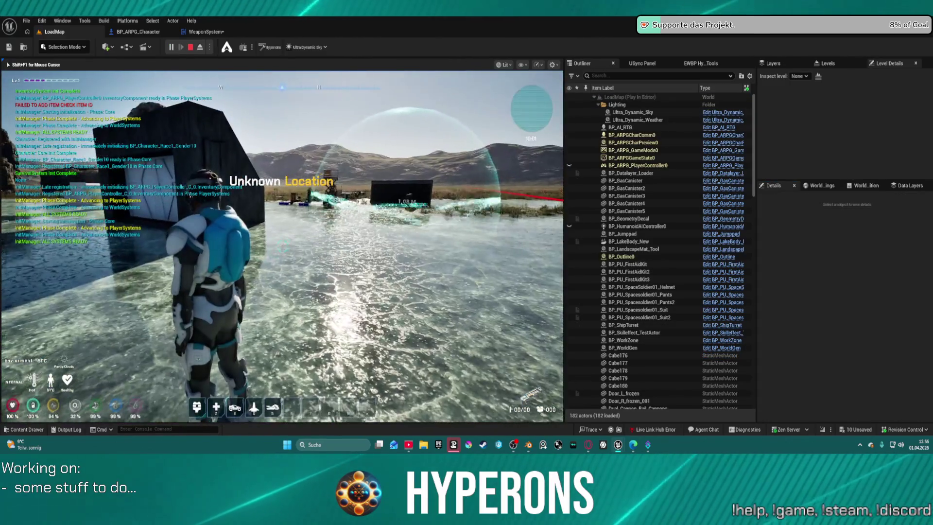
key(i)
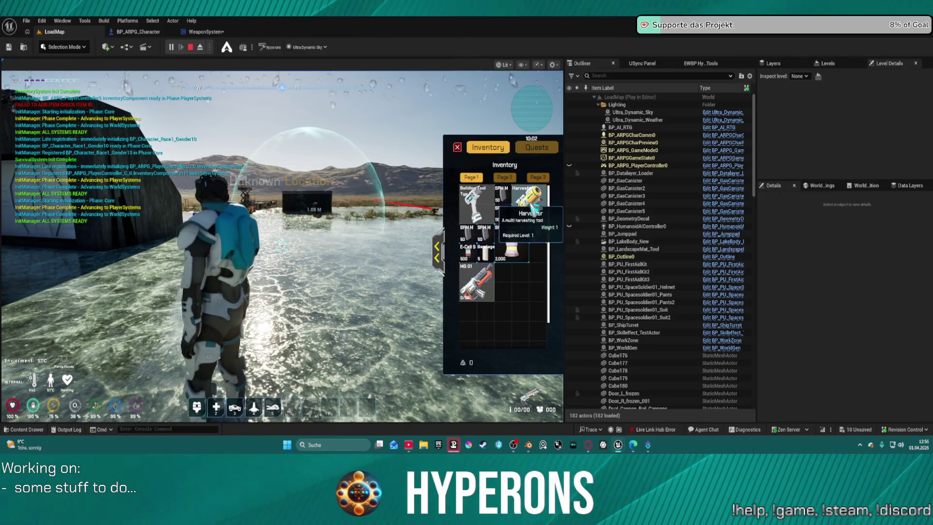
right_click(529, 204)
click(292, 243)
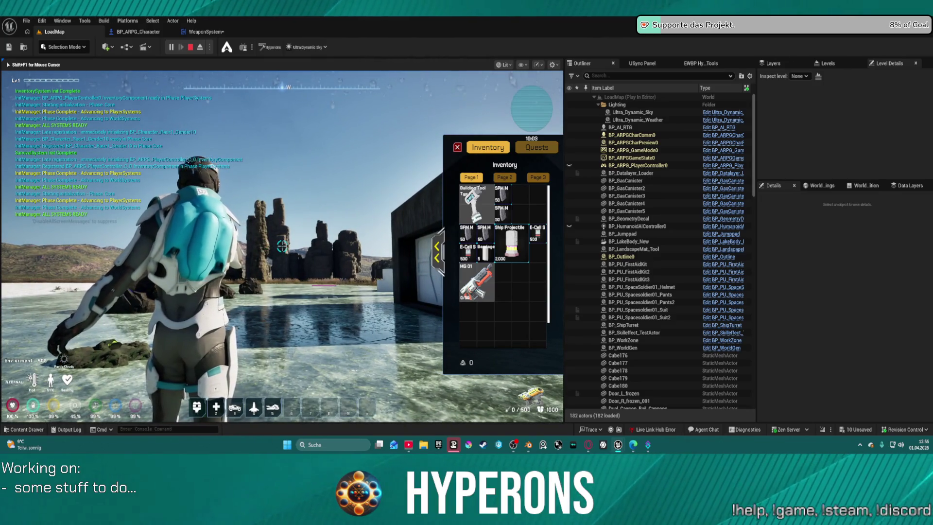
key(F8)
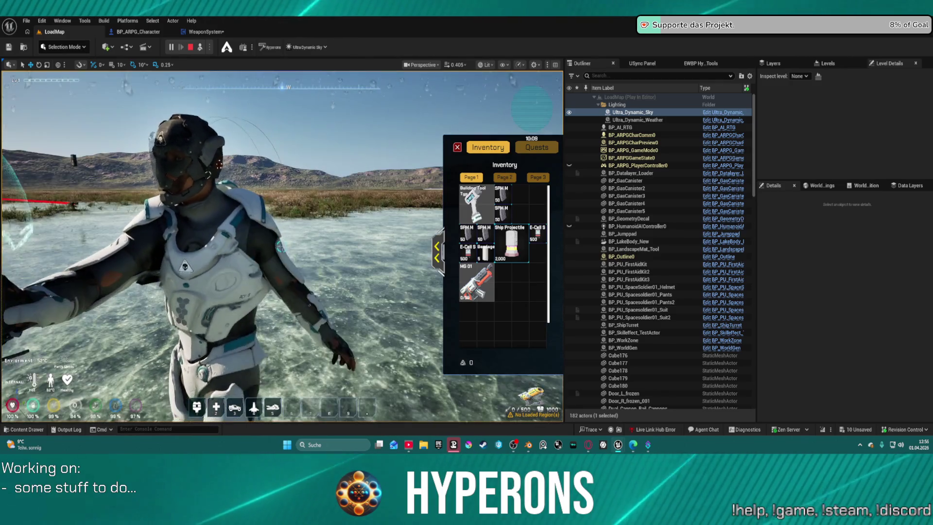
click(435, 246)
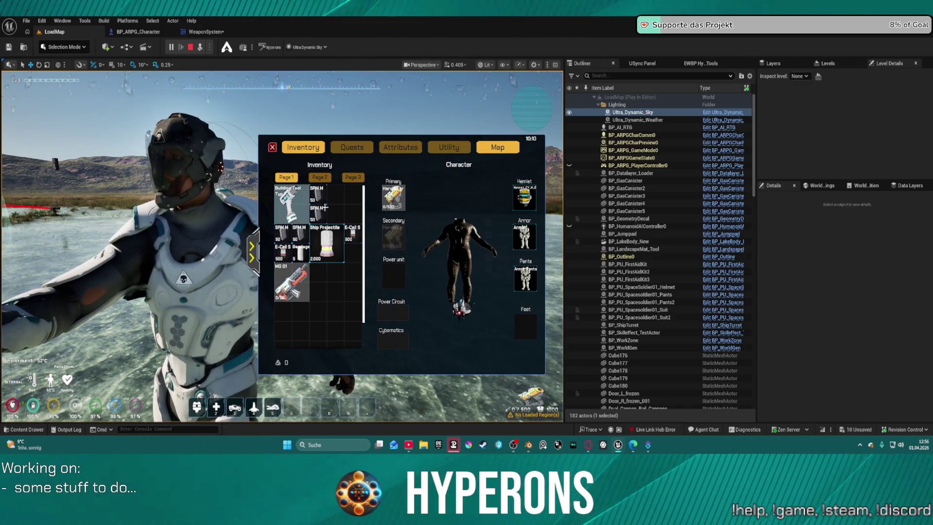
Unequip the Harvester, helmet, armor and Armor Pants into empty inventory cells
mouse_move(396, 198)
mouse_down()
mouse_move(335, 201)
mouse_move(394, 203)
mouse_up()
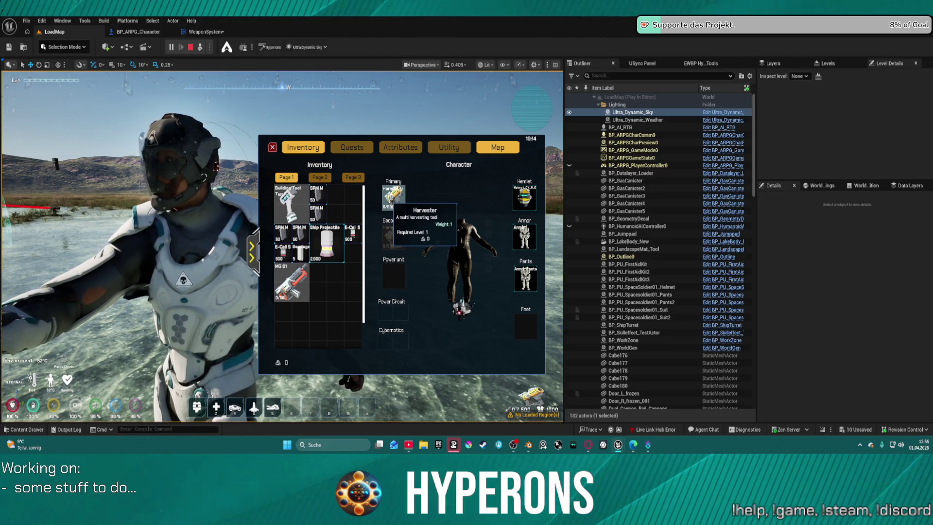
mouse_move(395, 197)
mouse_down()
mouse_move(357, 213)
mouse_move(344, 204)
mouse_up()
mouse_move(524, 196)
mouse_down()
mouse_move(408, 267)
mouse_move(327, 293)
mouse_move(326, 284)
mouse_up()
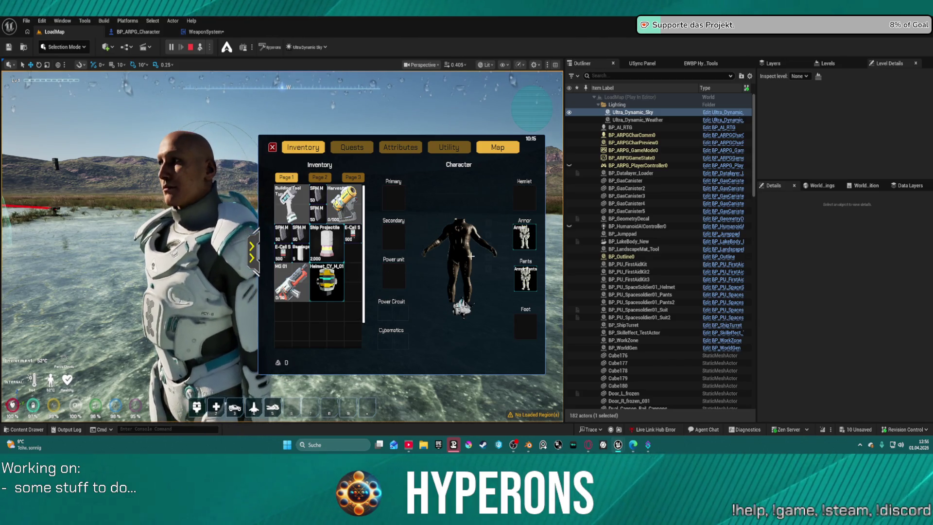
mouse_move(525, 249)
mouse_down()
mouse_move(340, 318)
mouse_move(349, 314)
mouse_up()
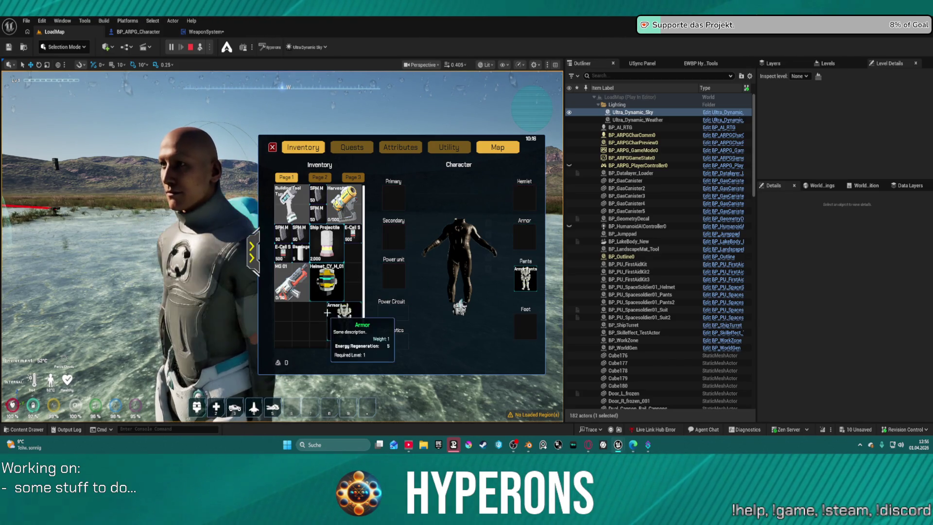
mouse_move(525, 277)
mouse_down()
mouse_move(312, 333)
mouse_move(292, 321)
mouse_up()
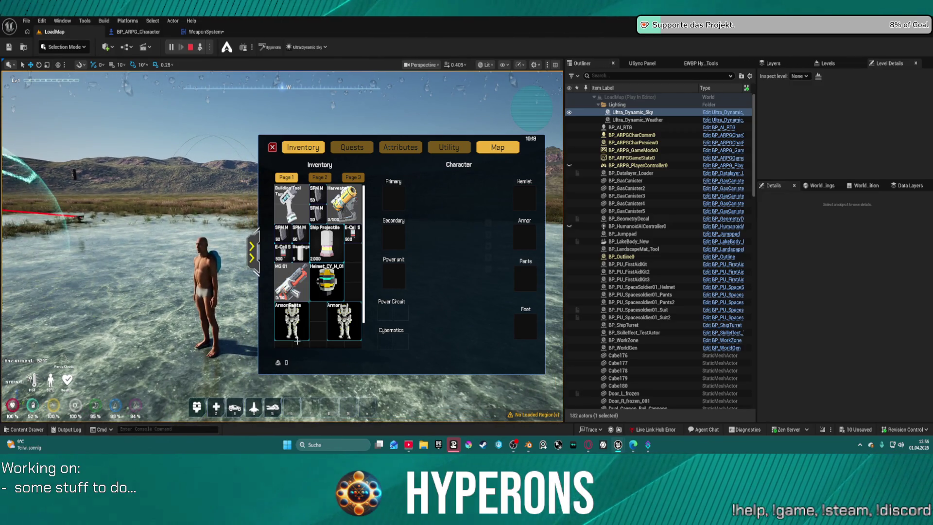
Re-equip the Armor Pants, Armor, Helmet and Harvester, then close the inventory and resume play
right_click(283, 325)
right_click(342, 316)
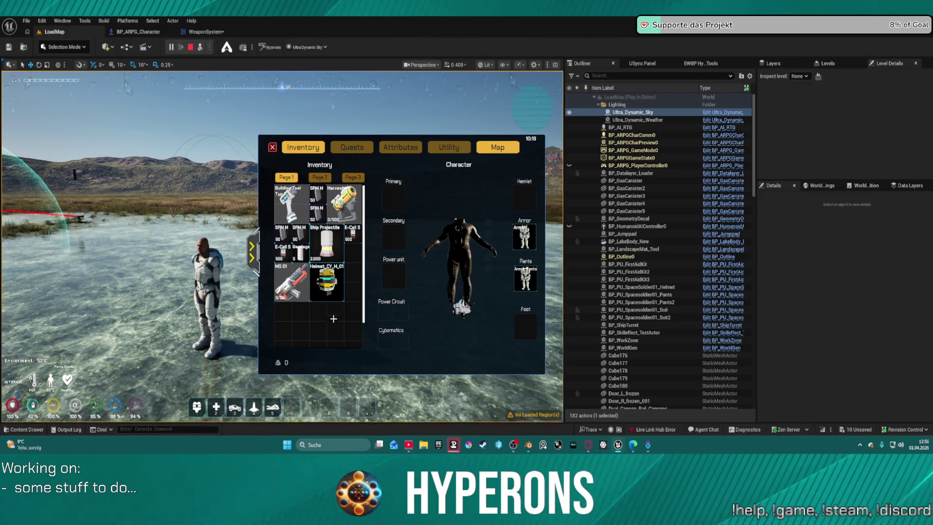
right_click(323, 296)
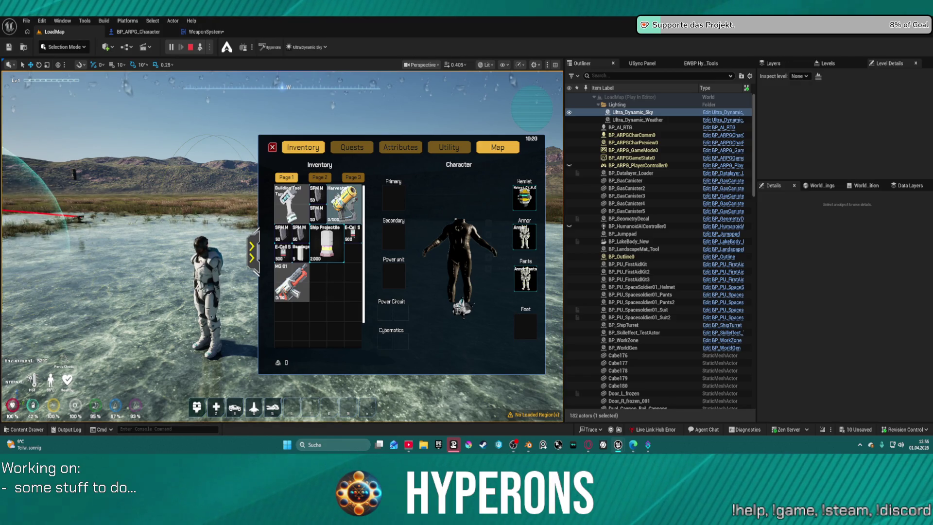
right_click(338, 196)
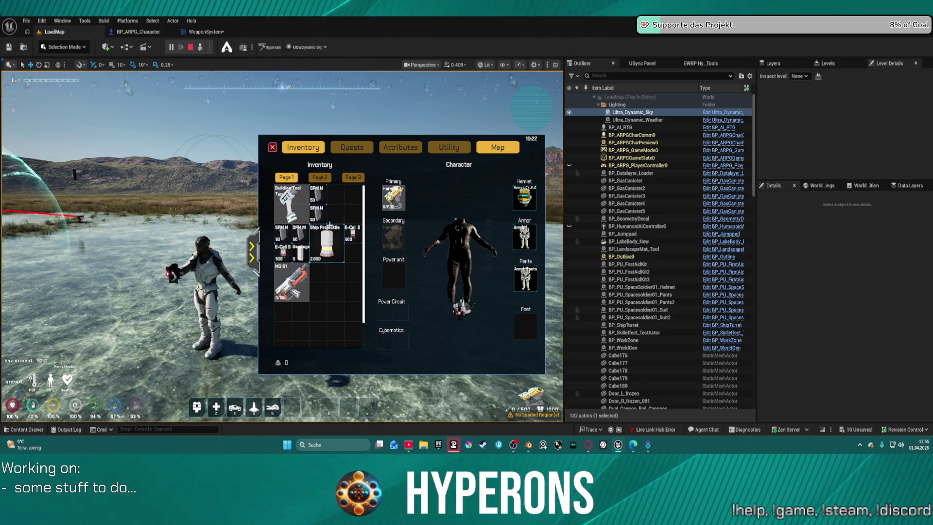
click(272, 148)
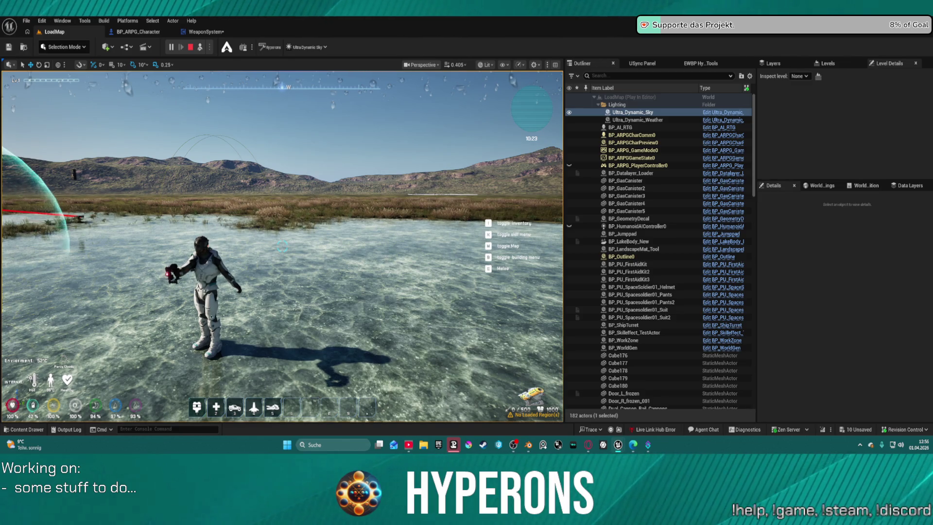
click(272, 147)
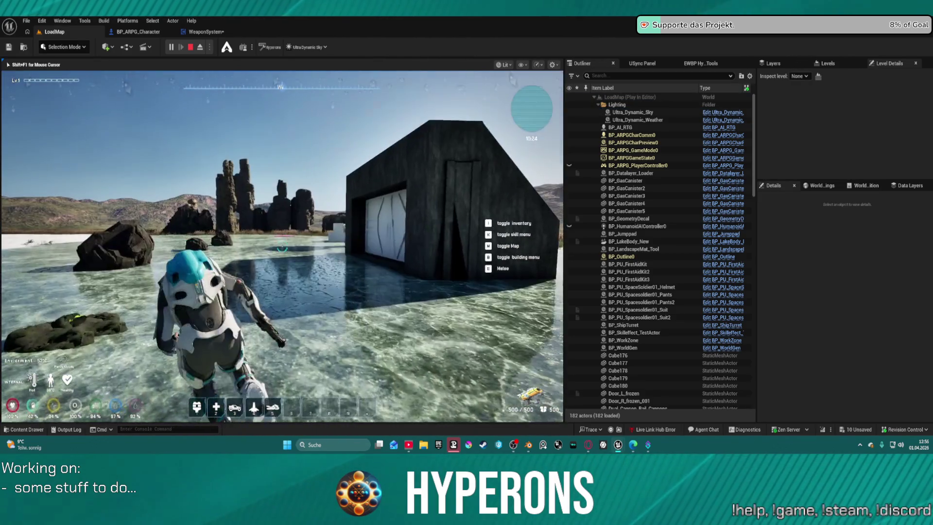
Walk the character to the large ore rock and mine it with the Harvester laser
key(w)
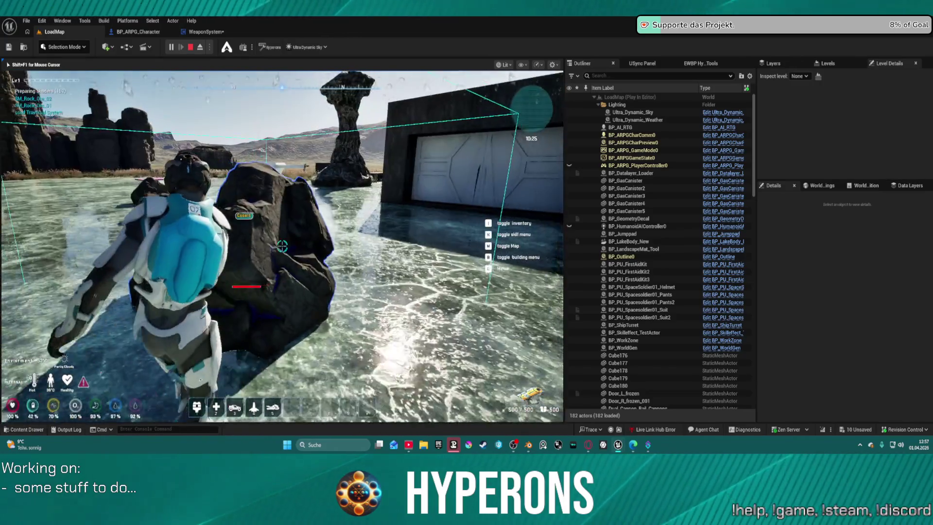
click(282, 246)
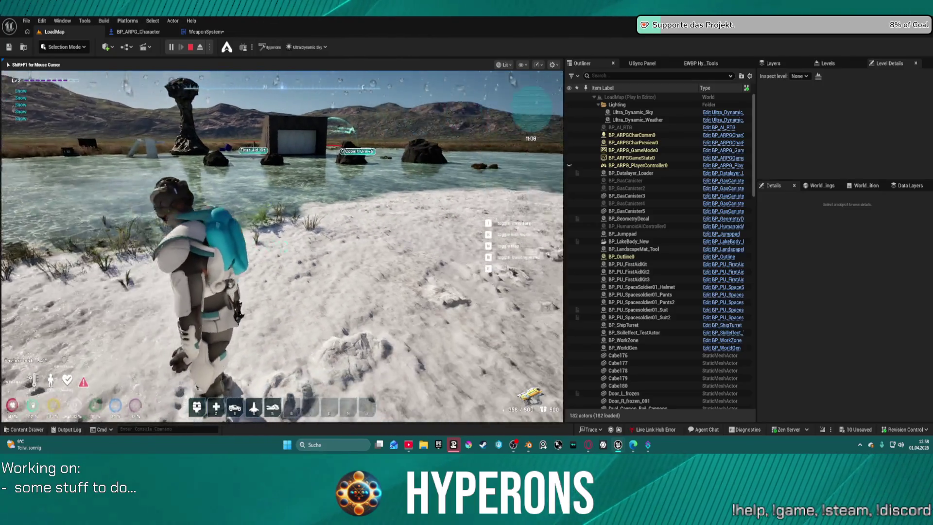
Drop the Ship Projectile stack from the inventory, confirm, and return to controlling the character
key(i)
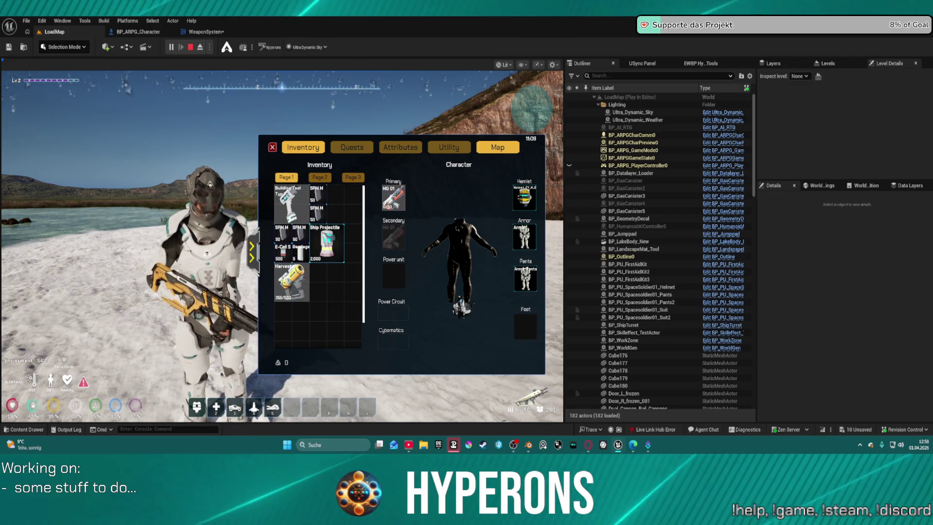
drag(327, 243, 253, 249)
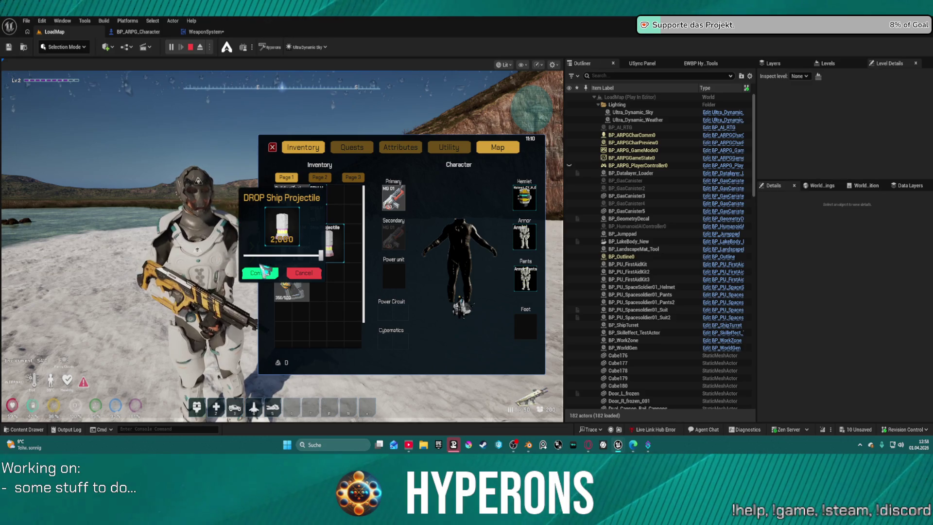
click(261, 271)
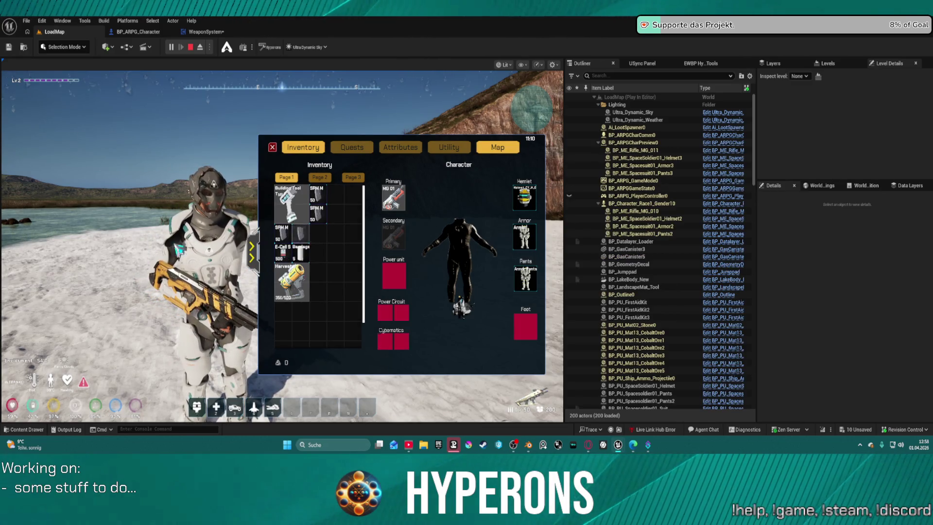
click(118, 276)
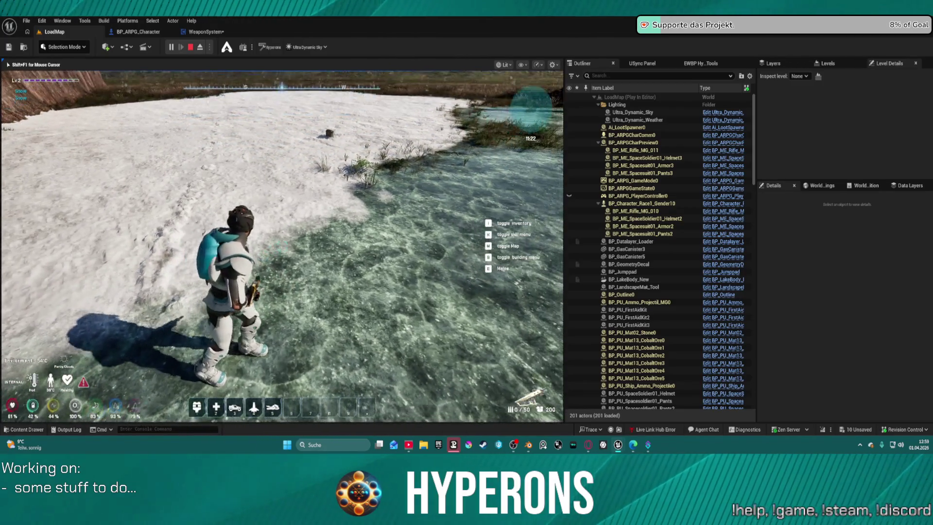
Run across the ice, climb the tall rock near the building, then stop Play In Editor
key(w)
key(w)
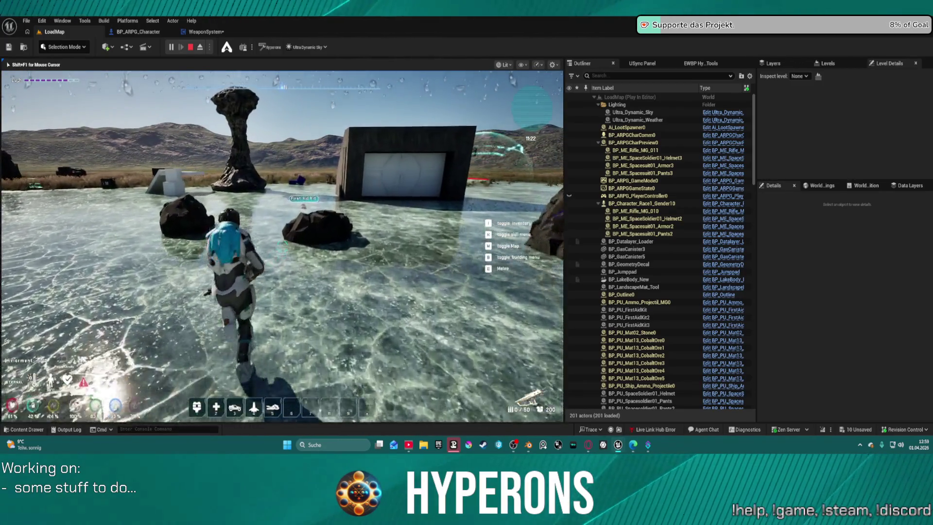
key(w)
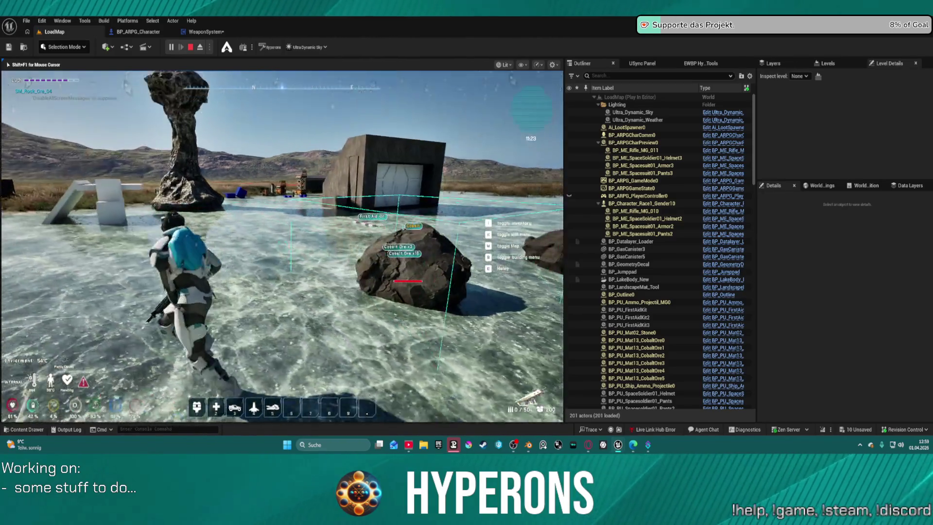
key(w)
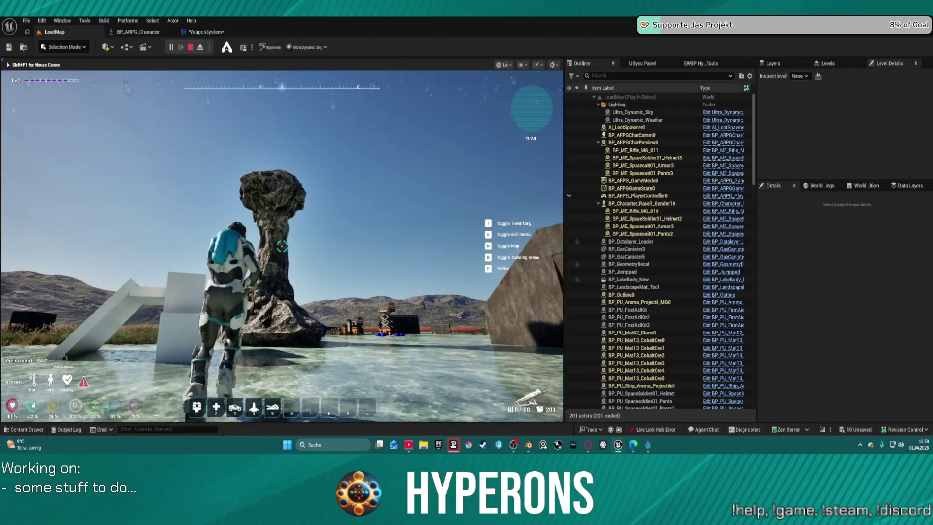
key(w)
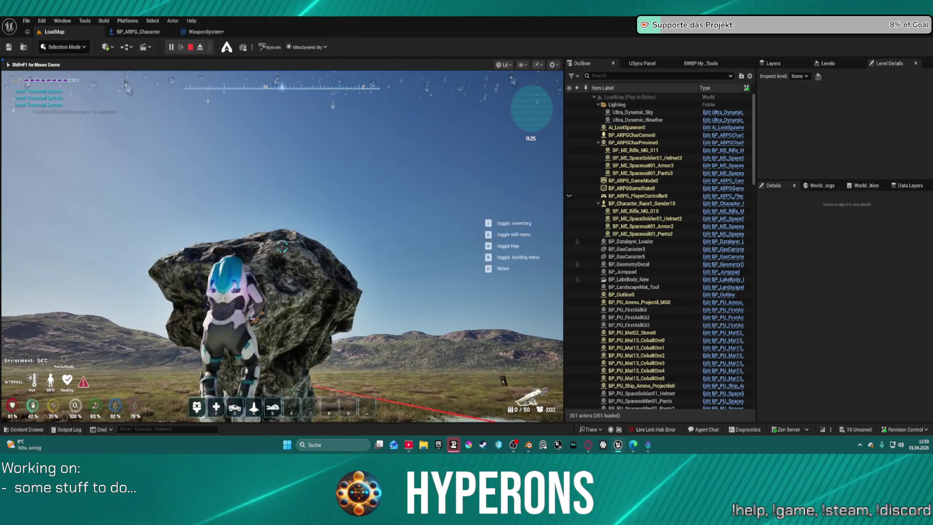
key(w)
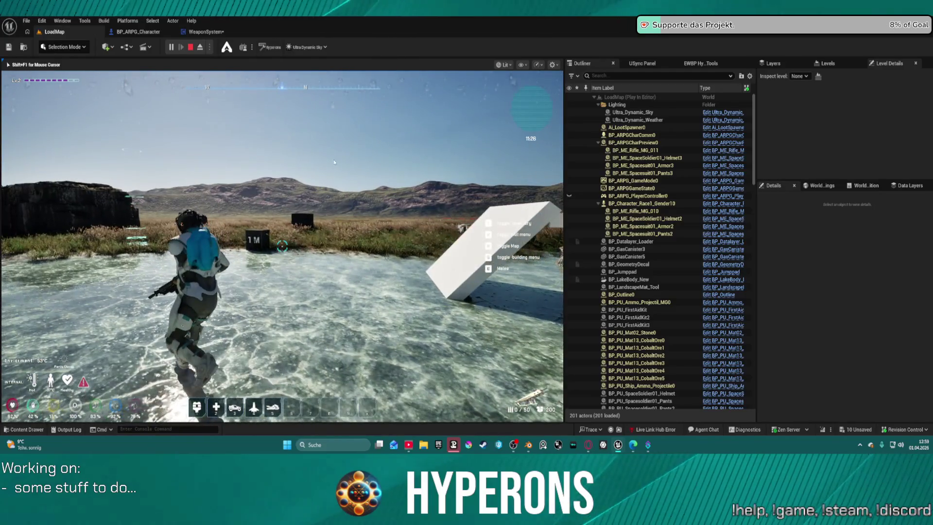
key(Escape)
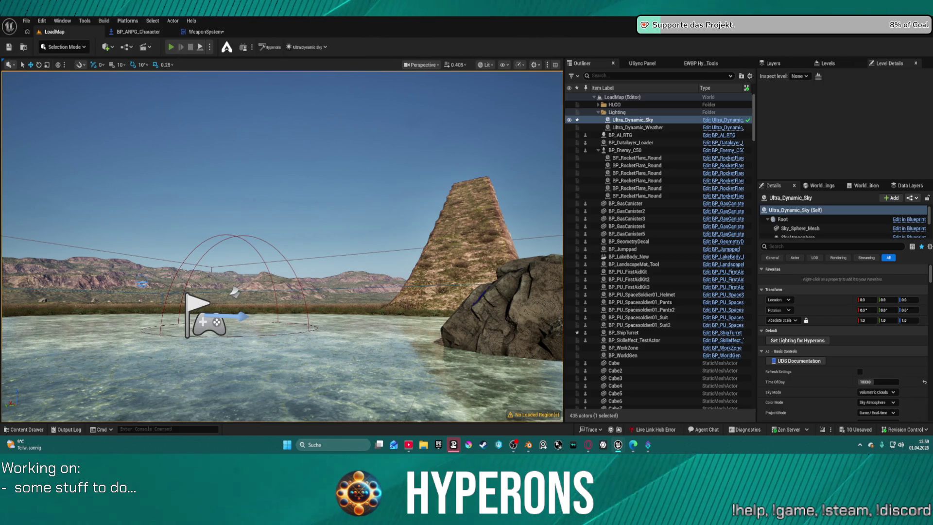
Start a new play session with Alt+P, check the inventory, and reload the rifle to 50/50
key(alt+p)
key(i)
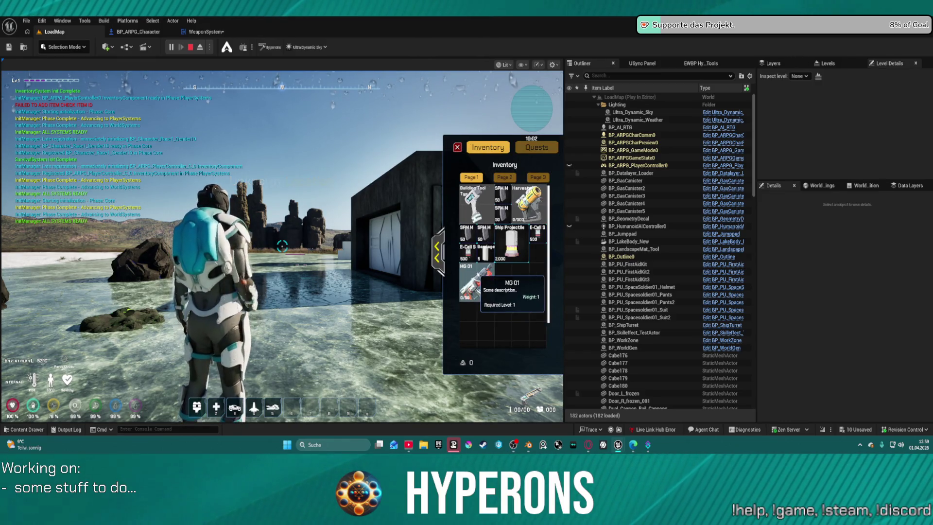
click(457, 147)
key(w)
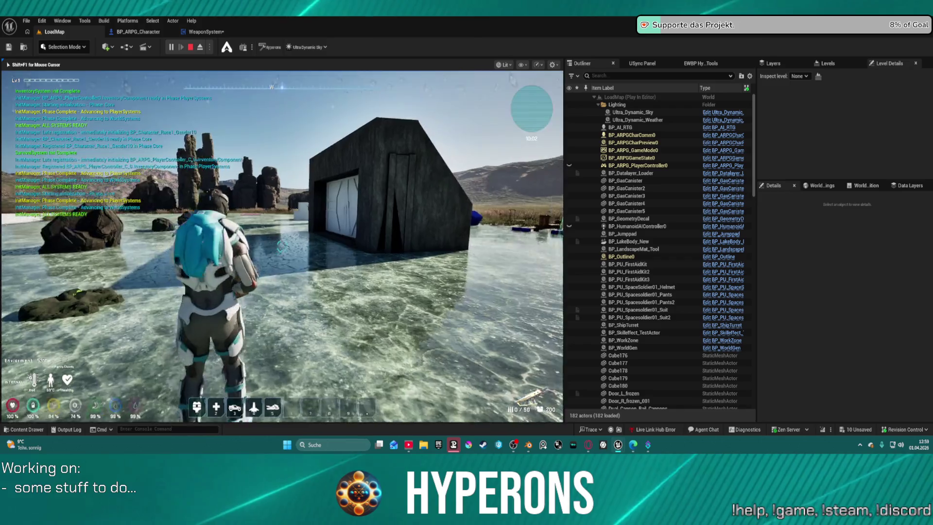
key(r)
Run past the building and rock arch onto the grassy plain toward the enemy and cliff
key(w)
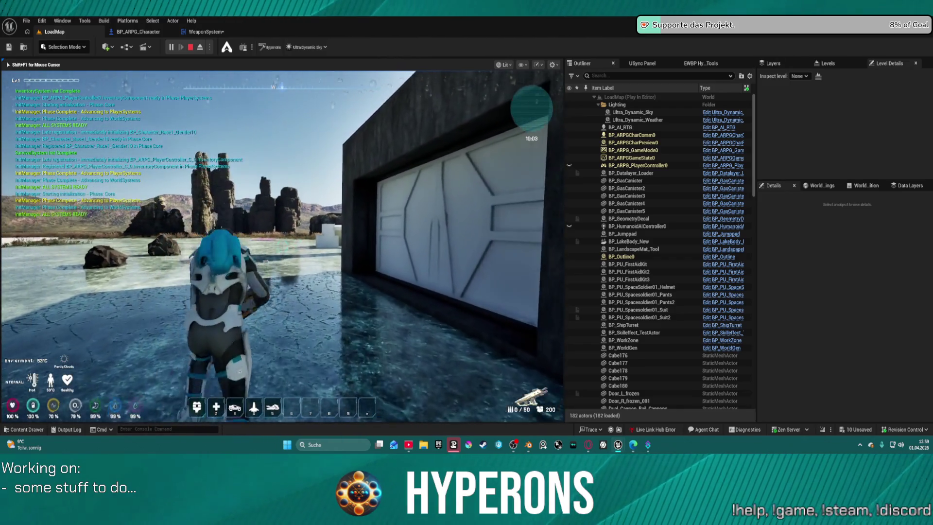
key(w)
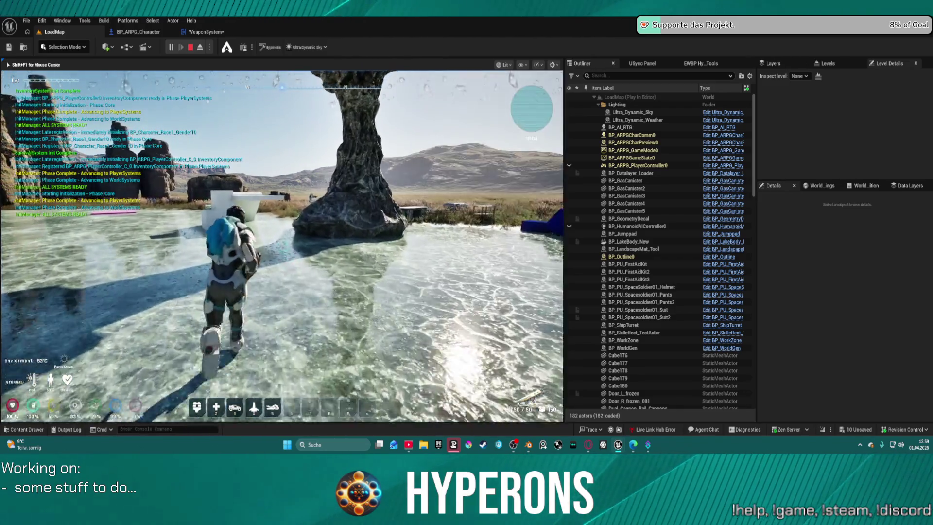
key(w)
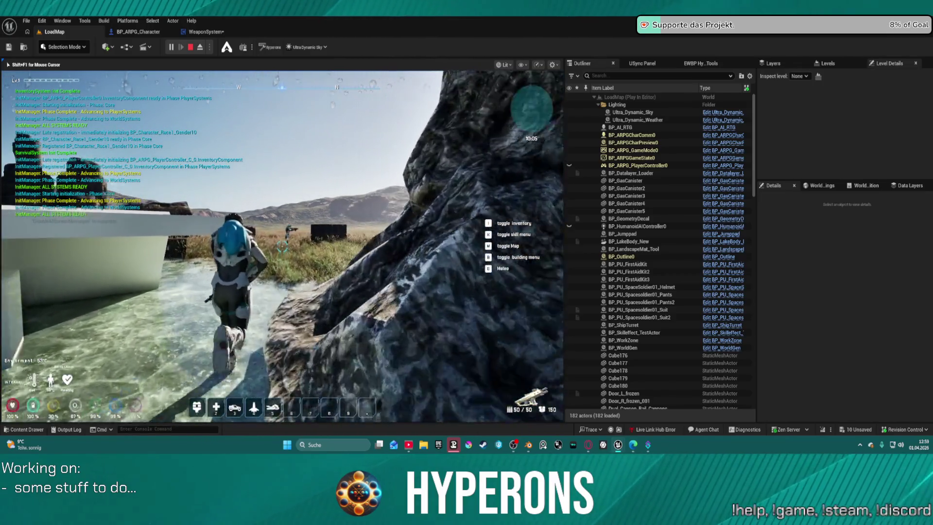
key(w)
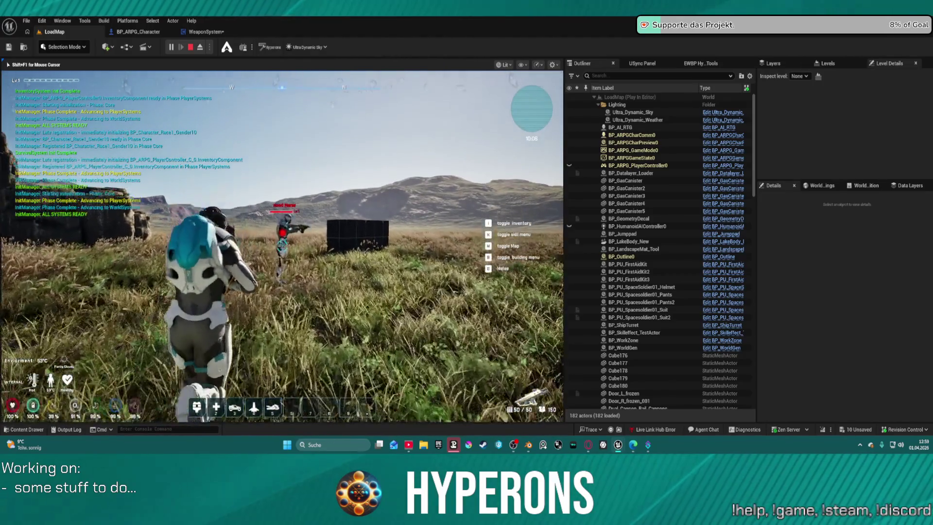
key(w)
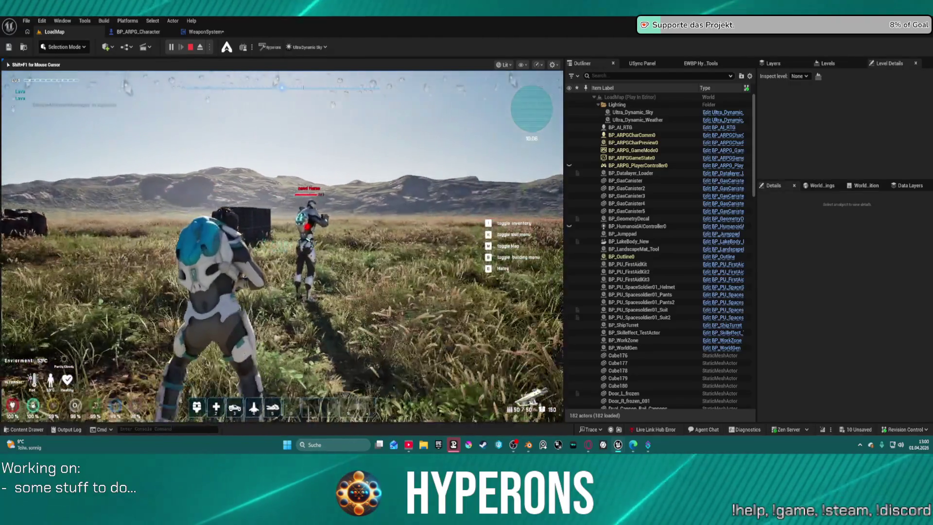
key(w)
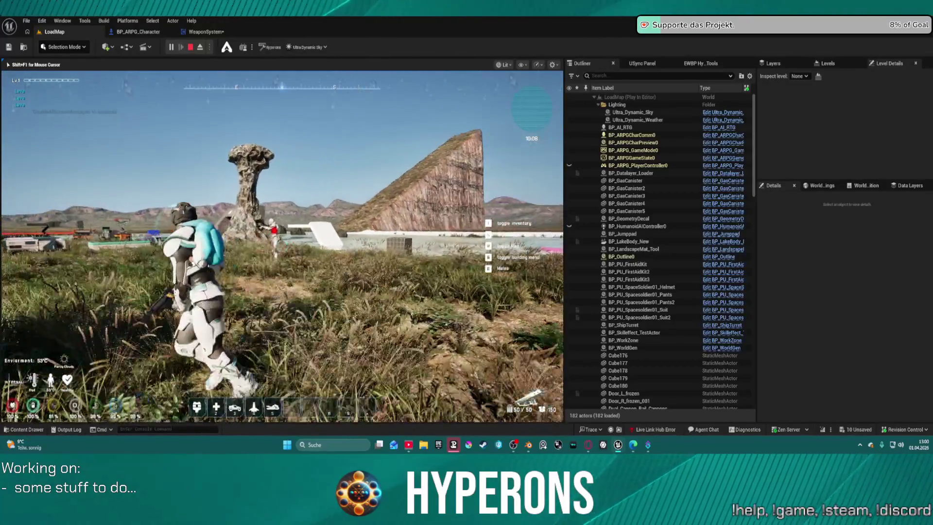
key(w)
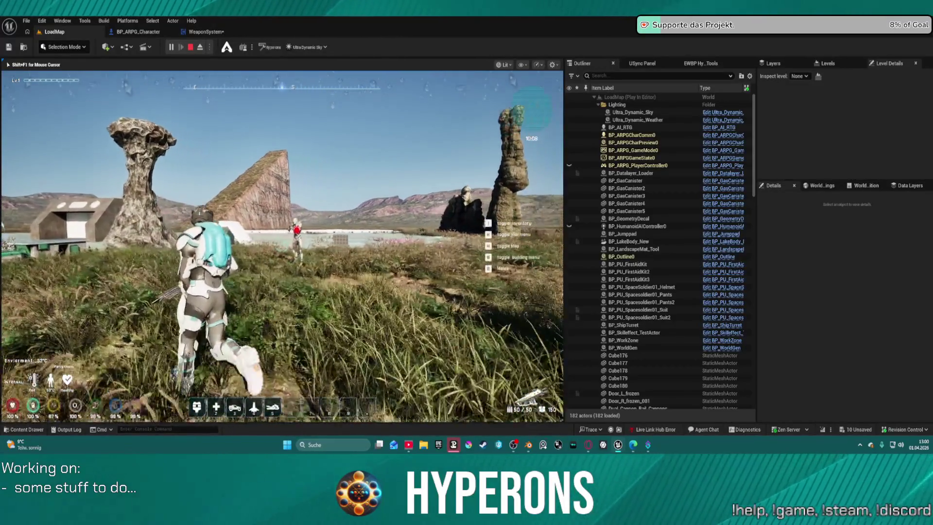
Run through the grassland past the enemy to the mushroom rock and into the shallow lake water
key(w)
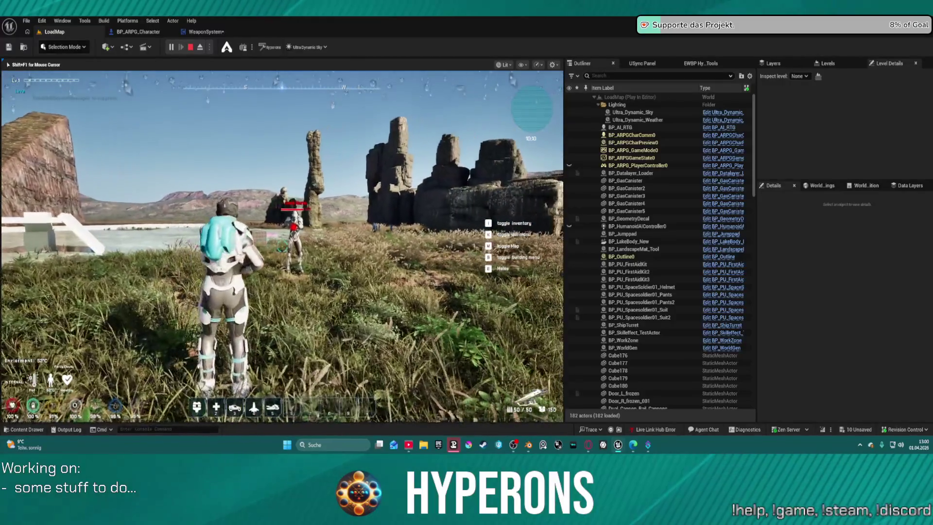
key(w)
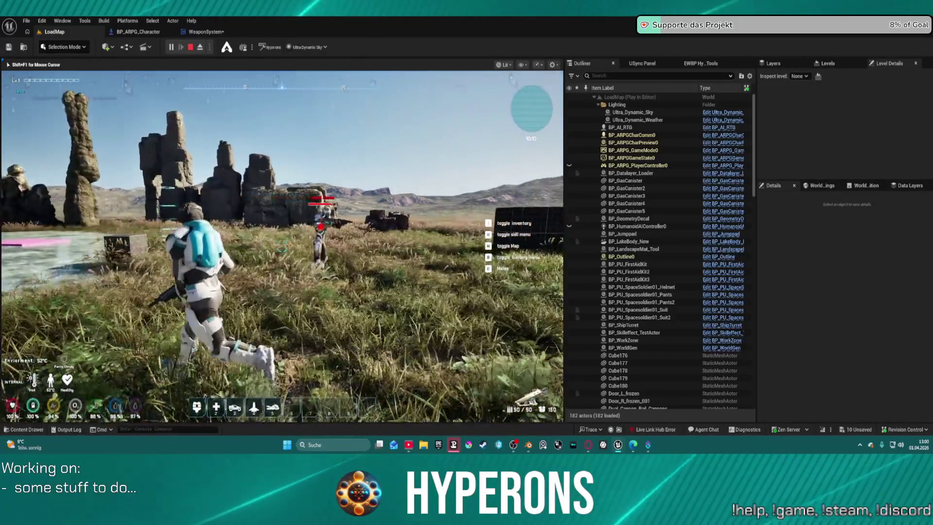
key(w)
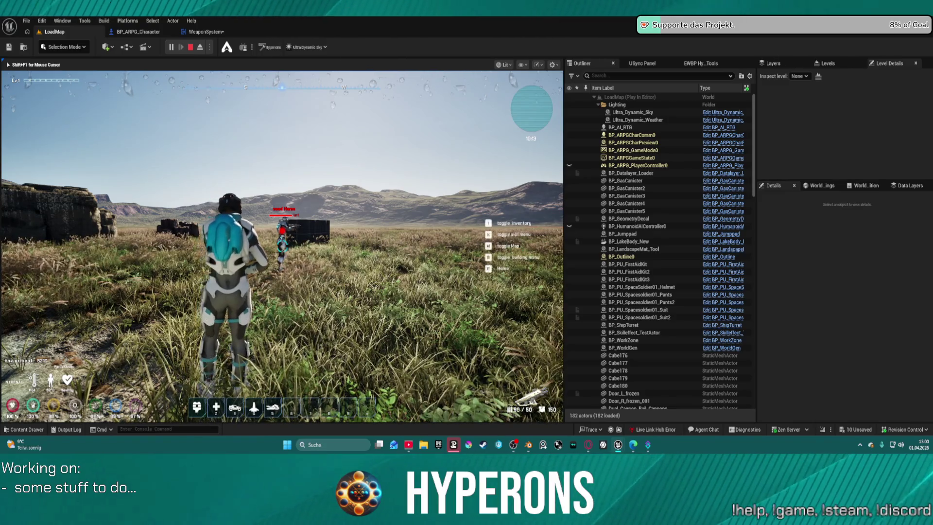
key(w)
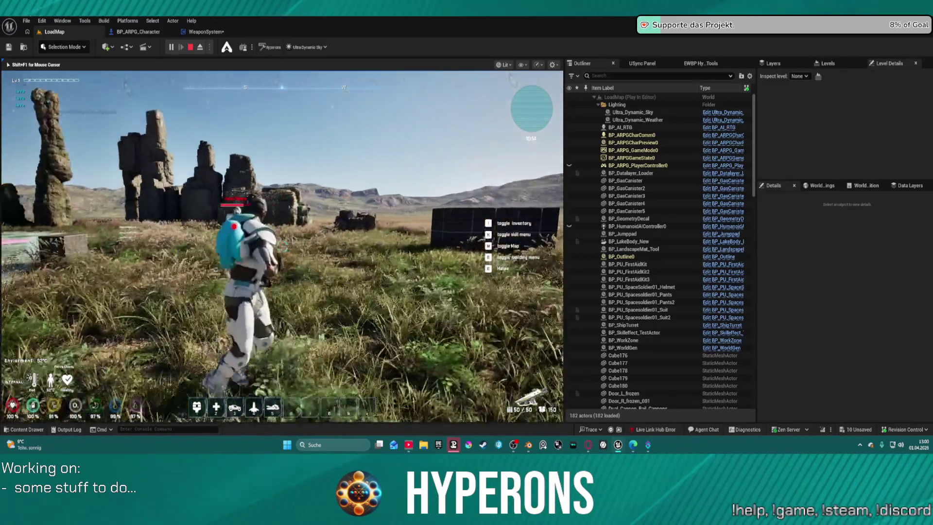
key(w)
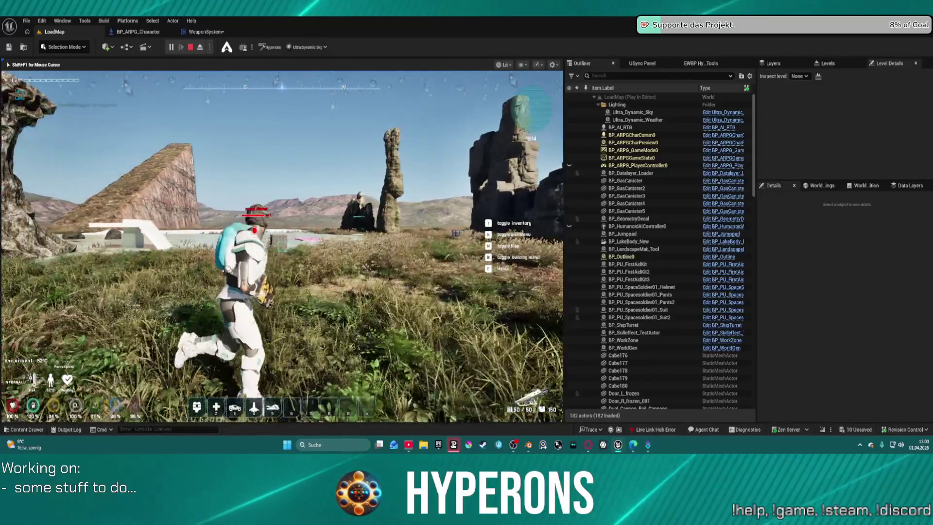
key(w)
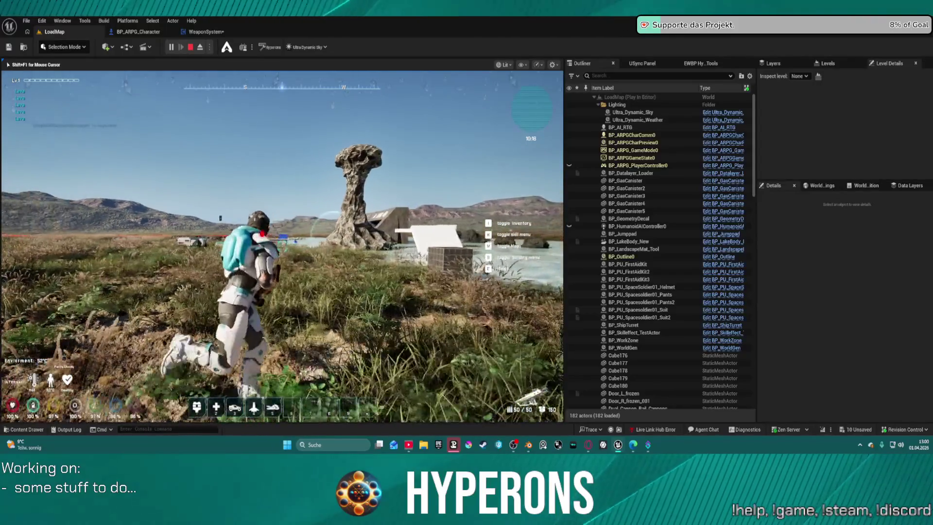
key(w)
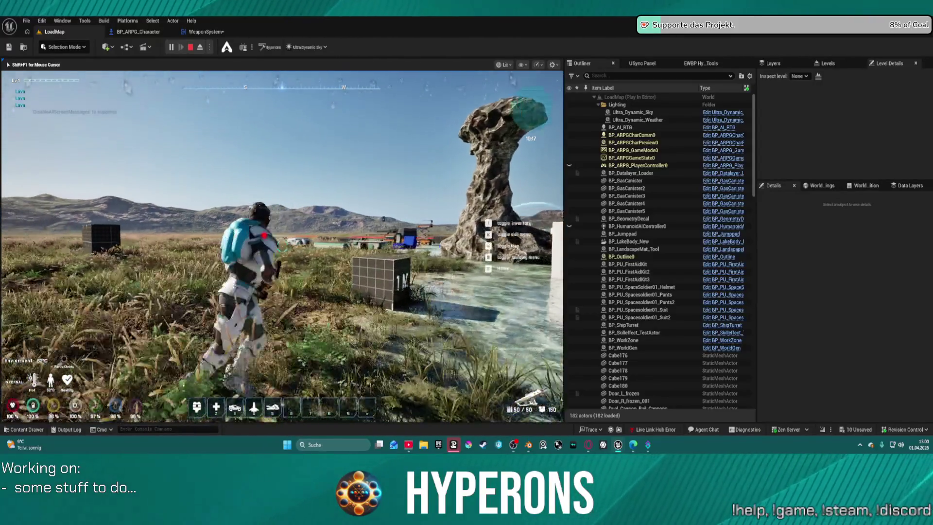